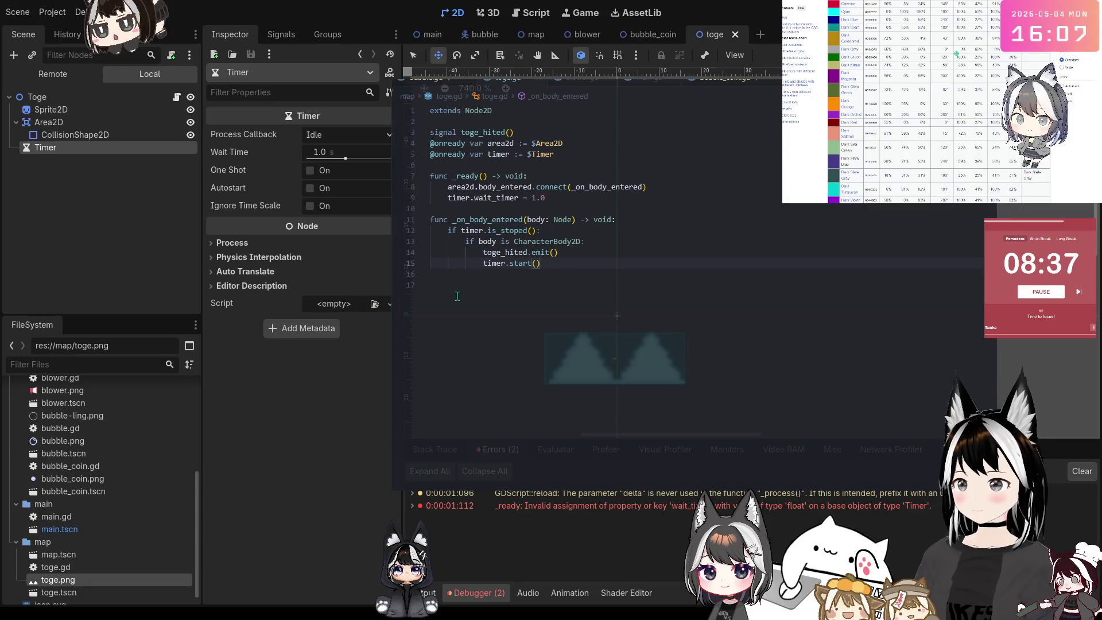
# Fix wait_timer to wait_time on line 9 of toge.gd, then save and run from the main scene
pyautogui.click(573, 251)
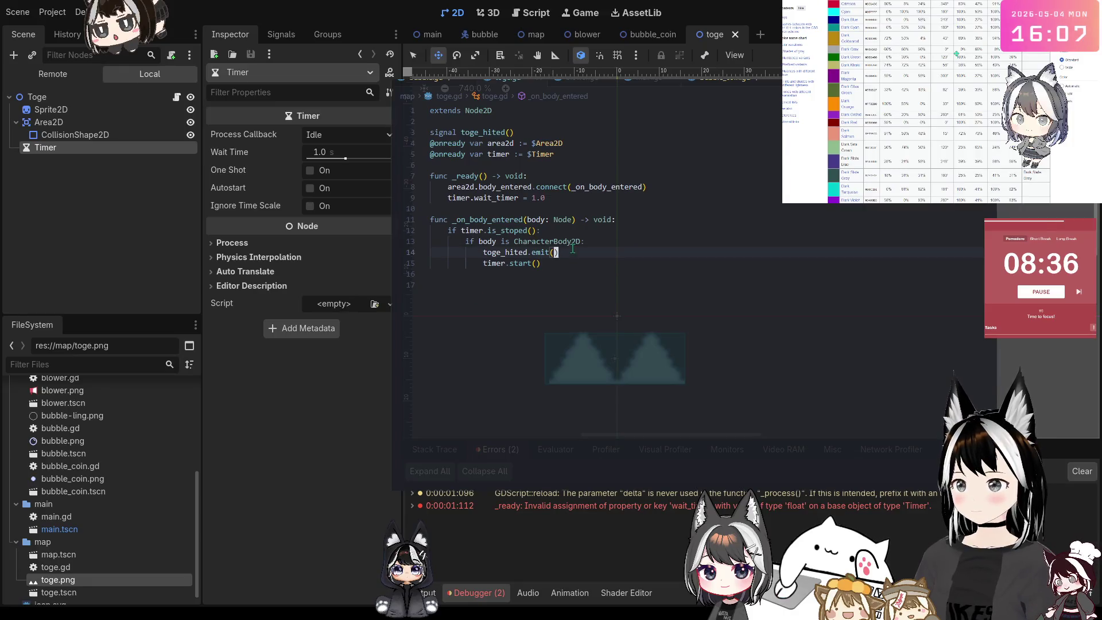
pyautogui.click(494, 197)
pyautogui.click(130, 219)
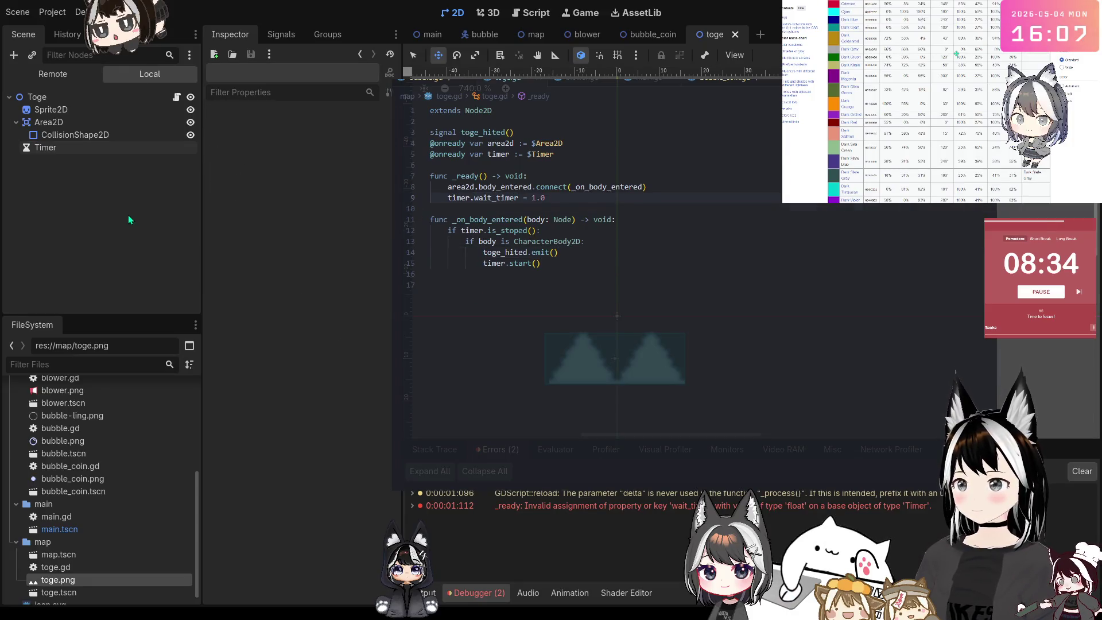
pyautogui.click(516, 197)
pyautogui.press('BackSpace')
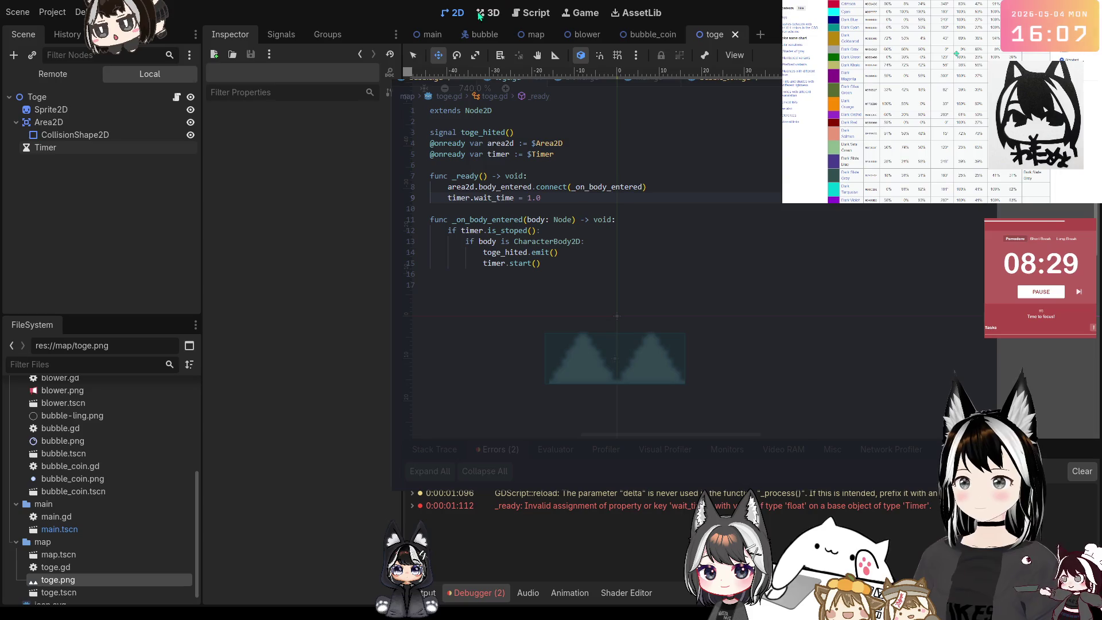
pyautogui.click(432, 35)
pyautogui.press('F5')
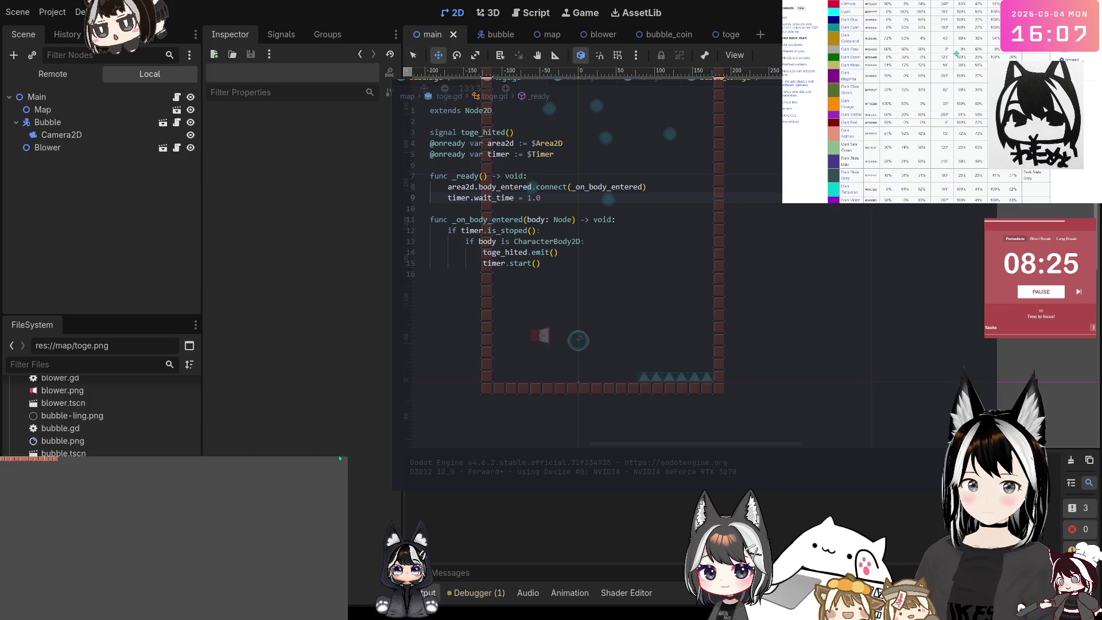
# Restart the game, hit the nonexistent is_stoped Timer error, and stop the run
pyautogui.press('F8')
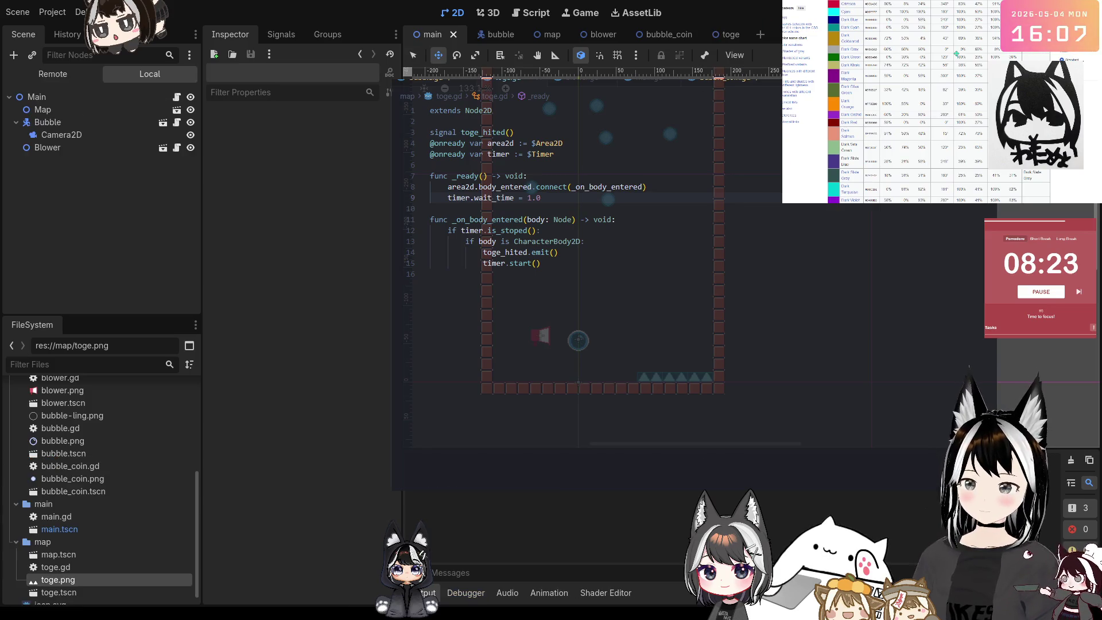
pyautogui.press('F5')
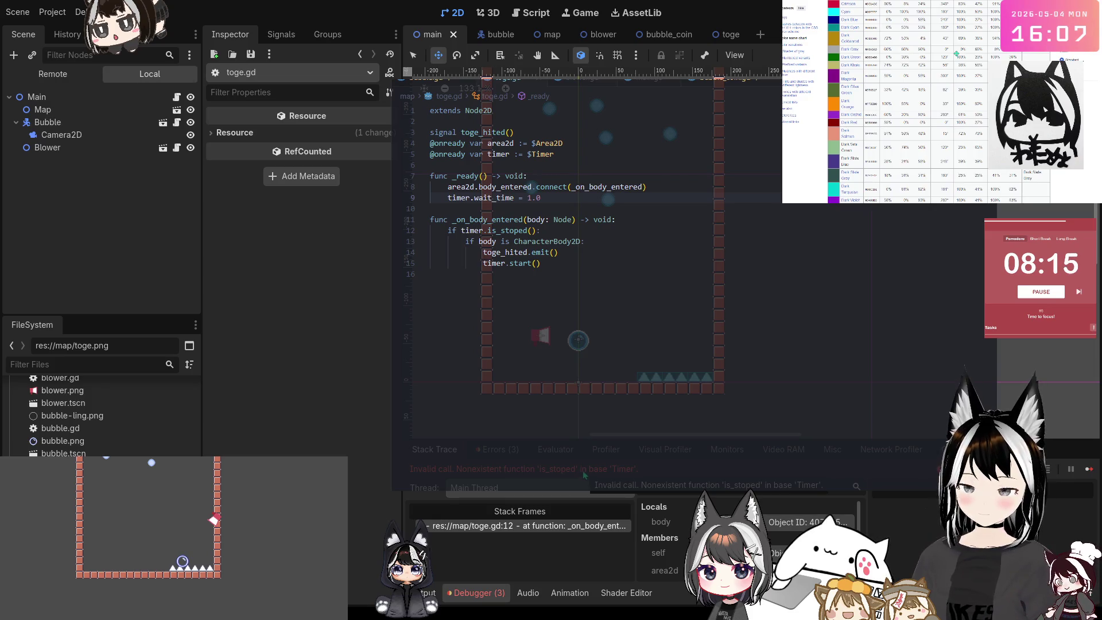
pyautogui.press('F8')
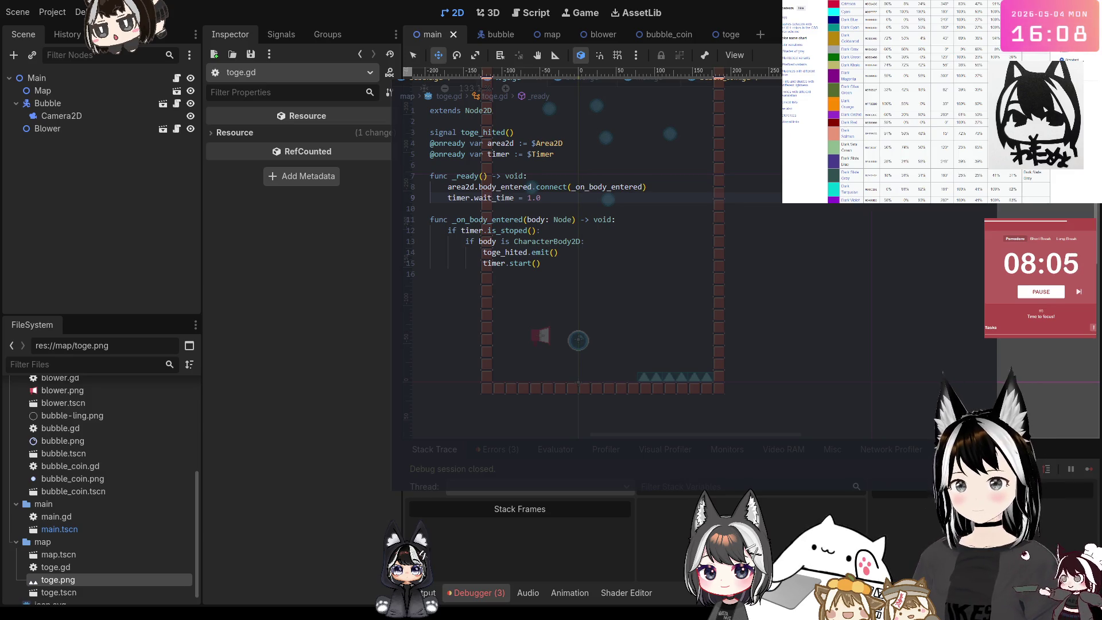
pyautogui.hotkey('ctrl', 't')
# Search 'godot' and scroll the Timer class documentation down to its methods list
pyautogui.write('godot')
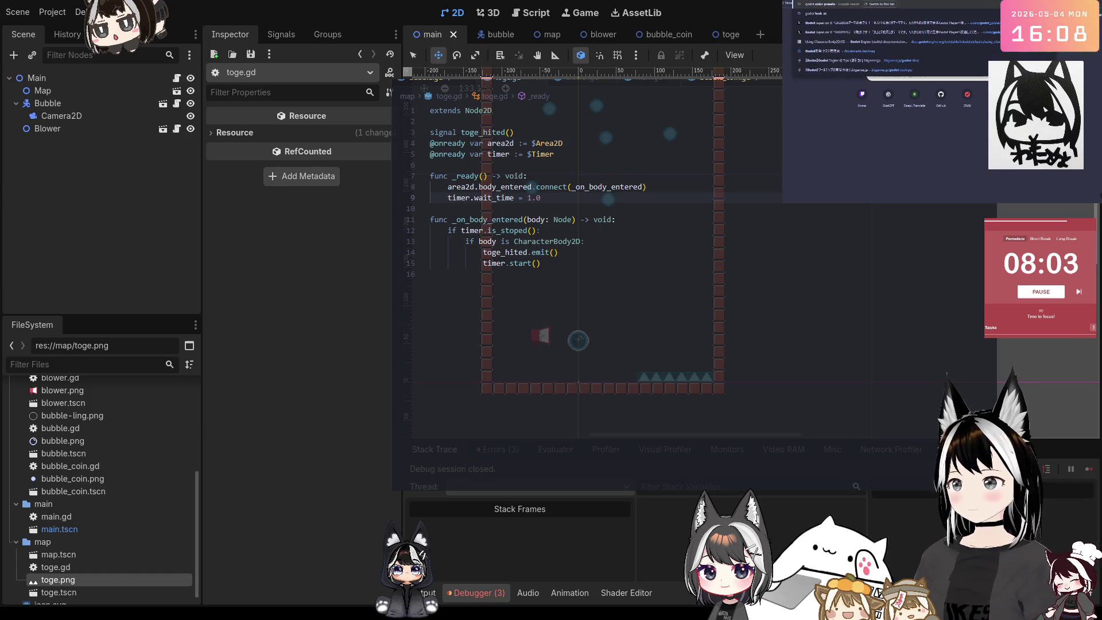
pyautogui.press('Return')
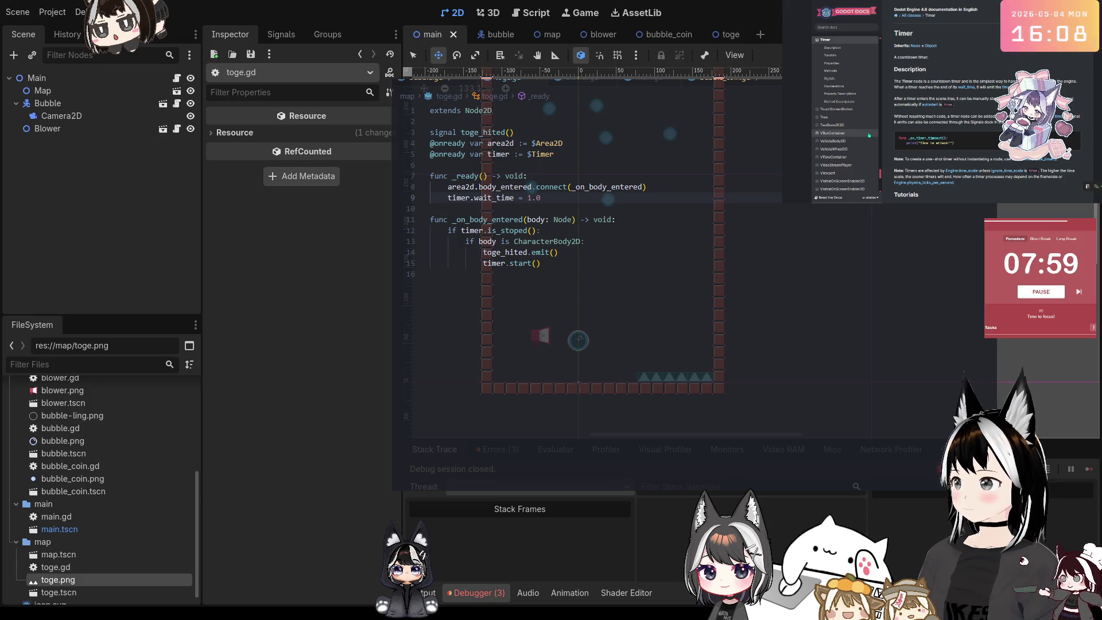
pyautogui.scroll(-5, 869, 135)
pyautogui.scroll(-5, 959, 135)
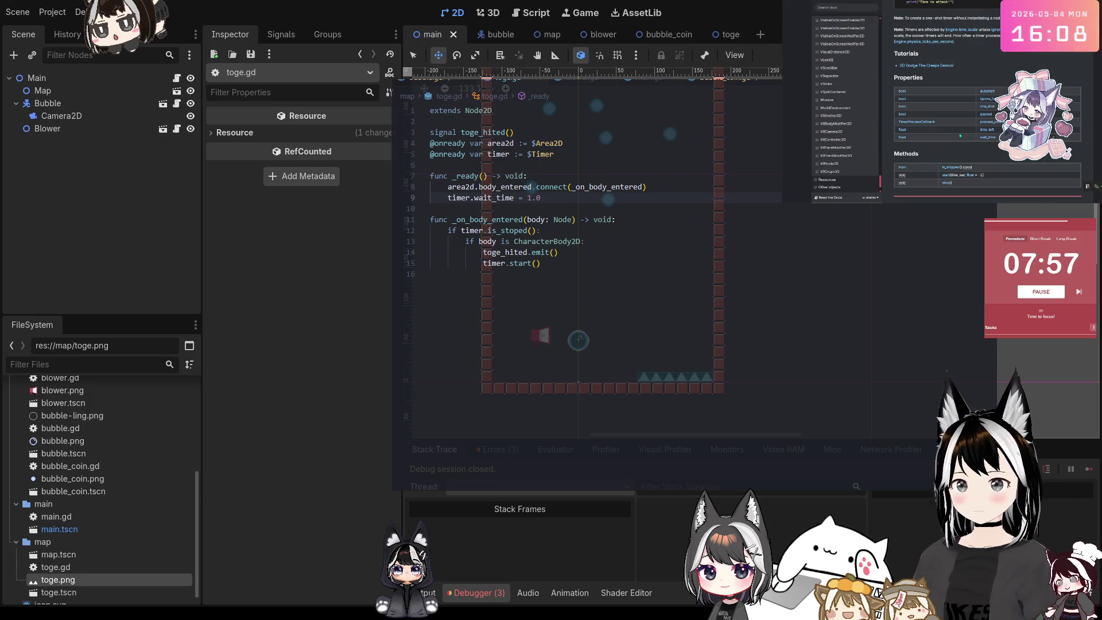
pyautogui.scroll(-1, 960, 136)
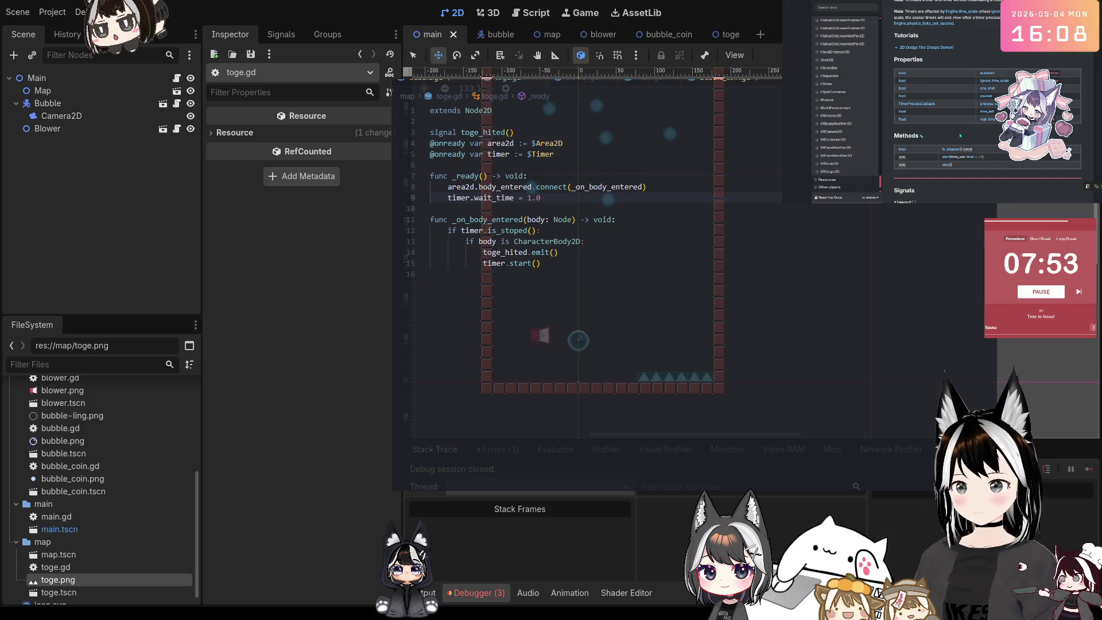
pyautogui.hotkey('ctrl', 'd')
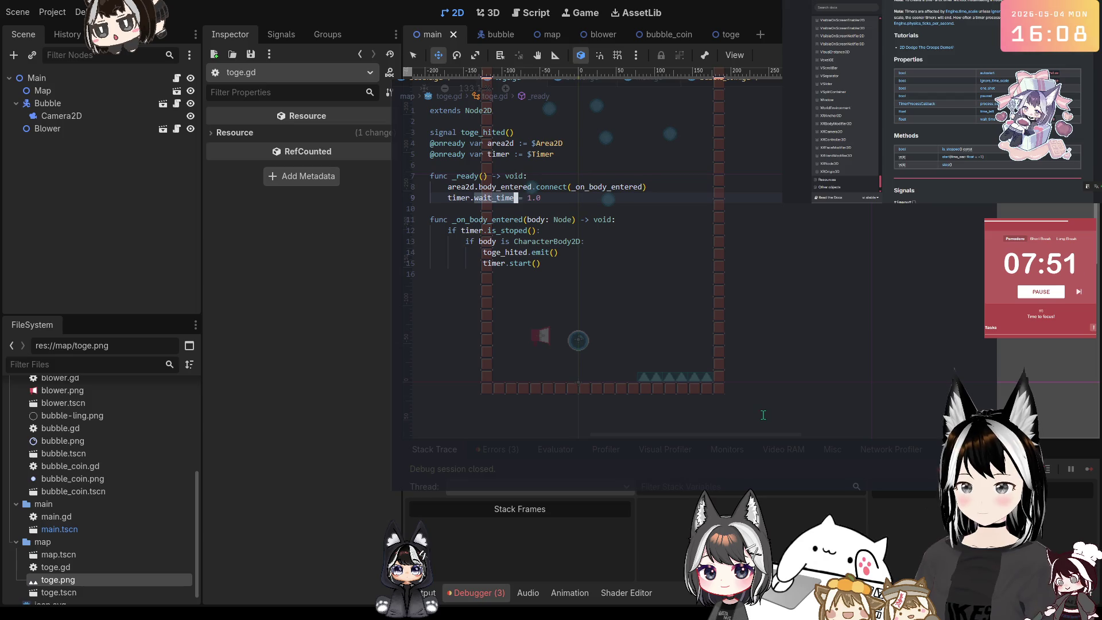
# Change is_stoped to is_stopped on line 12 of toge.gd and test-run the game
pyautogui.press('Down')
pyautogui.press('Down')
pyautogui.hotkey('ctrl', 'd')
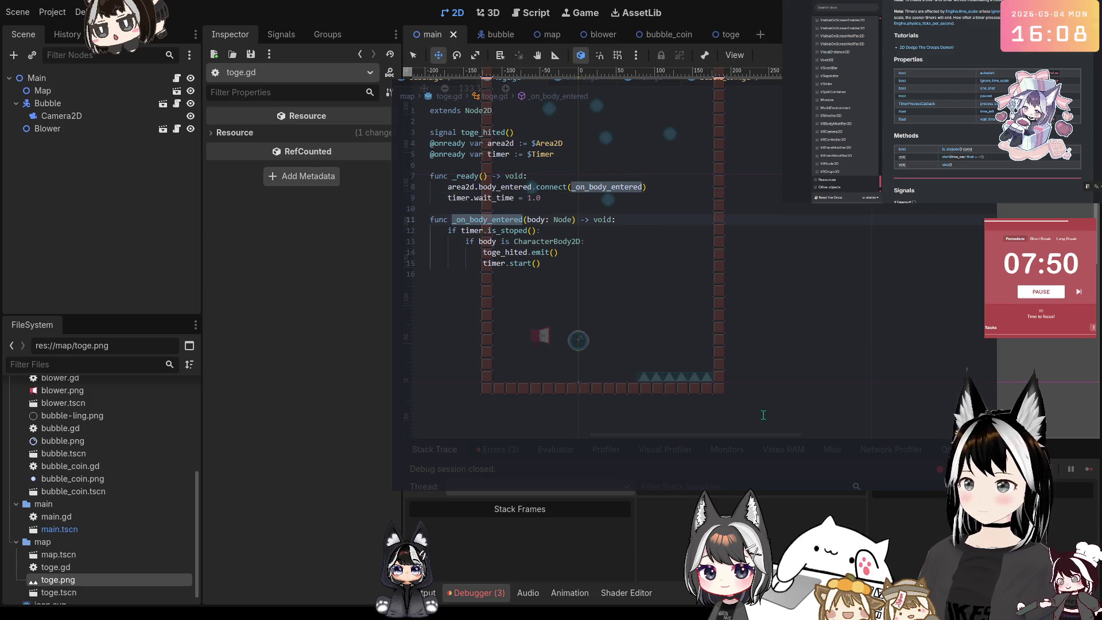
pyautogui.press('Down')
pyautogui.write('p')
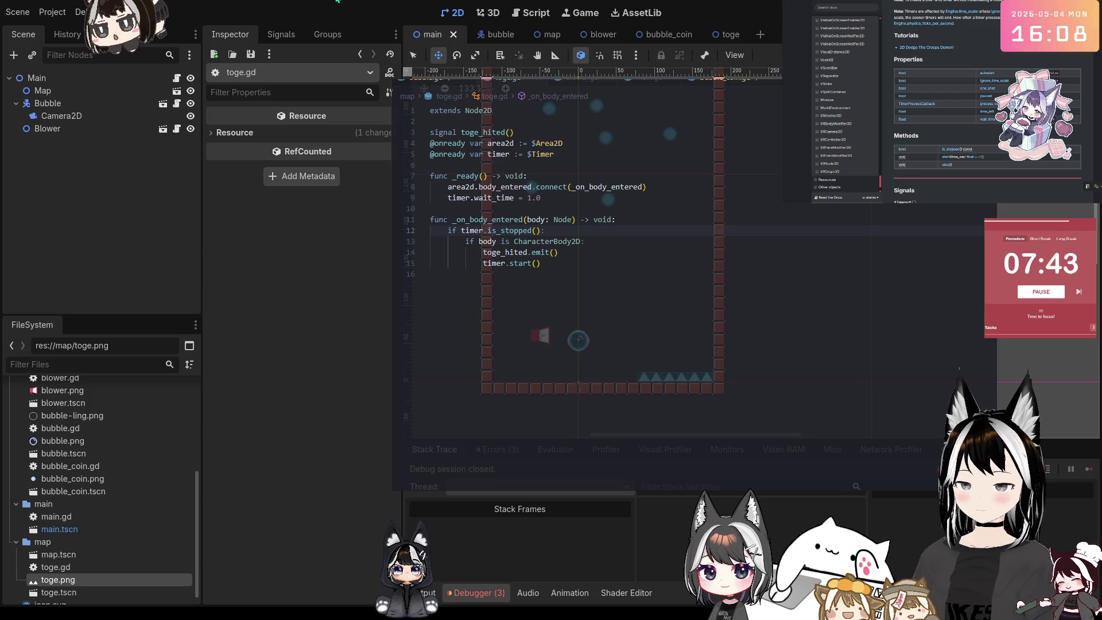
pyautogui.press('F5')
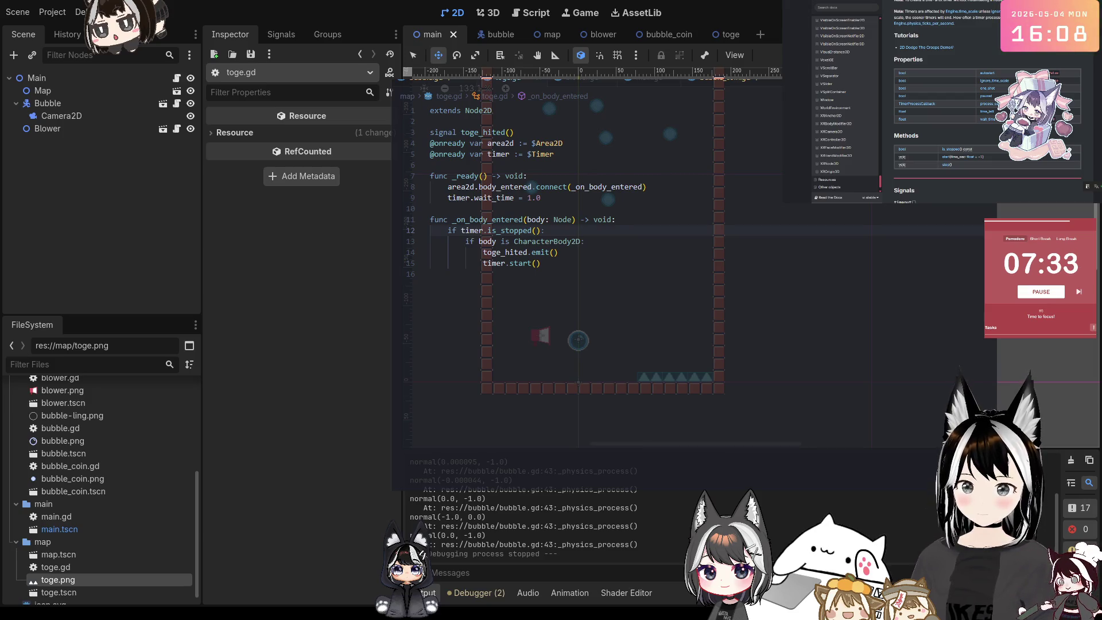
# Switch to the toge scene and select its Toge root node
pyautogui.rightClick(680, 509)
pyautogui.click(724, 34)
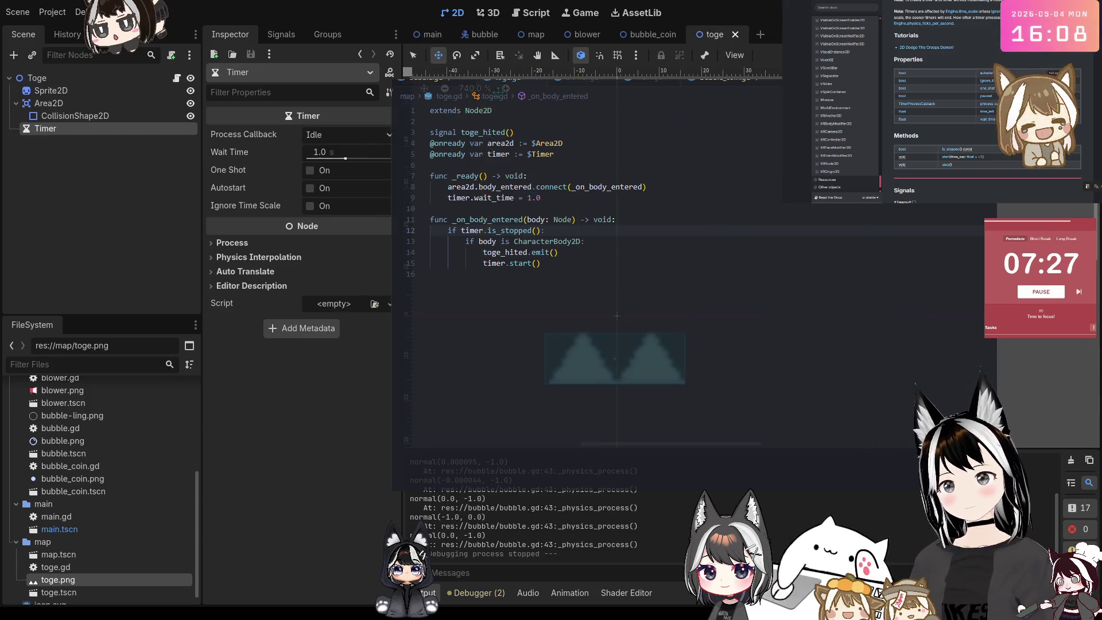
pyautogui.click(80, 116)
pyautogui.click(71, 90)
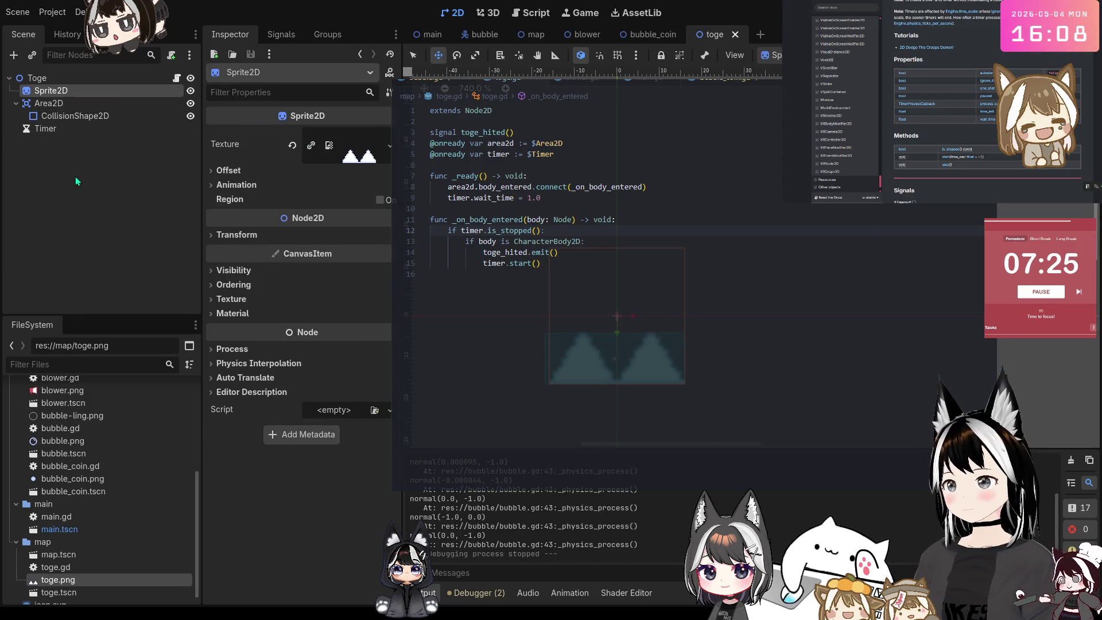
pyautogui.click(74, 177)
pyautogui.click(63, 102)
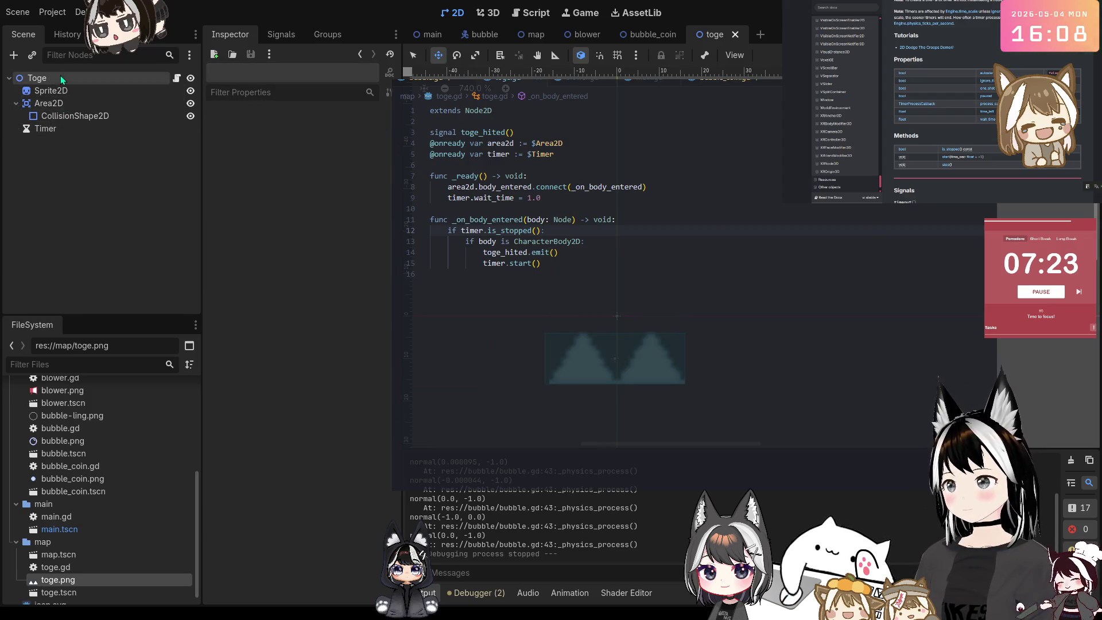
pyautogui.click(57, 77)
# Add a StaticBody2D child under Toge and rename it Toge
pyautogui.hotkey('ctrl', 'a')
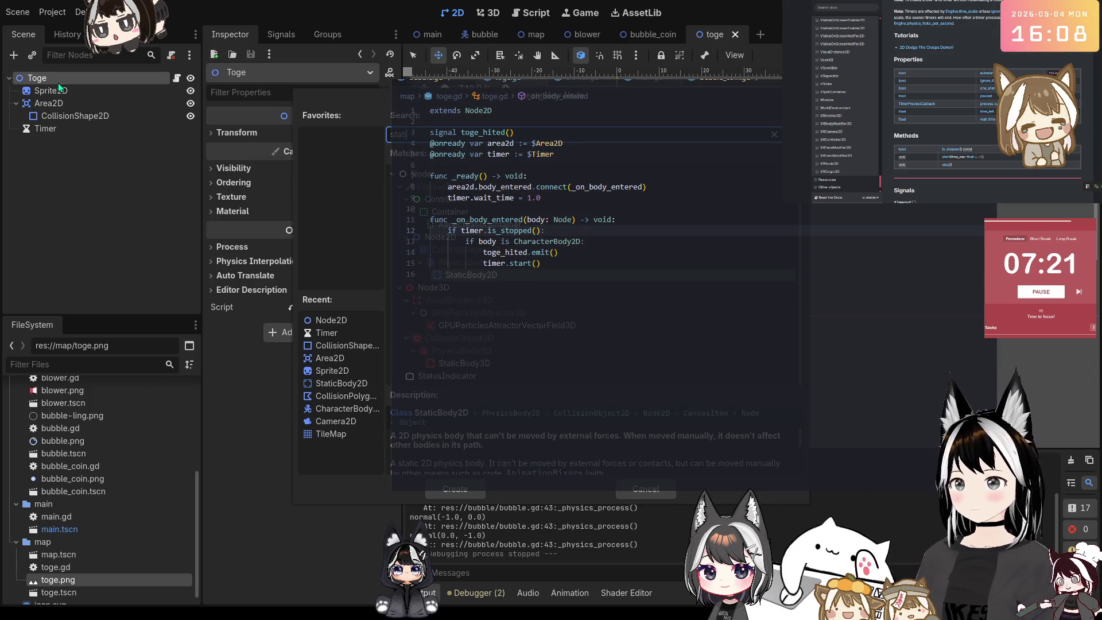
pyautogui.press('Return')
pyautogui.doubleClick(95, 142)
pyautogui.write('Toge')
pyautogui.press('Return')
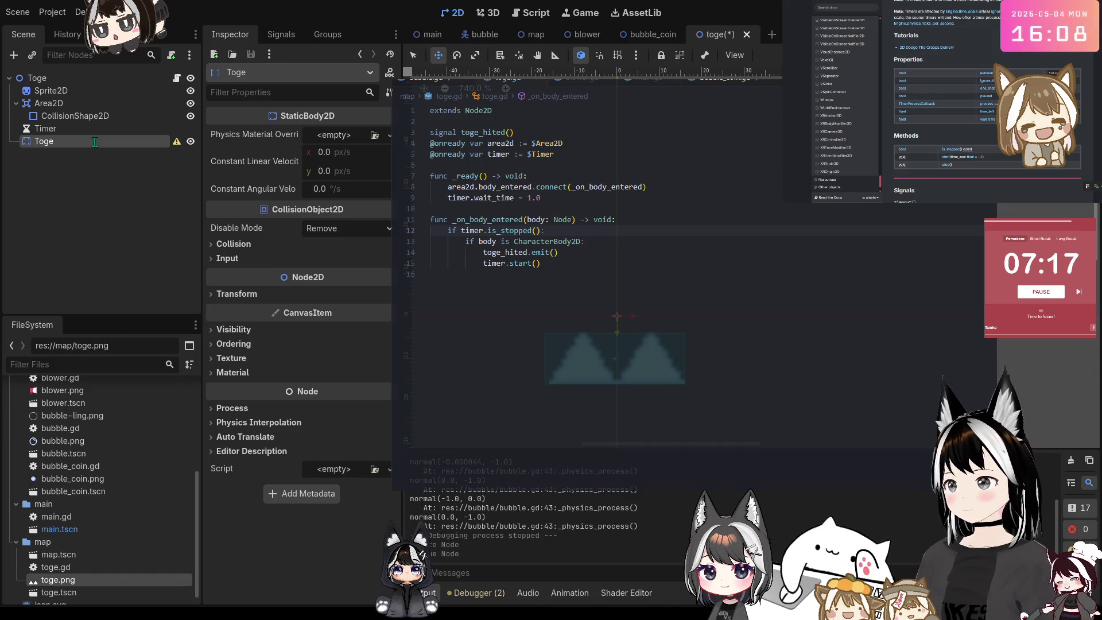
# Make the StaticBody2D Toge the scene root and move CollisionShape2D directly under it
pyautogui.rightClick(71, 139)
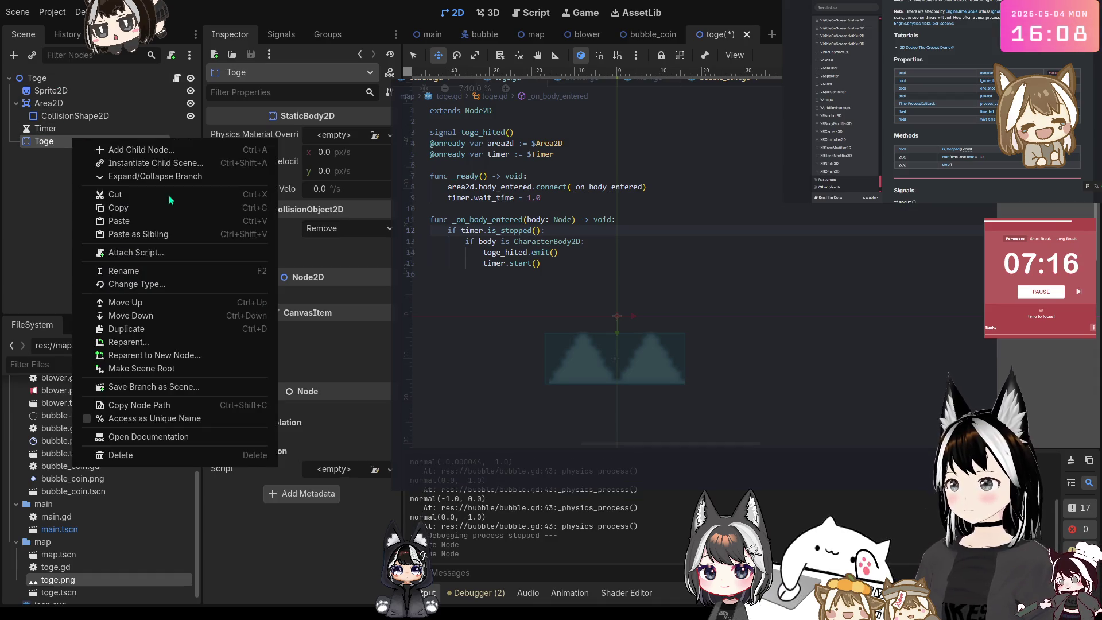
pyautogui.click(179, 371)
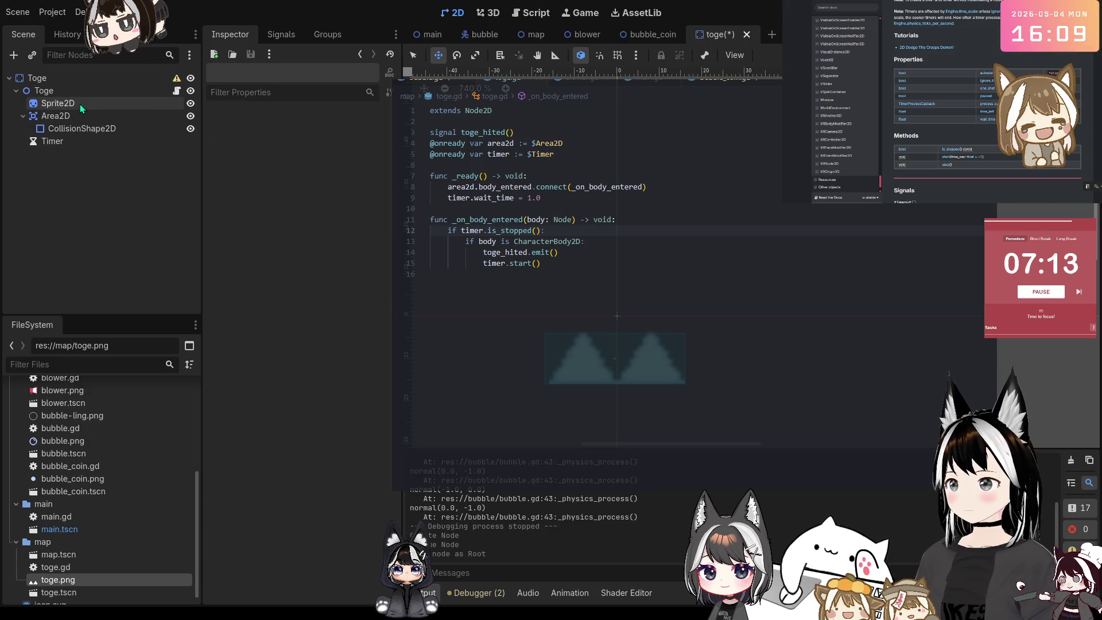
pyautogui.moveTo(74, 128); pyautogui.dragTo(60, 79)
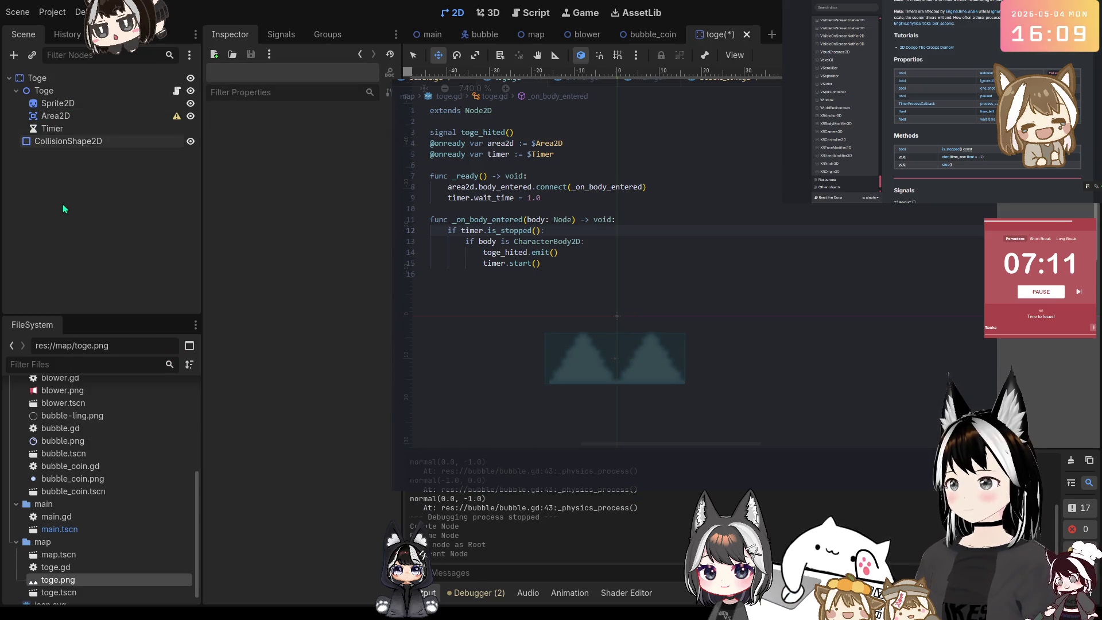
# Move toge.gd from the child Toge node to the root Toge and save the scene
pyautogui.click(162, 93)
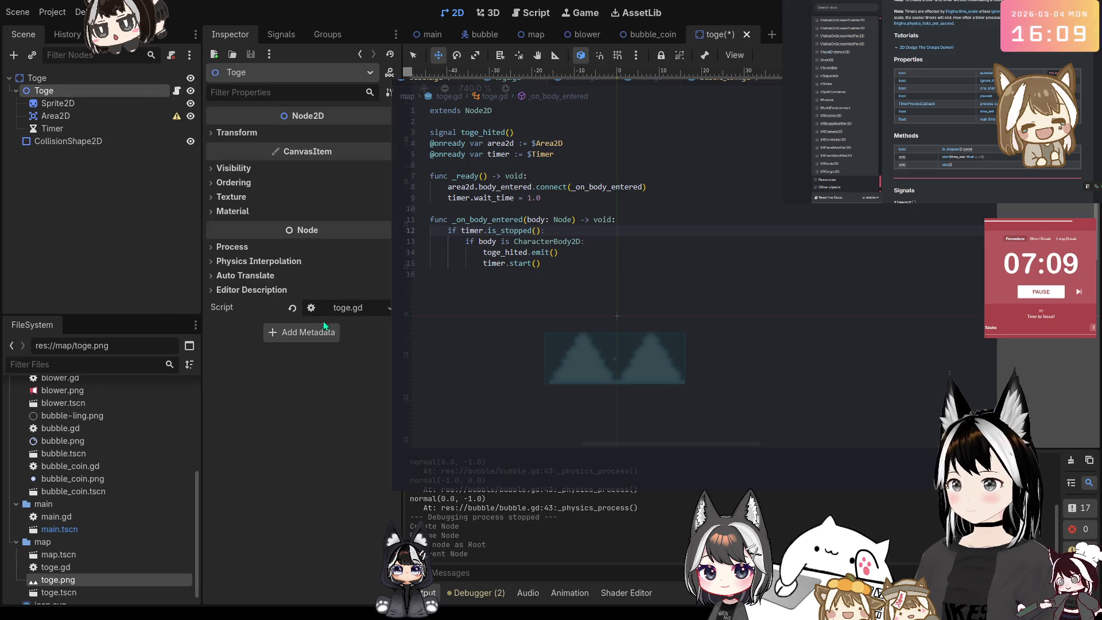
pyautogui.click(291, 308)
pyautogui.click(97, 78)
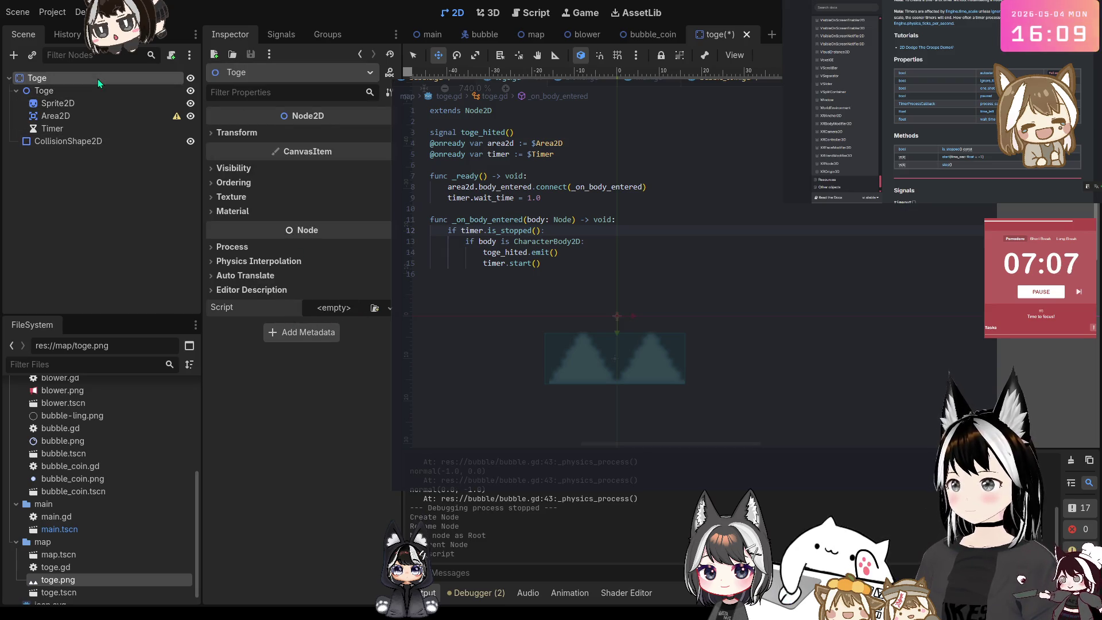
pyautogui.click(338, 470)
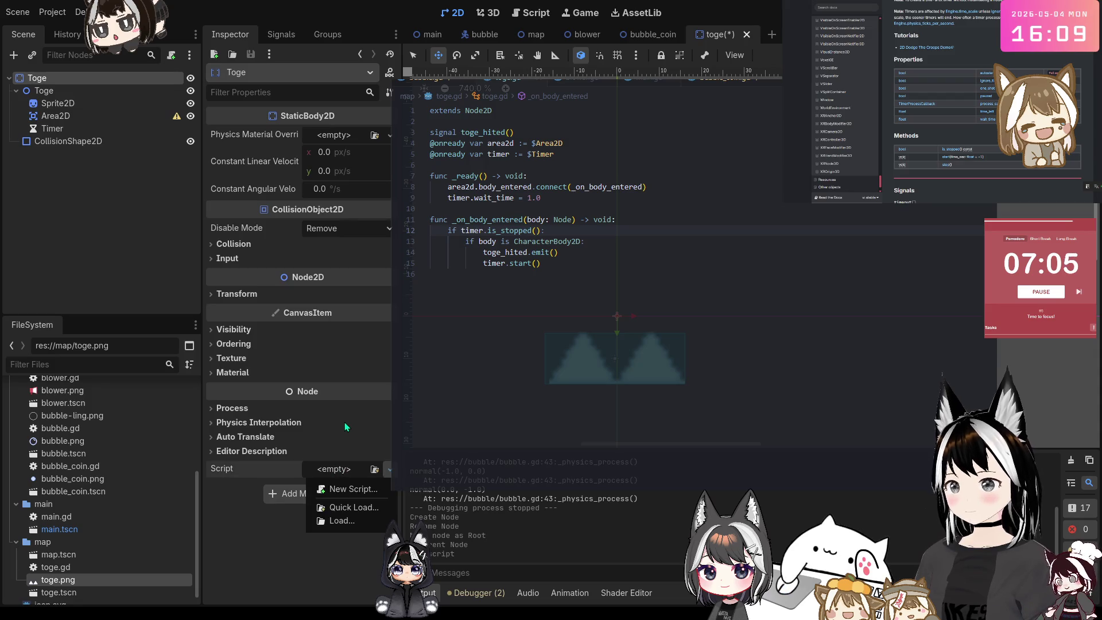
pyautogui.click(366, 507)
pyautogui.write('toge')
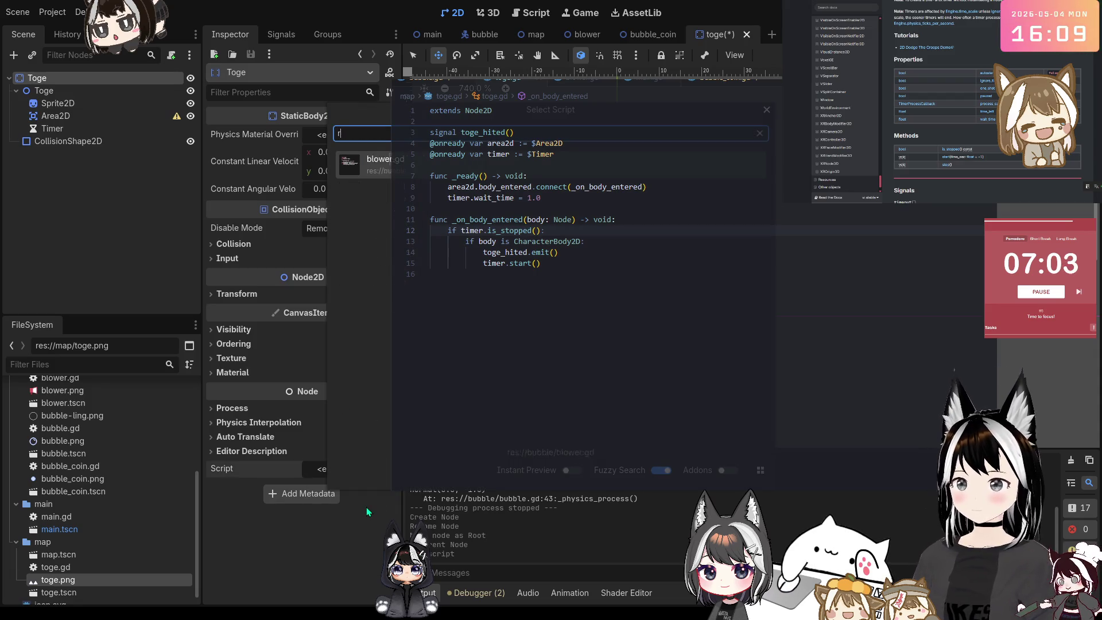
pyautogui.press('Return')
pyautogui.hotkey('ctrl', 's')
pyautogui.click(153, 269)
# Reparent Sprite2D, Area2D and Timer under the root Toge static body
pyautogui.rightClick(59, 94)
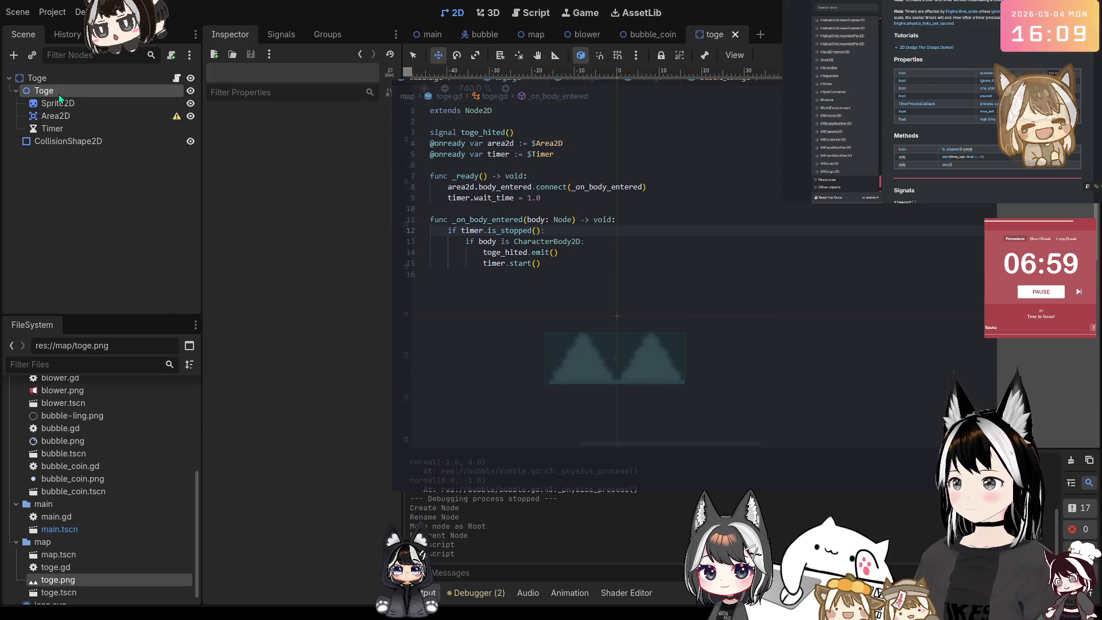
pyautogui.click(47, 196)
pyautogui.click(69, 99)
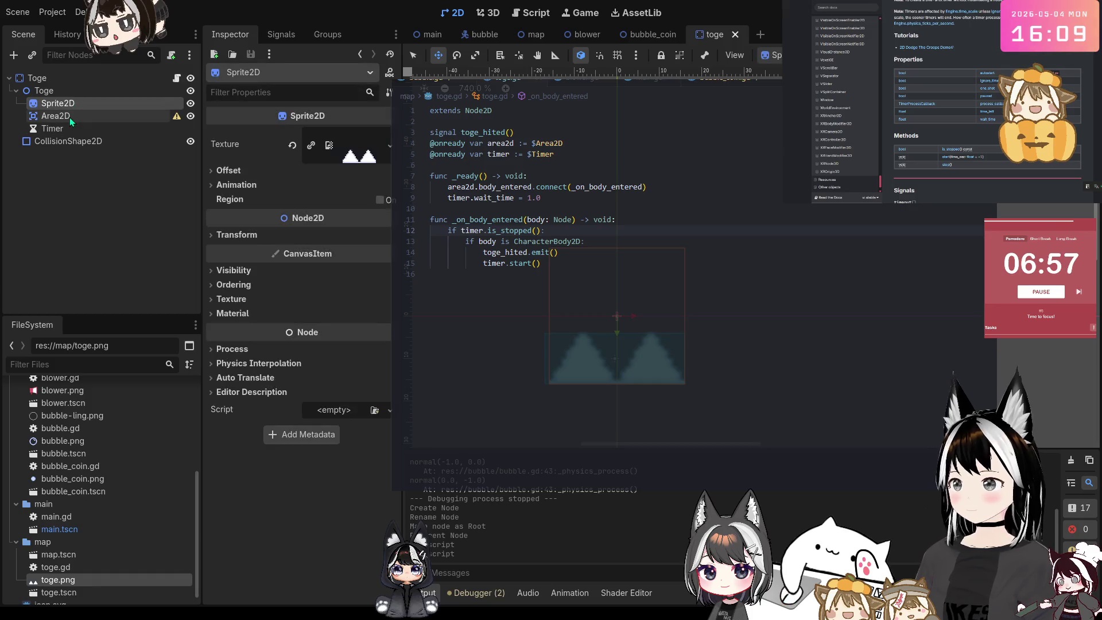
pyautogui.keyDown('shift'); pyautogui.click(67, 126); pyautogui.keyUp('shift')
pyautogui.moveTo(67, 126); pyautogui.dragTo(86, 80)
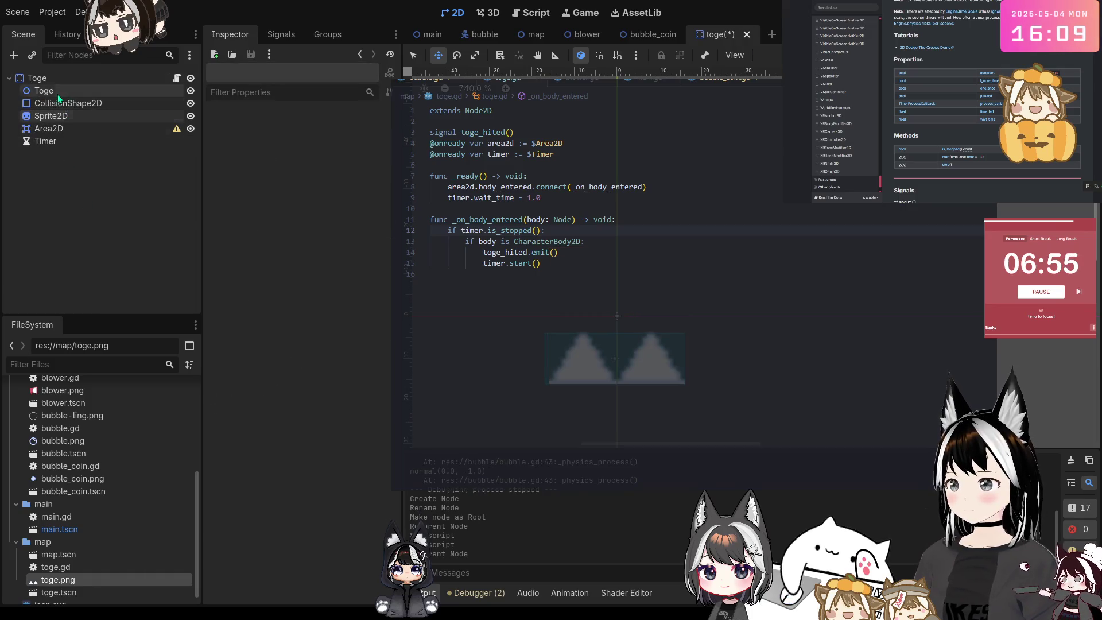
# Delete the Area2D node, save the scene, and check CollisionShape2D and the root Toge
pyautogui.click(64, 103)
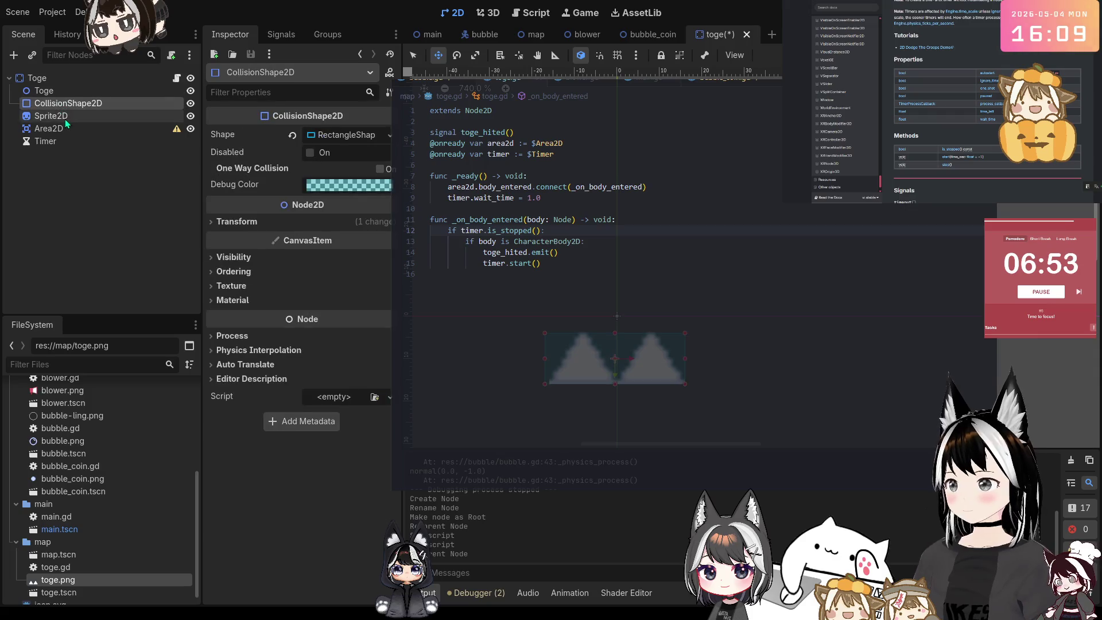
pyautogui.click(60, 129)
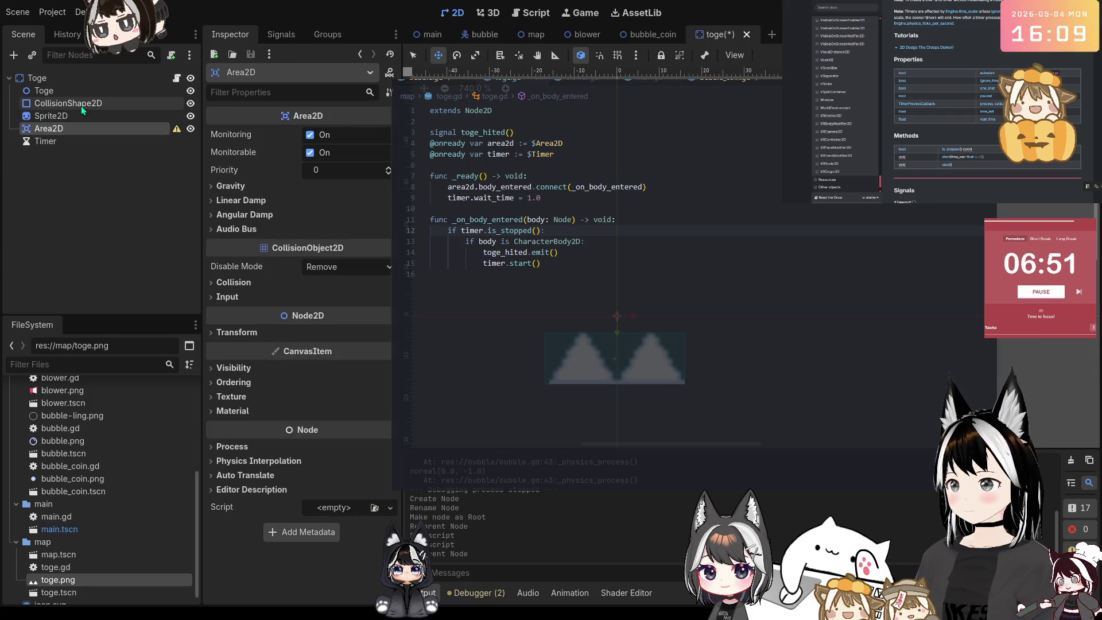
pyautogui.click(81, 105)
pyautogui.click(79, 129)
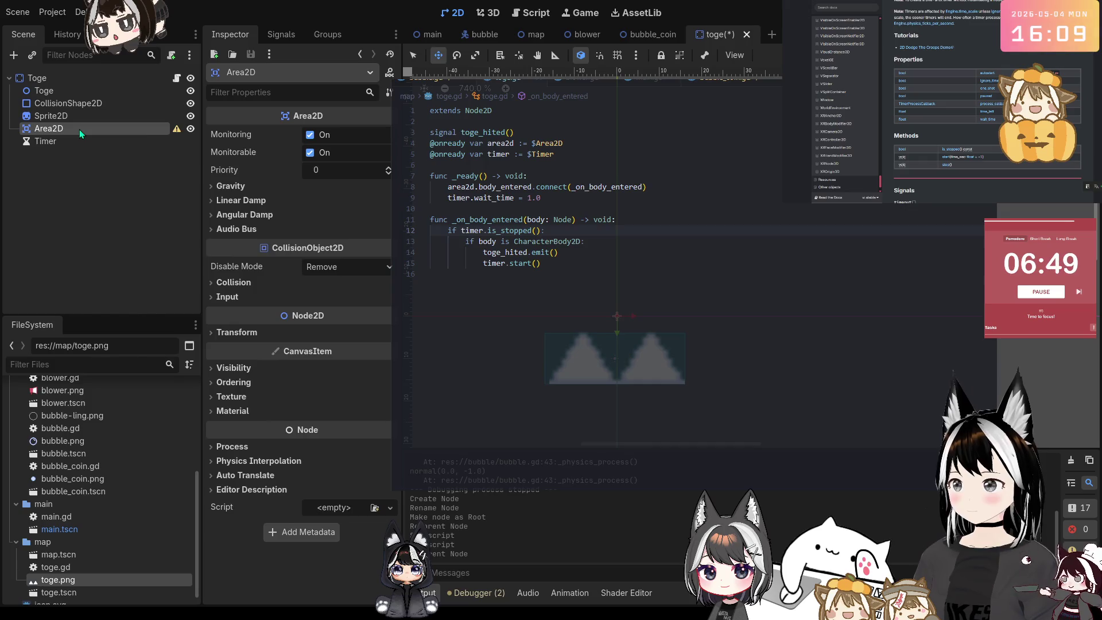
pyautogui.rightClick(79, 129)
pyautogui.click(175, 446)
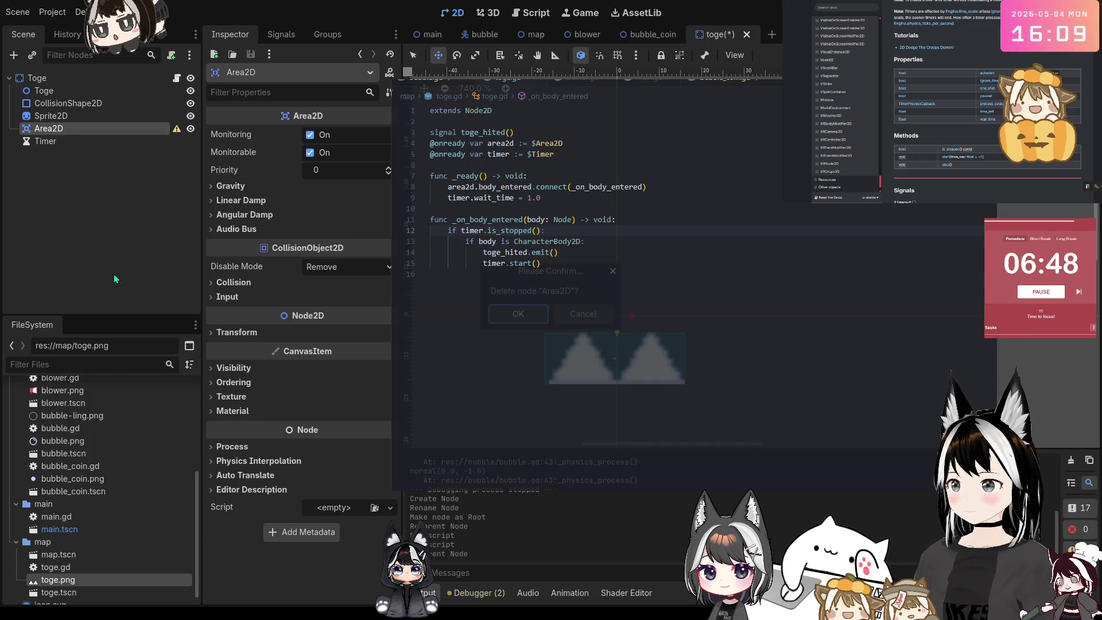
pyautogui.click(518, 314)
pyautogui.hotkey('ctrl', 's')
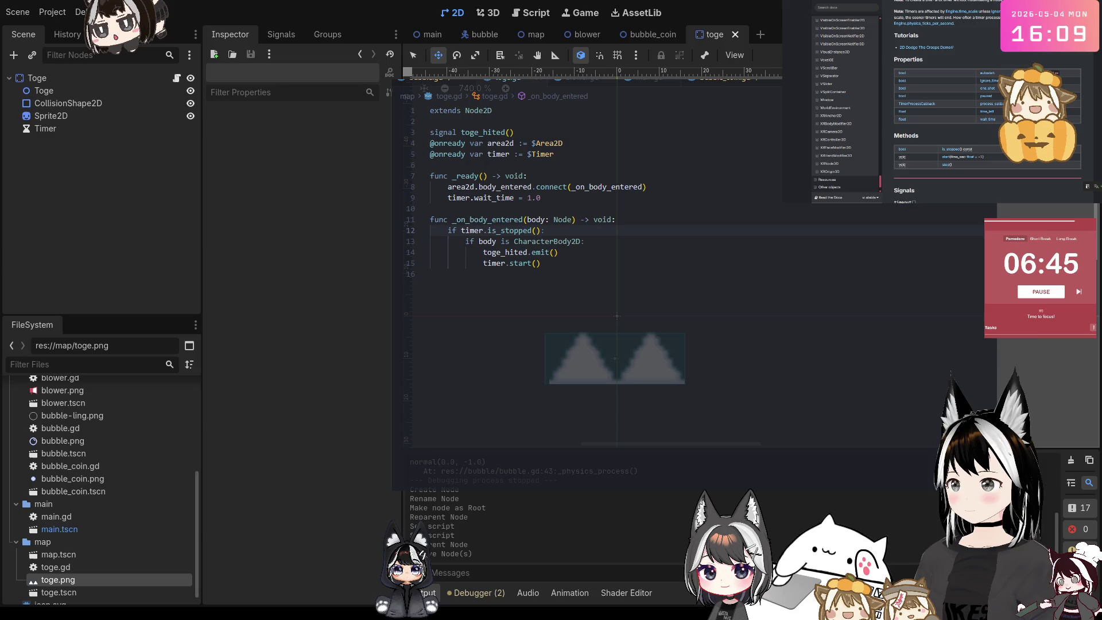
pyautogui.click(133, 106)
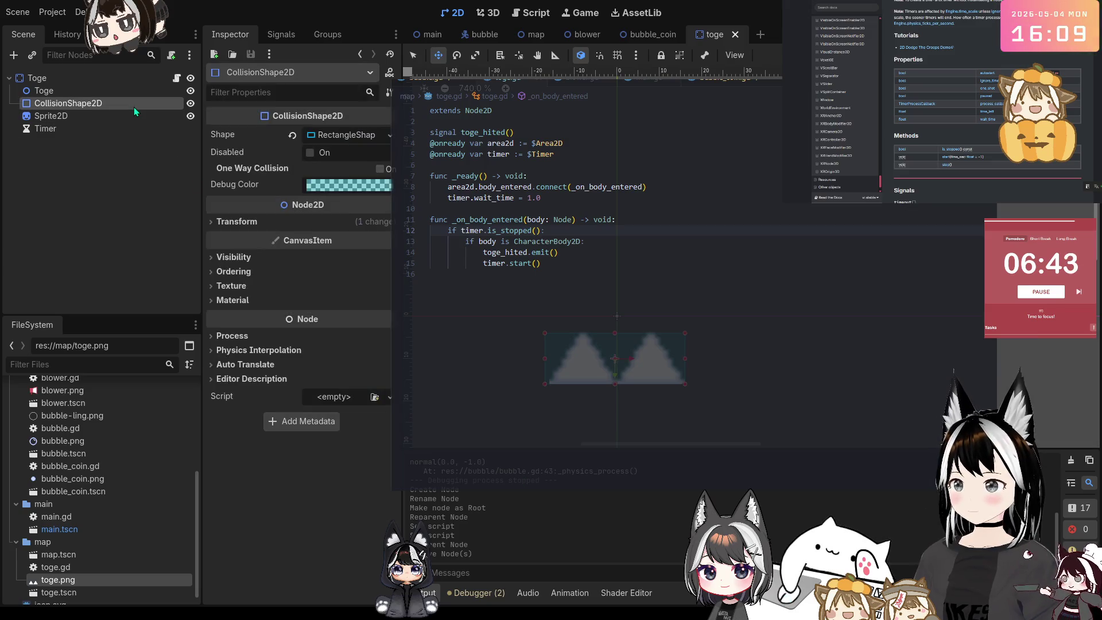
pyautogui.click(99, 81)
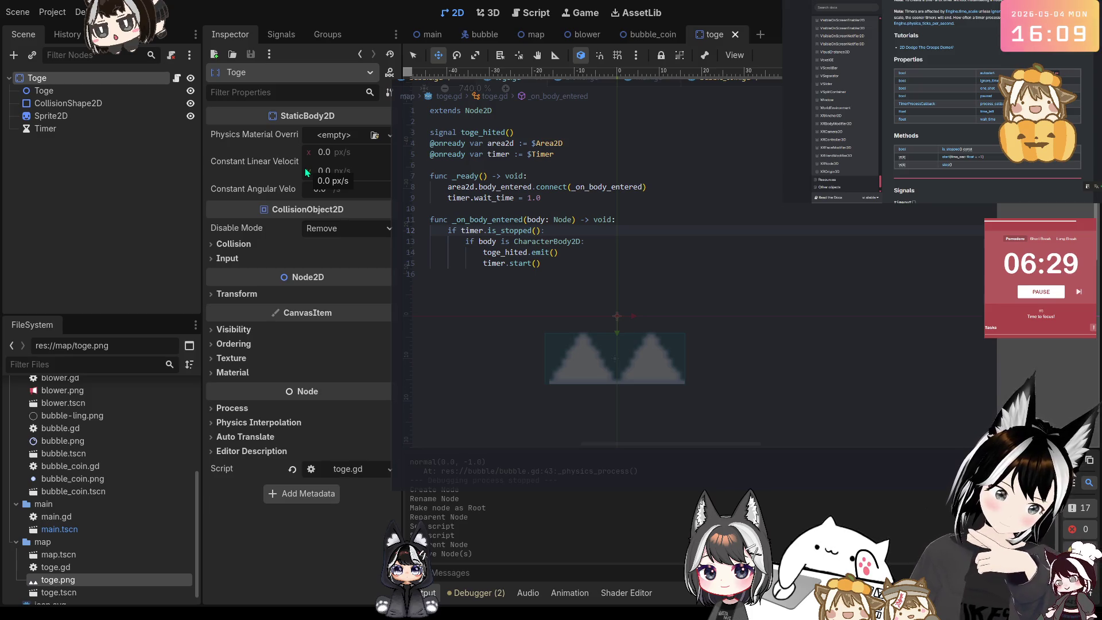
# Undo and redo the restructuring, then delete the extra Toge StaticBody2D
pyautogui.hotkey('ctrl', 'z')
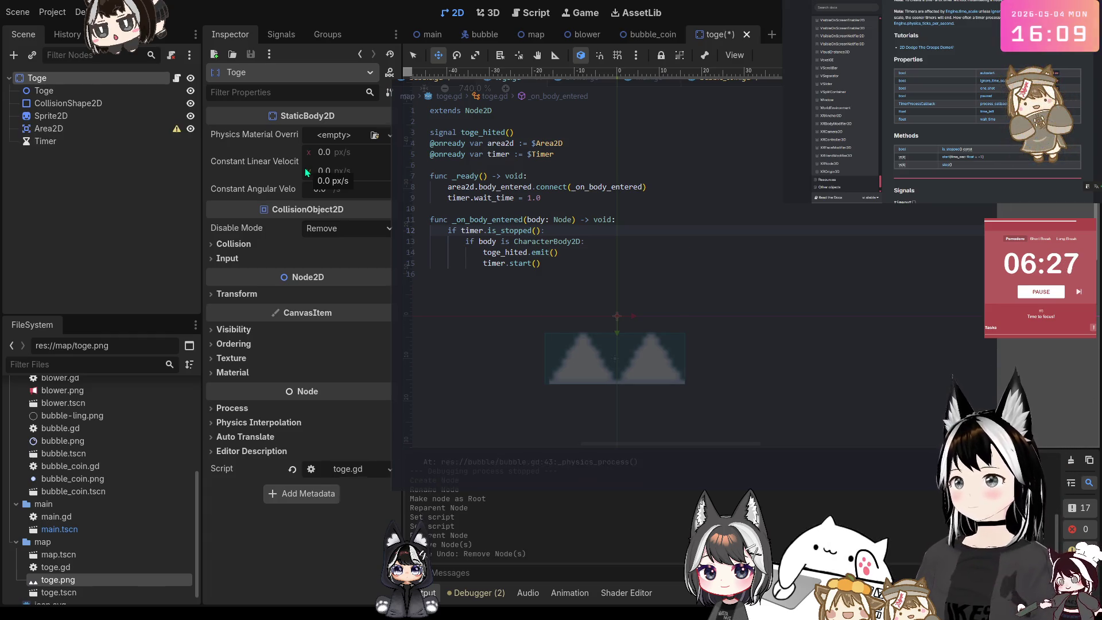
pyautogui.hotkey('ctrl', 'z')
pyautogui.hotkey('ctrl', 'z')
pyautogui.hotkey('ctrl', 'z')
pyautogui.hotkey('ctrl', 'z')
pyautogui.hotkey('ctrl', 'z')
pyautogui.hotkey('ctrl', 'z')
pyautogui.hotkey('ctrl', 'z')
pyautogui.hotkey('ctrl', 'shift', 'z')
pyautogui.hotkey('ctrl', 'shift', 'z')
pyautogui.hotkey('ctrl', 'shift', 'z')
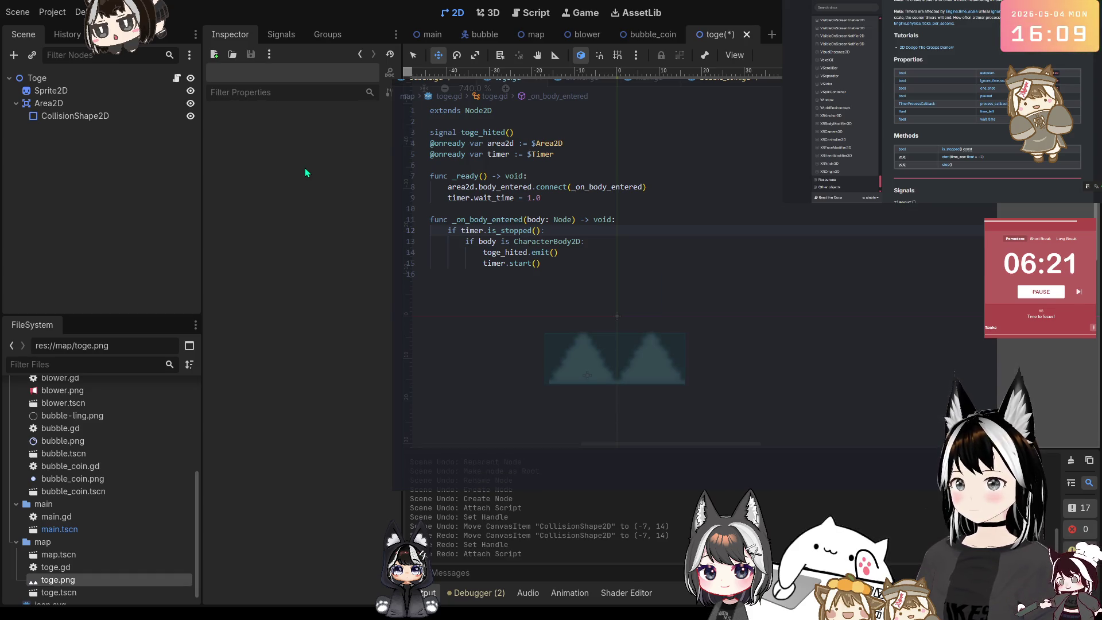
pyautogui.hotkey('ctrl', 'shift', 'z')
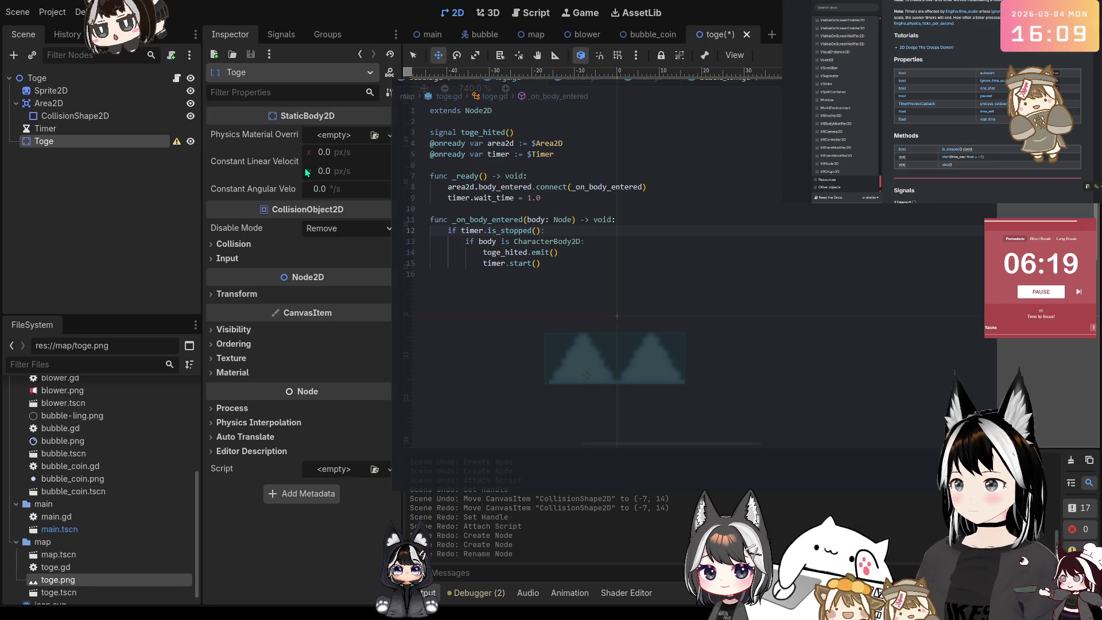
pyautogui.click(87, 184)
pyautogui.rightClick(63, 144)
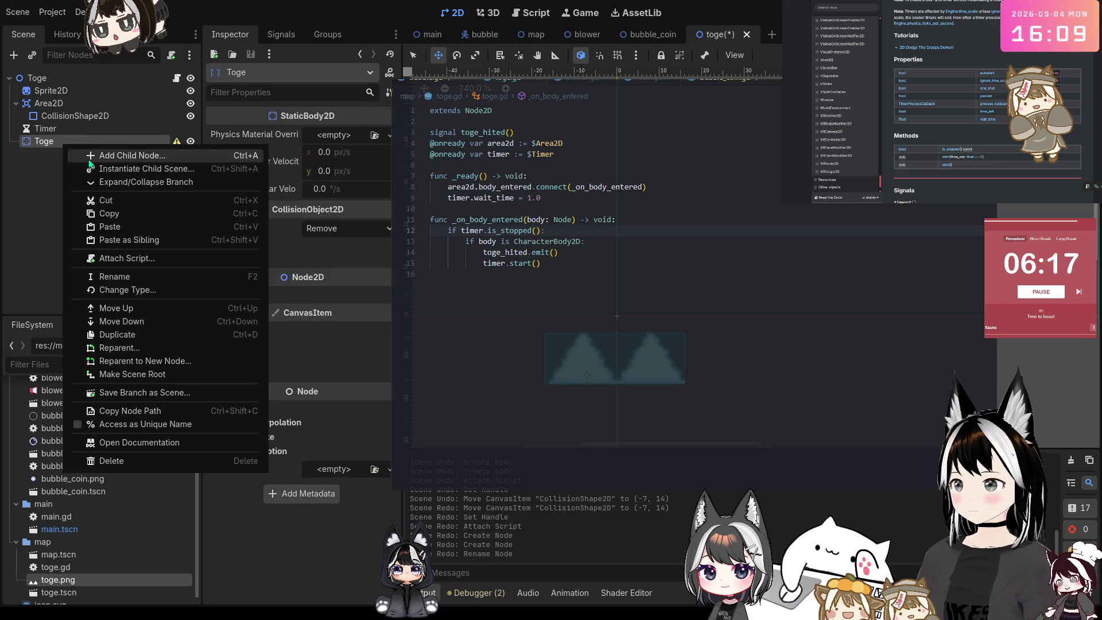
pyautogui.click(111, 460)
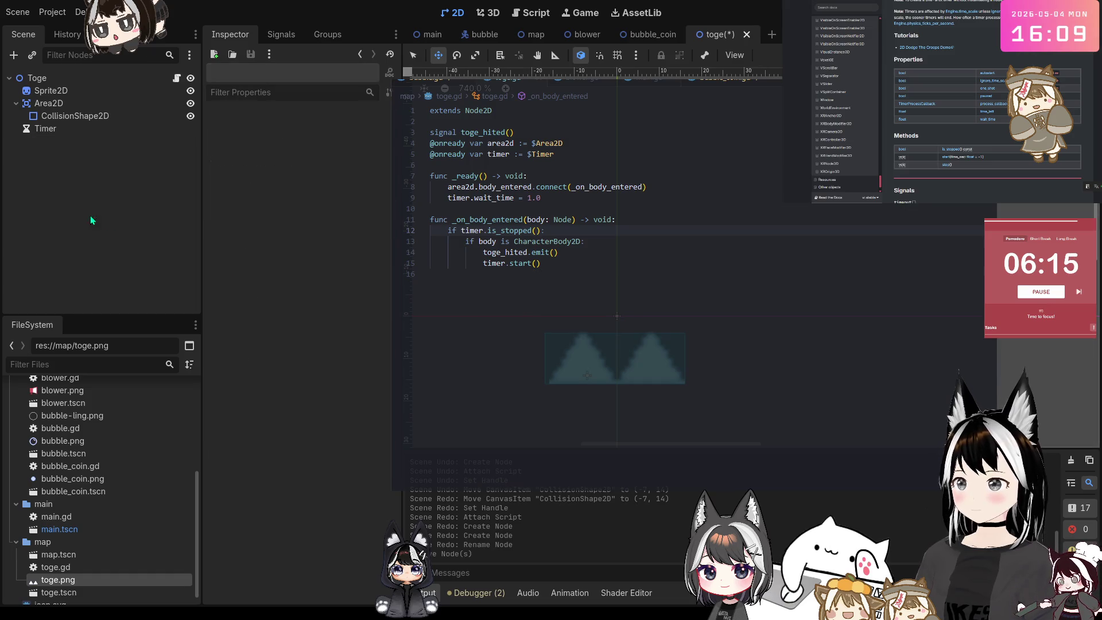
# Save the scene, add print_debug("timer now") after toge_hited.emit() in toge.gd, and run
pyautogui.hotkey('ctrl', 's')
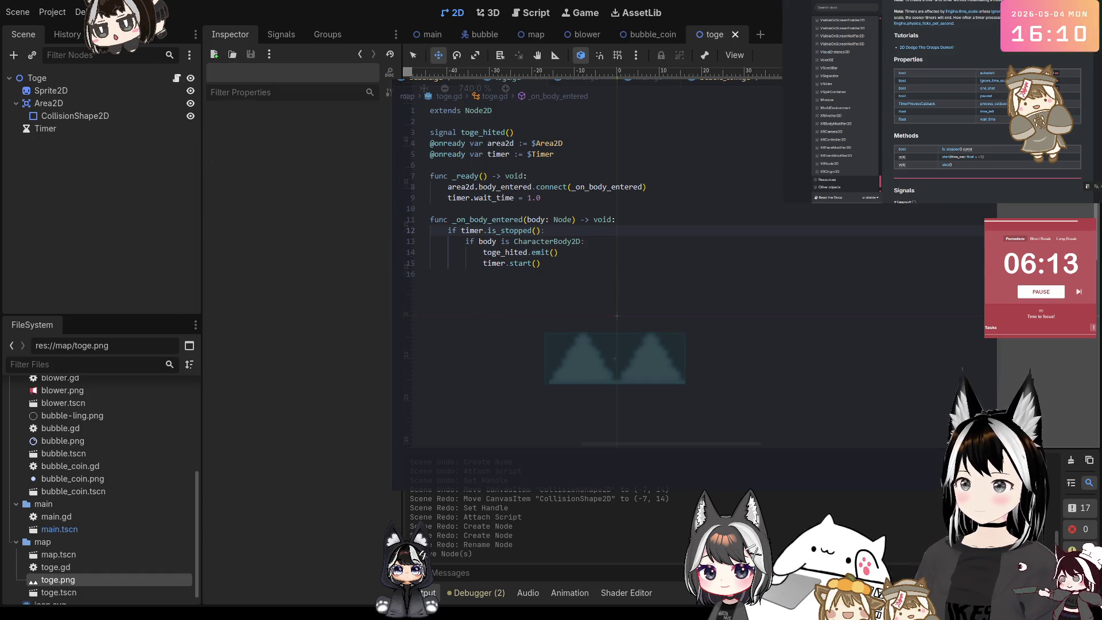
pyautogui.click(635, 272)
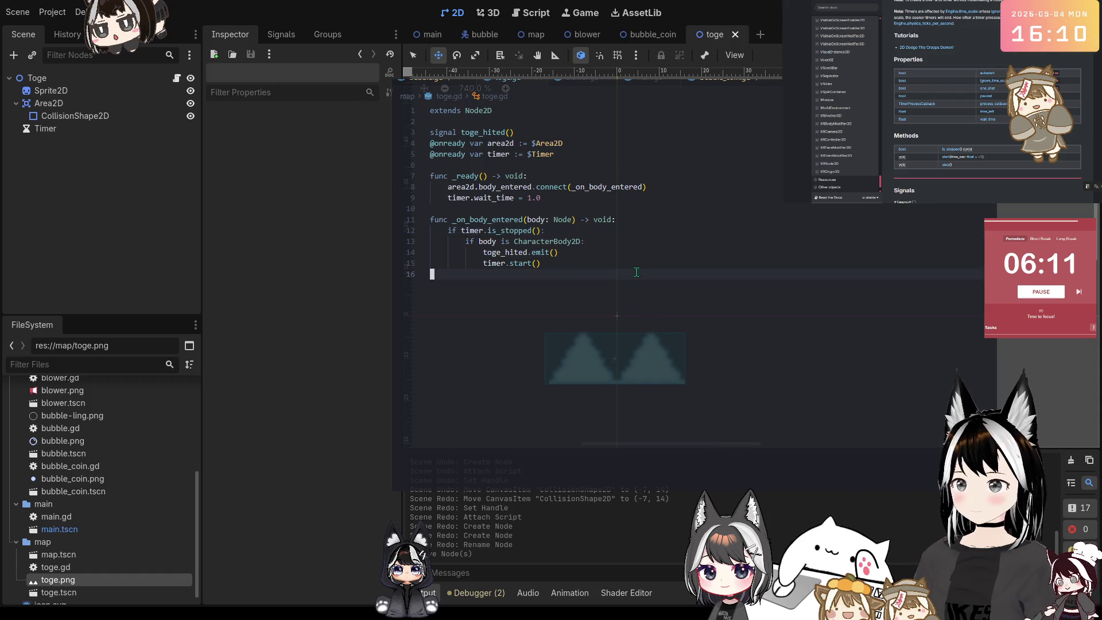
pyautogui.press('Up')
pyautogui.press('Up')
pyautogui.press('Return')
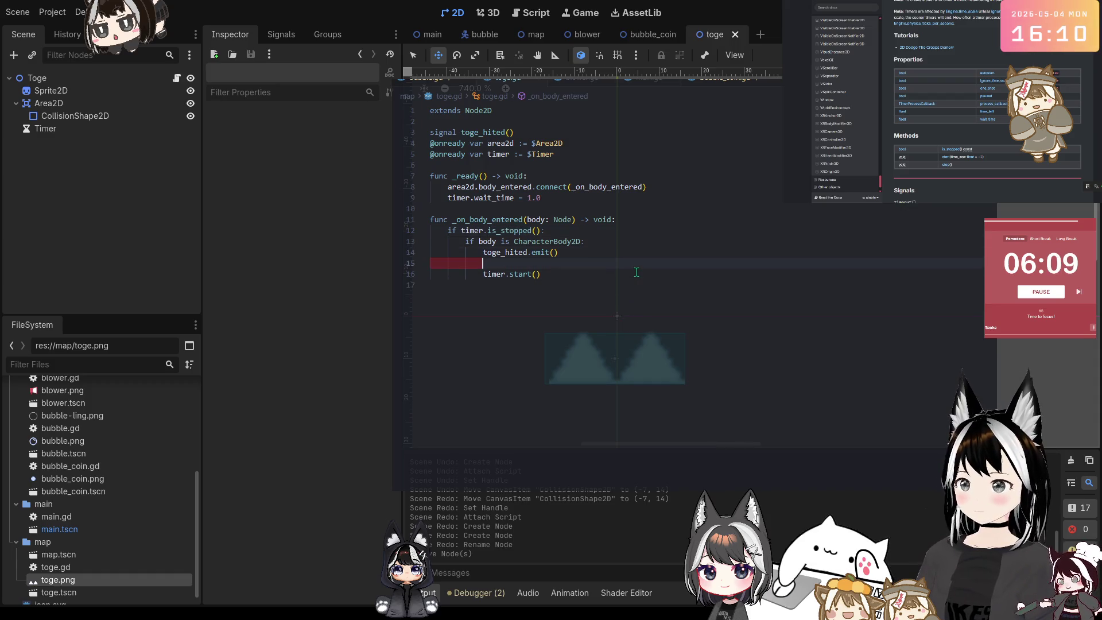
pyautogui.write('rint_debut')
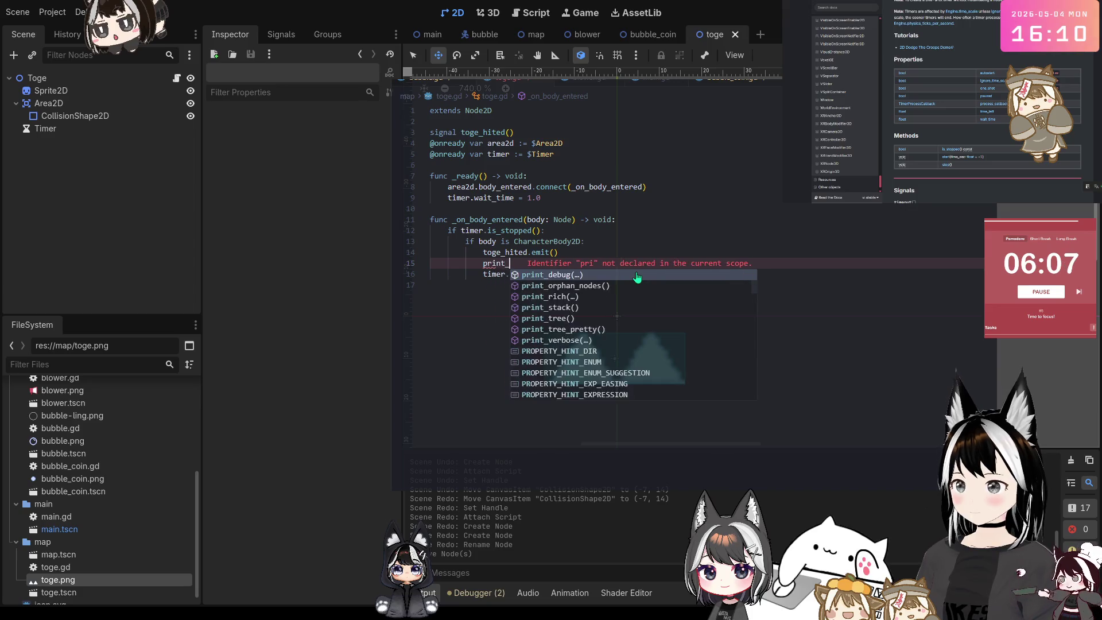
pyautogui.press('BackSpace')
pyautogui.press('BackSpace')
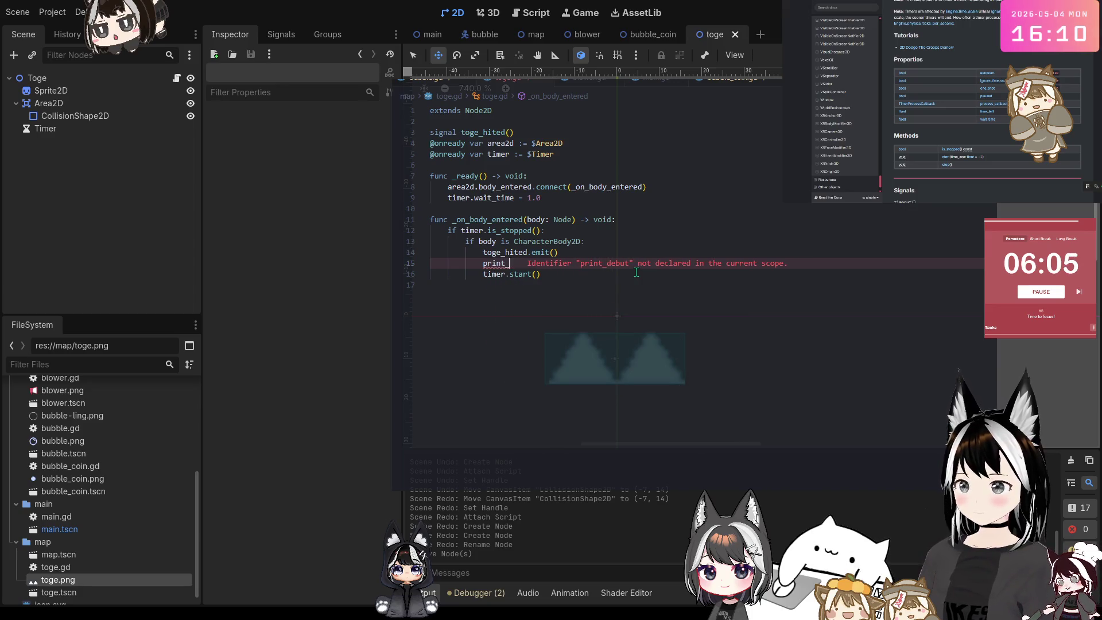
pyautogui.write('ug(')
pyautogui.press('Return')
pyautogui.write('"')
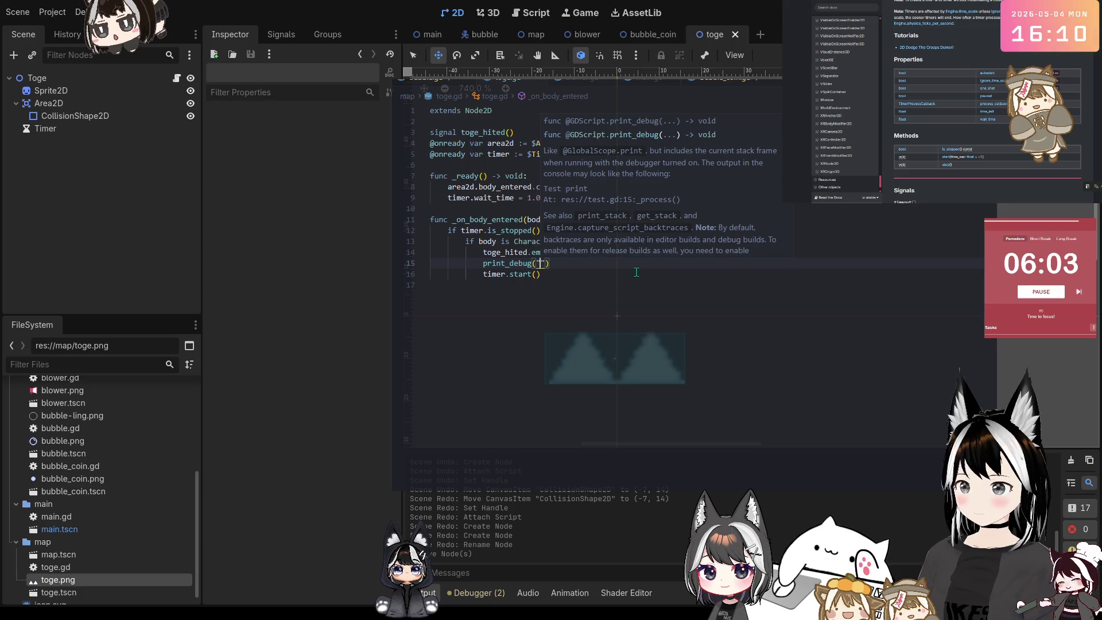
pyautogui.write('timer ')
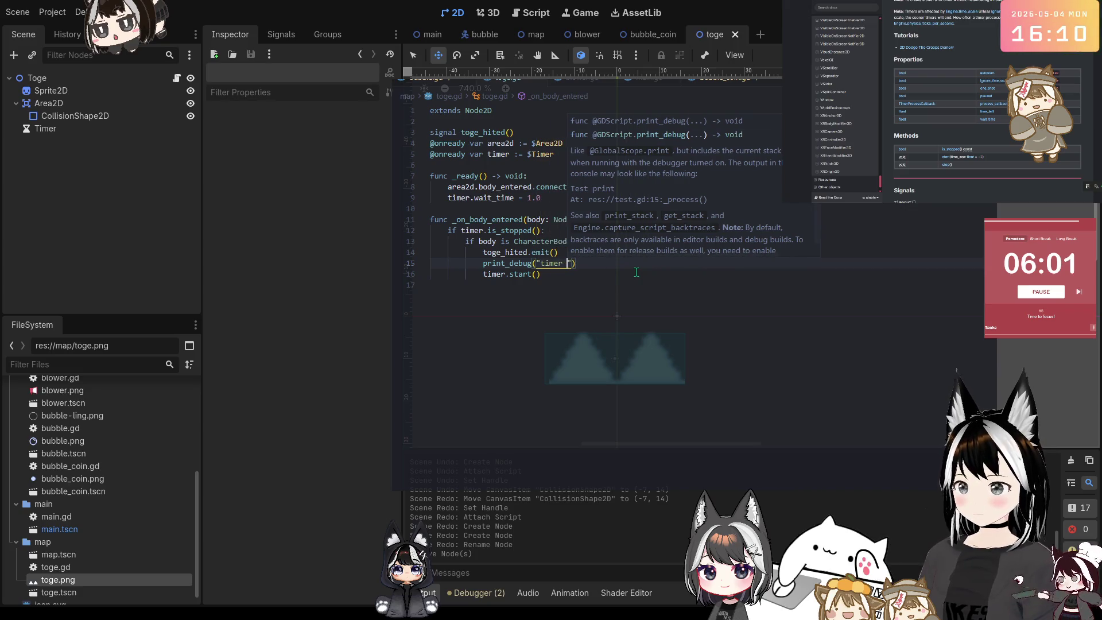
pyautogui.write('now')
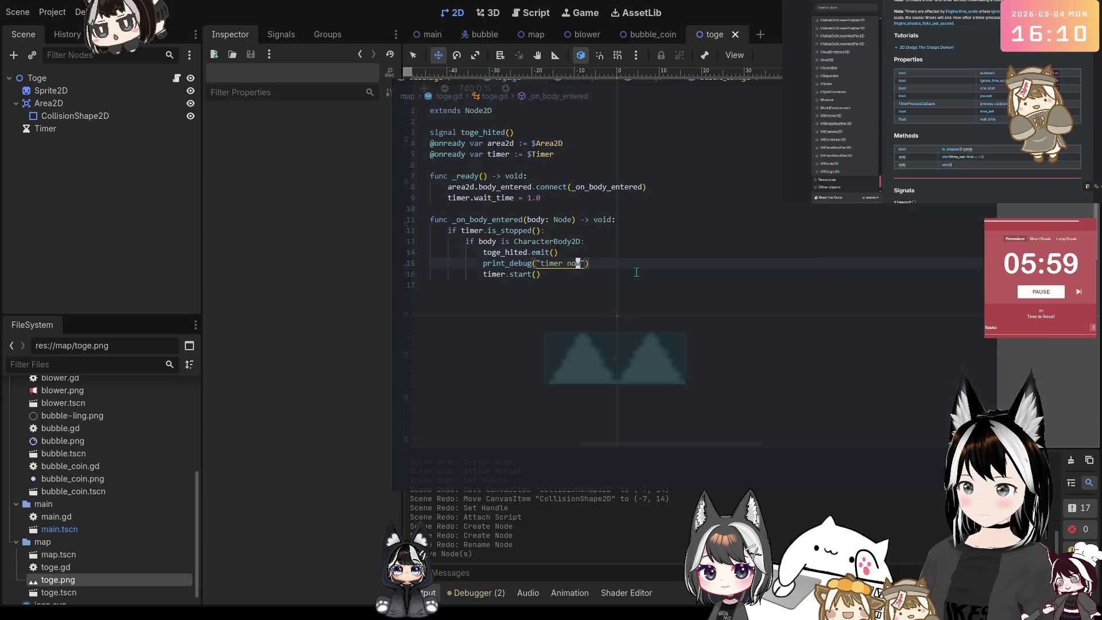
pyautogui.press('F5')
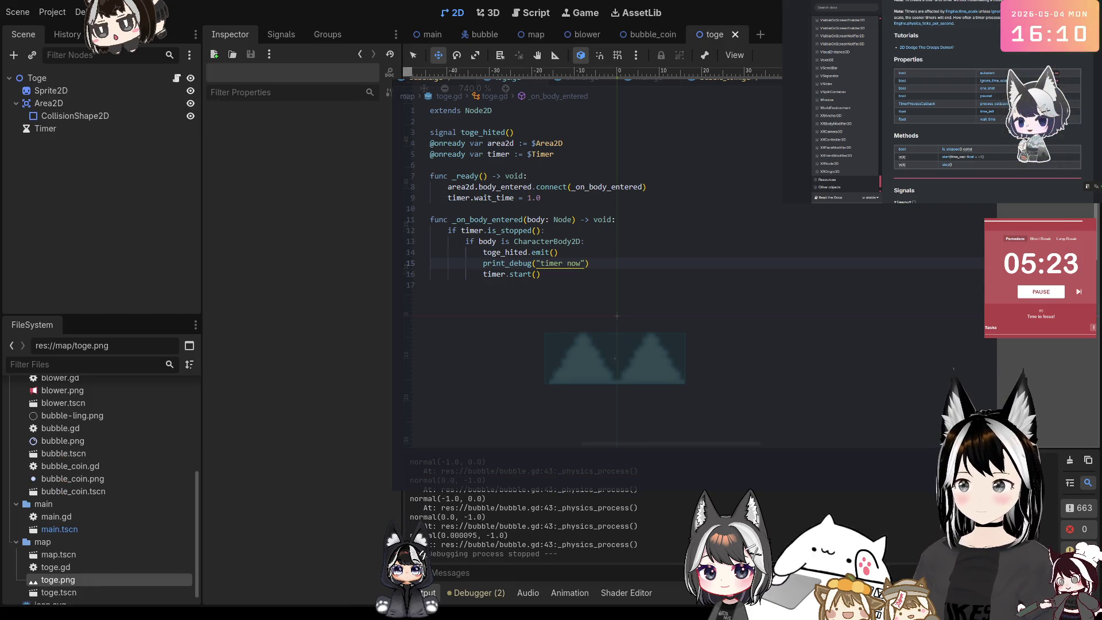
# Review the timer.is_stopped() check on line 12 of toge.gd
pyautogui.click(558, 281)
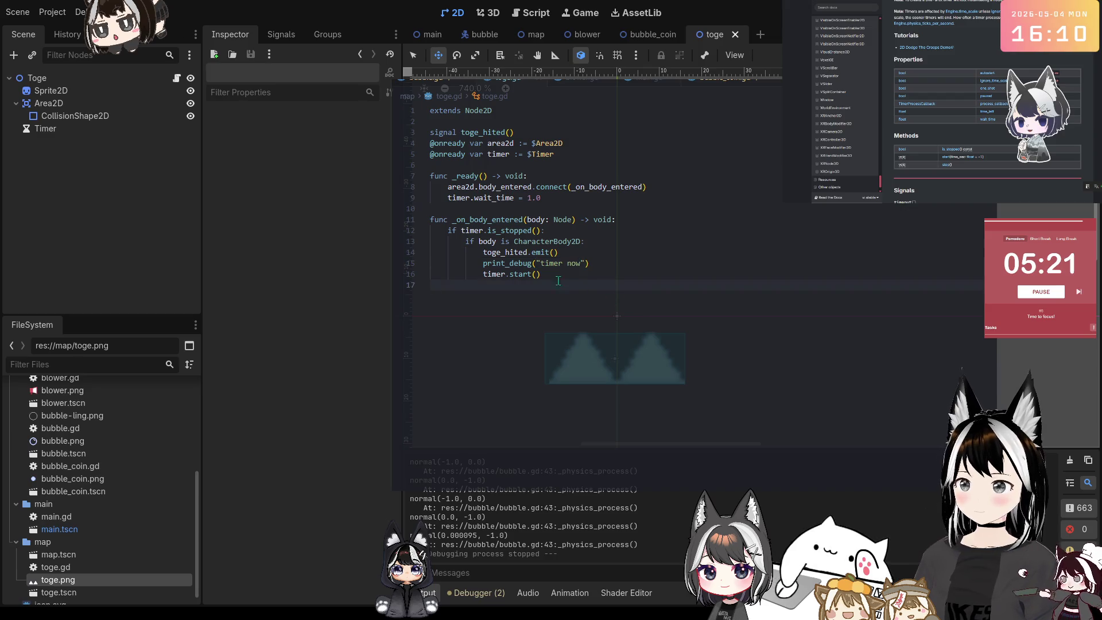
pyautogui.doubleClick(503, 230)
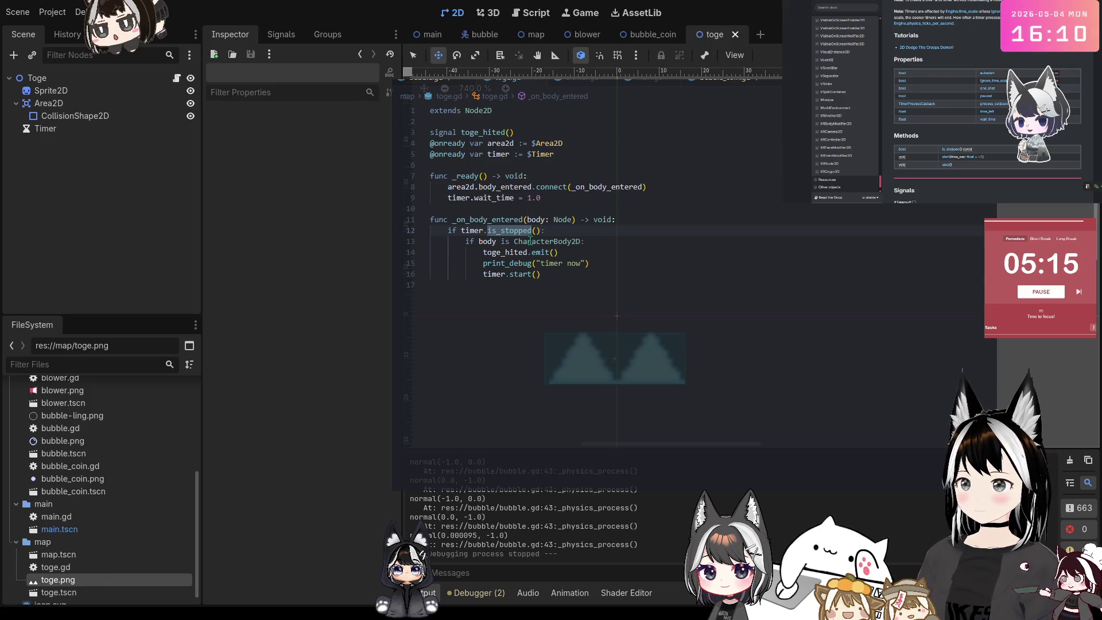
pyautogui.hotkey('ctrl', 'Left')
pyautogui.hotkey('ctrl', 'Left')
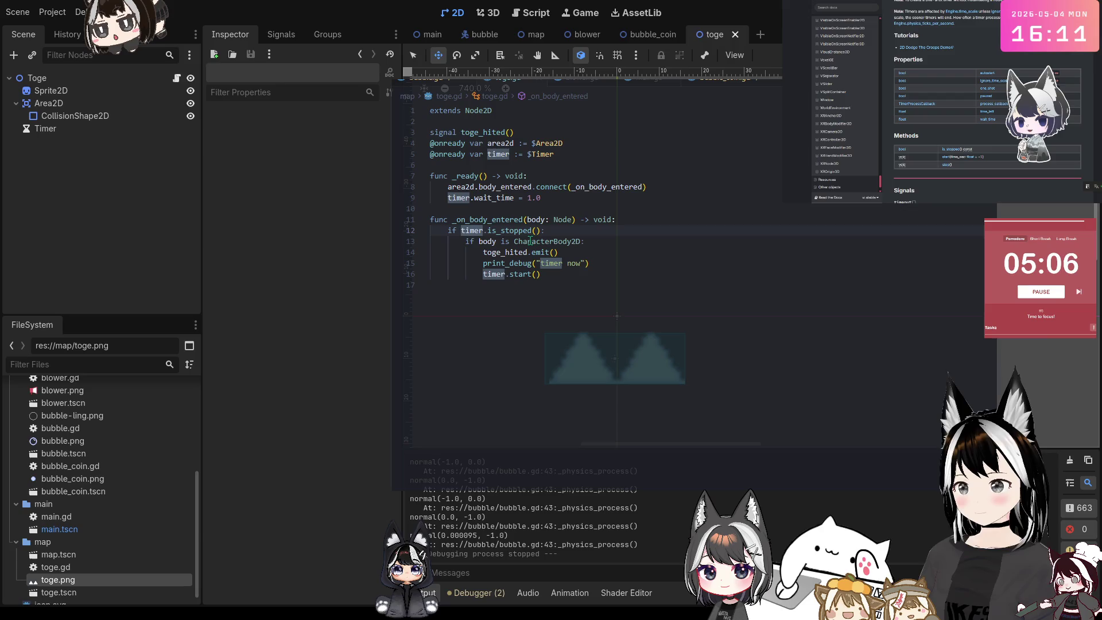
# Comment out the print_debug("normal") line 43 in bubble.gd and run the game
pyautogui.click(603, 83)
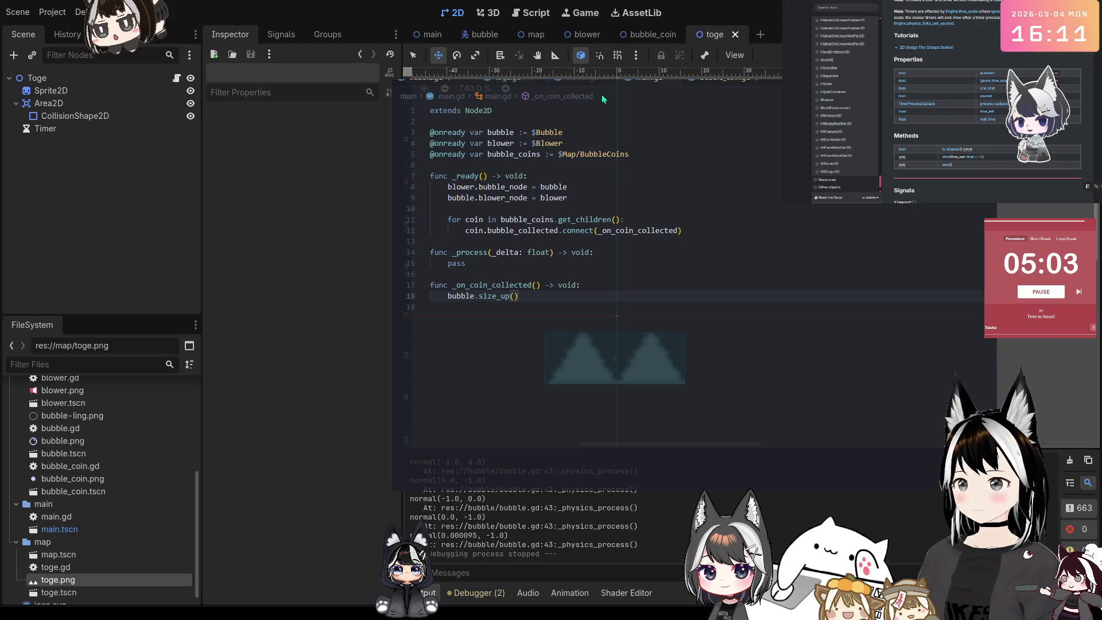
pyautogui.click(597, 84)
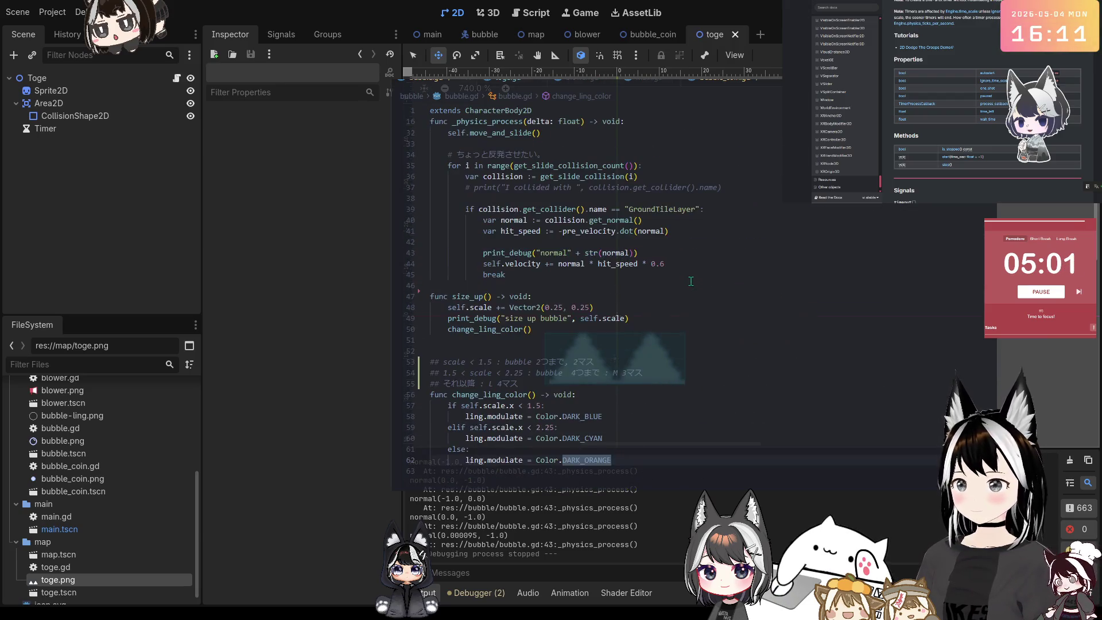
pyautogui.click(599, 253)
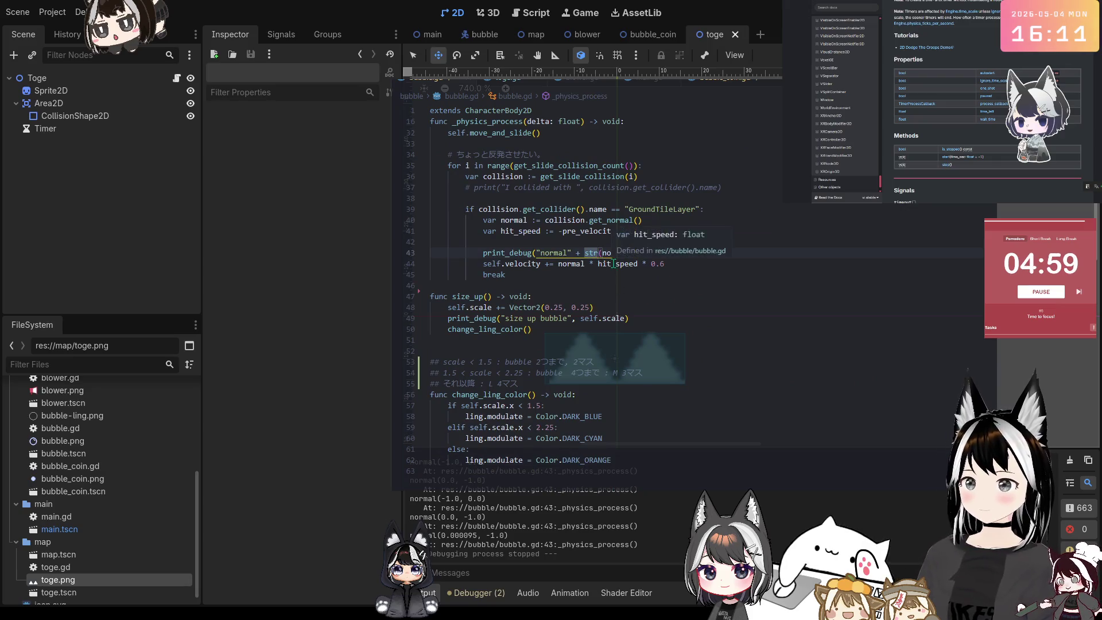
pyautogui.hotkey('ctrl', 'k')
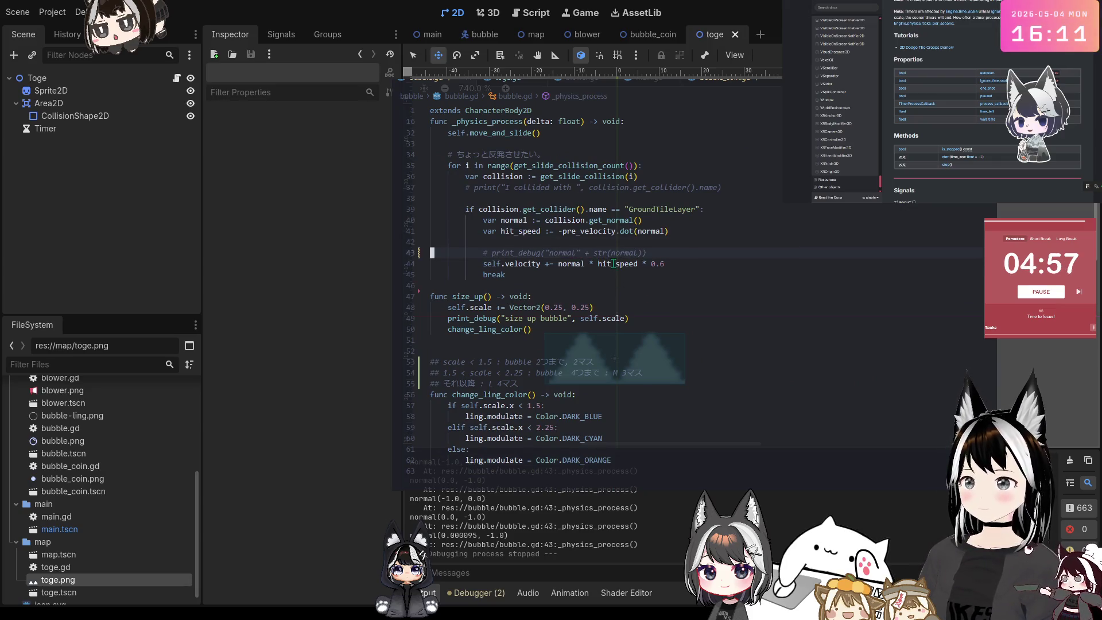
pyautogui.press('F5')
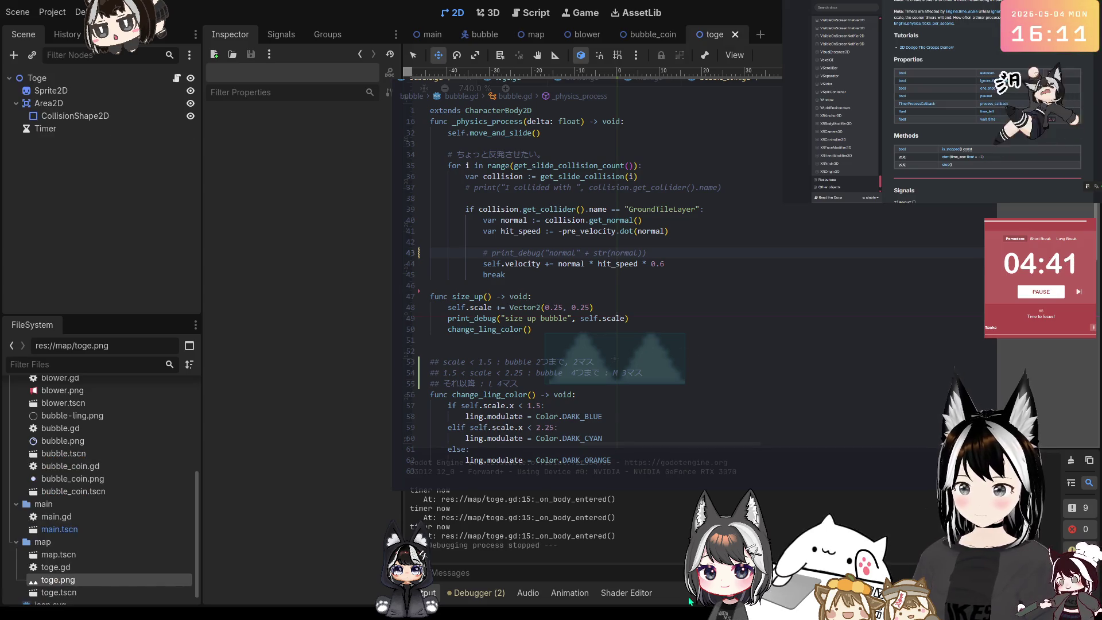
# In toge.gd, add print_debug("enter") at the top of _on_body_entered
pyautogui.click(580, 285)
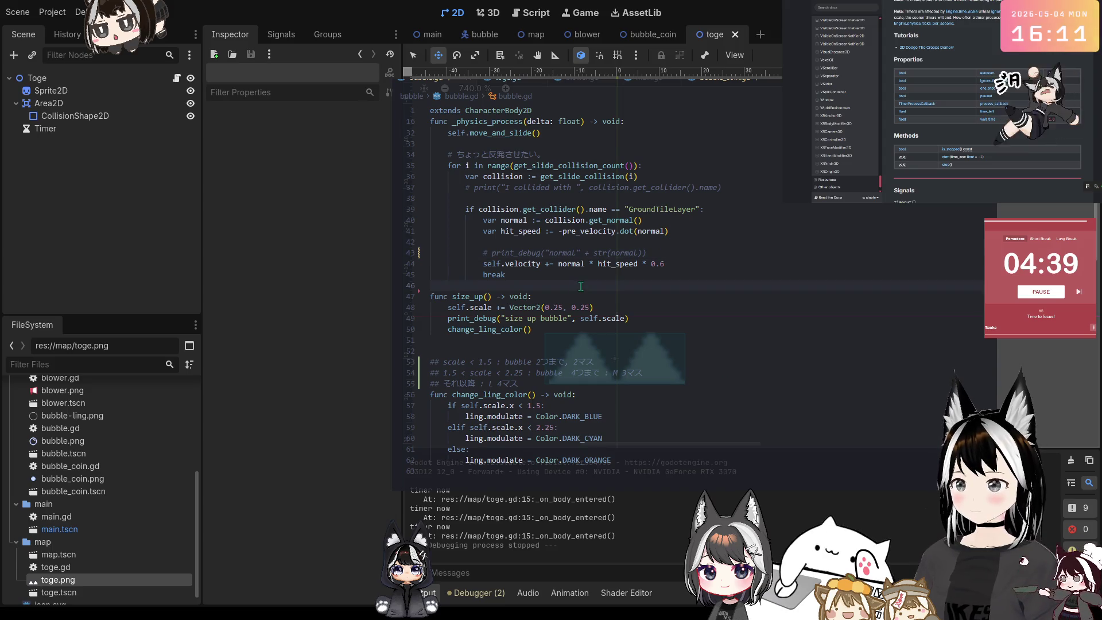
pyautogui.hotkey('ctrl', 'alt', 'o')
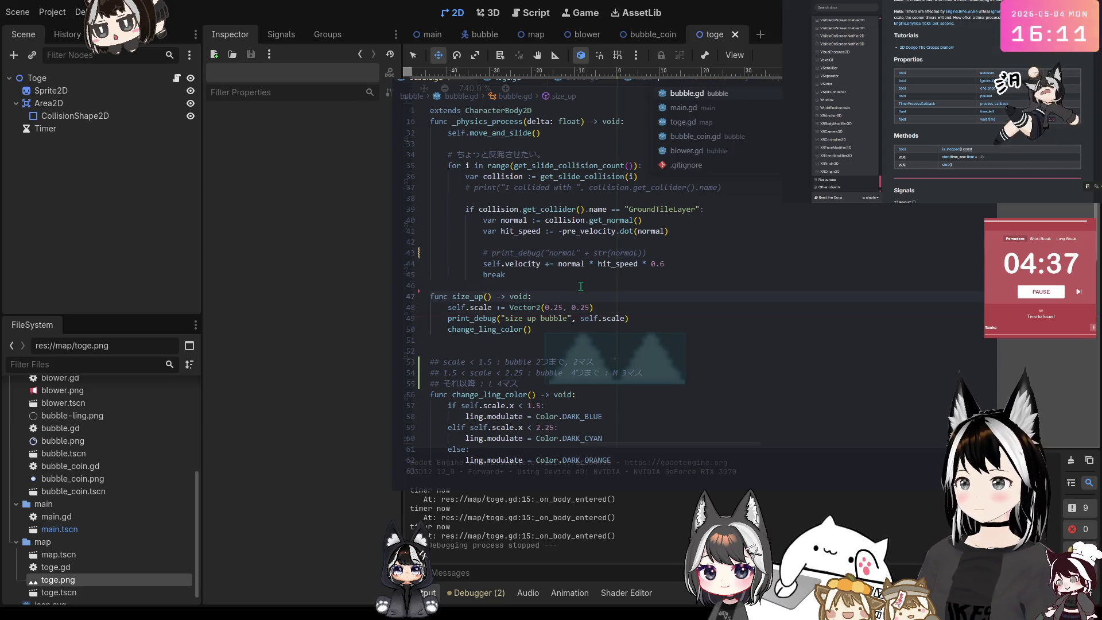
pyautogui.press('Down')
pyautogui.press('Down')
pyautogui.press('Return')
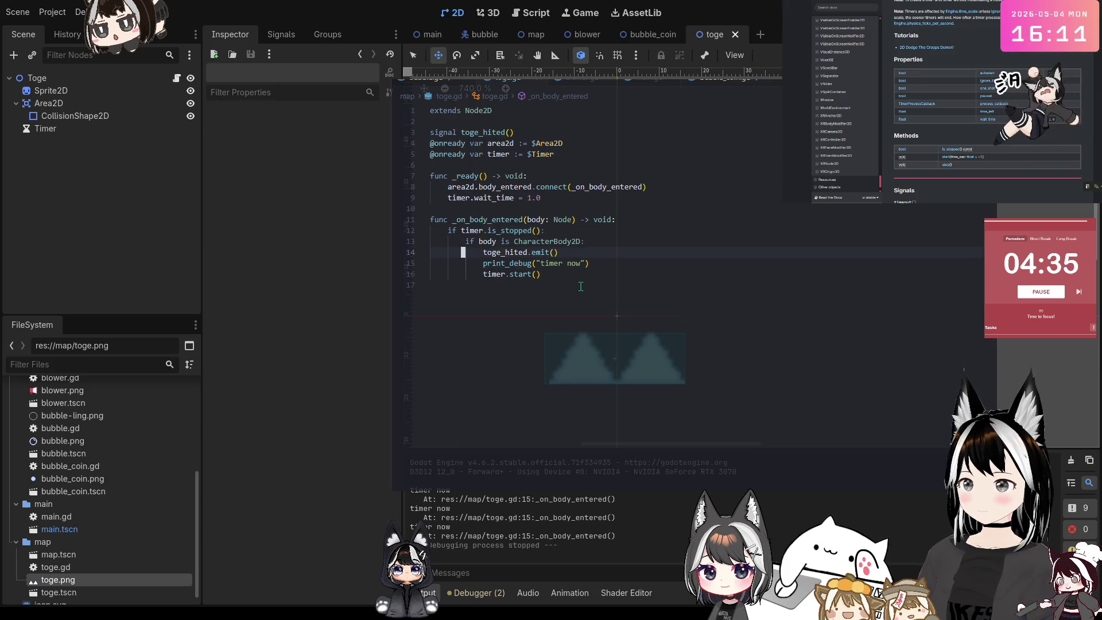
pyautogui.write('print_debug("timer now")')
pyautogui.hotkey('alt', 'Up')
pyautogui.hotkey('shift', 'Tab')
pyautogui.hotkey('shift', 'Tab')
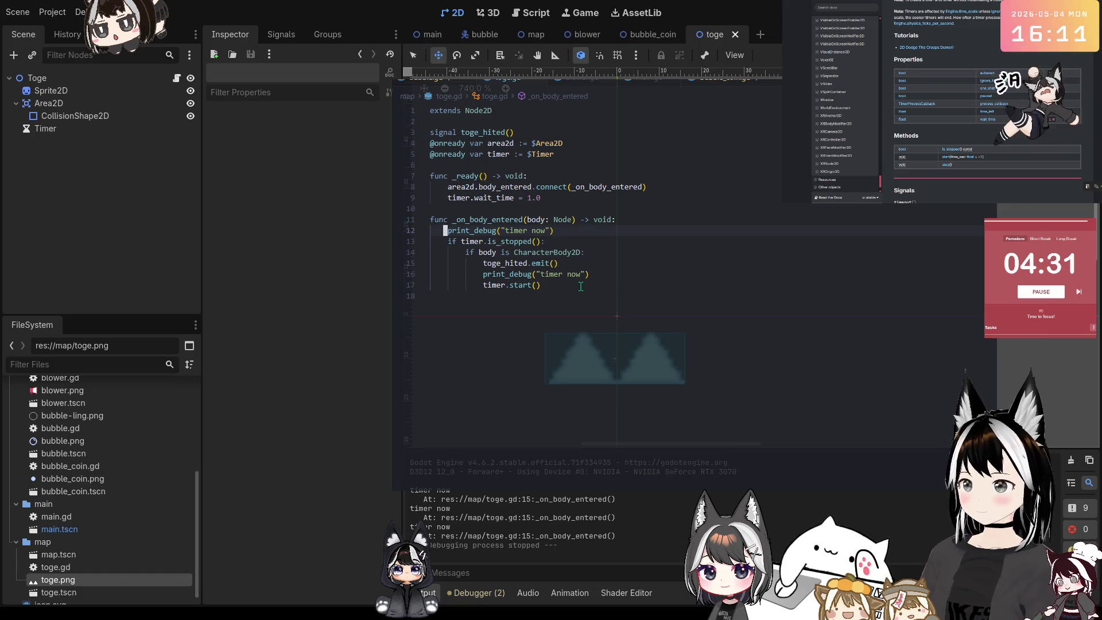
pyautogui.hotkey('ctrl', 'Right')
pyautogui.hotkey('ctrl', 'Right')
pyautogui.hotkey('ctrl', 'Right')
pyautogui.hotkey('ctrl', 'BackSpace')
pyautogui.hotkey('ctrl', 'Delete')
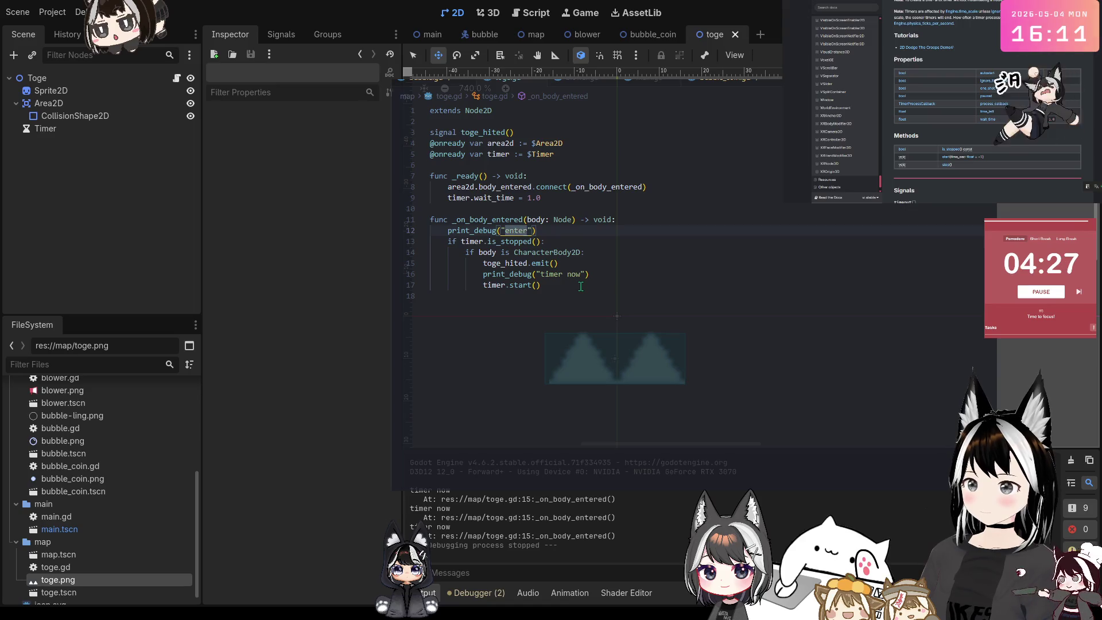
pyautogui.press('Down')
pyautogui.press('Down')
pyautogui.press('Down')
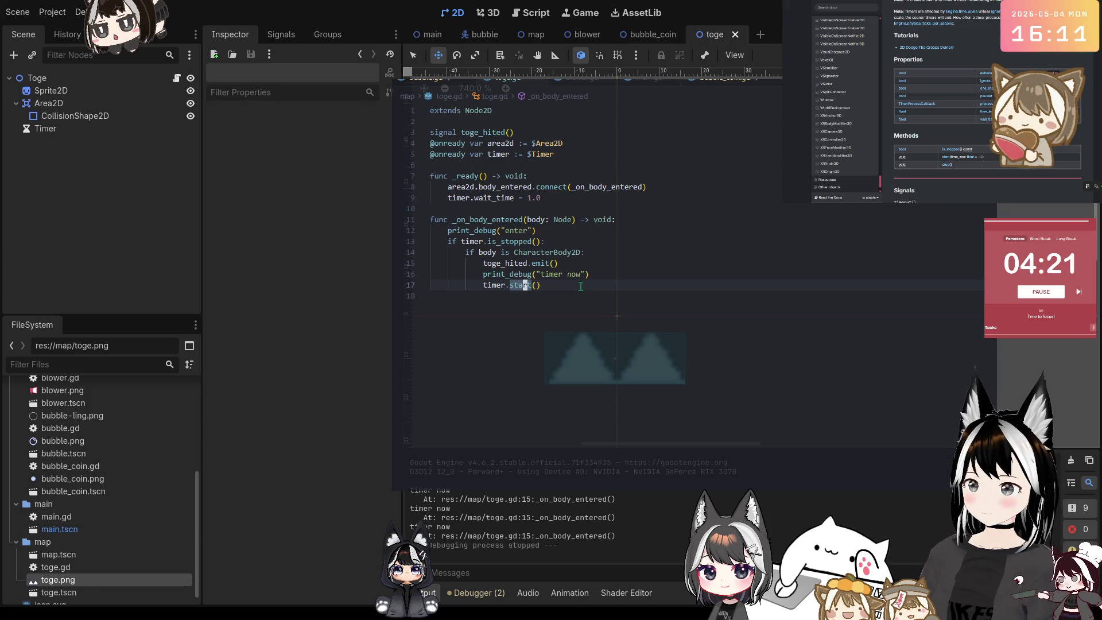
# Insert timer.wait_time = 1.0 just above timer.start() and run the game
pyautogui.press('Up')
pyautogui.press('Up')
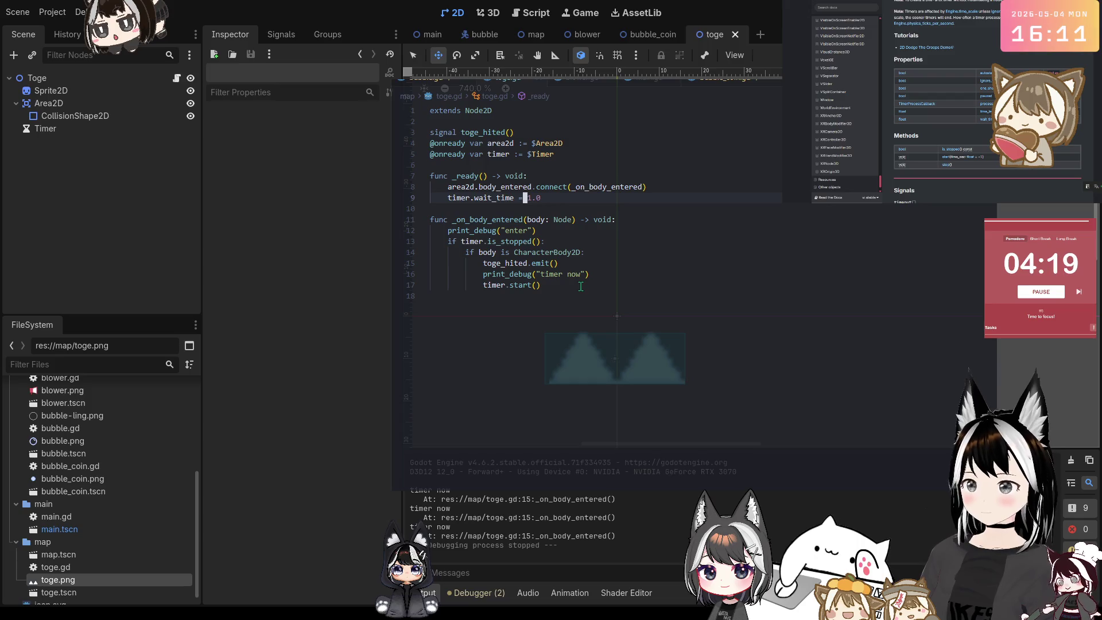
pyautogui.press('Down')
pyautogui.press('Down')
pyautogui.press('Down')
pyautogui.press('End')
pyautogui.press('Return')
pyautogui.write('timer.wait_time = 1.0')
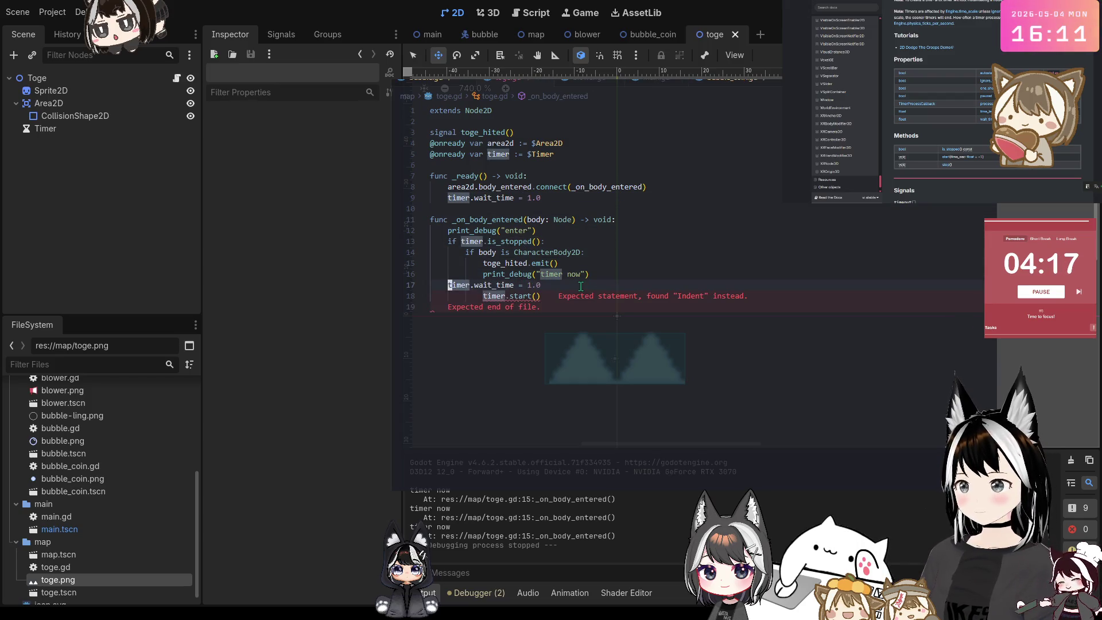
pyautogui.press('Home')
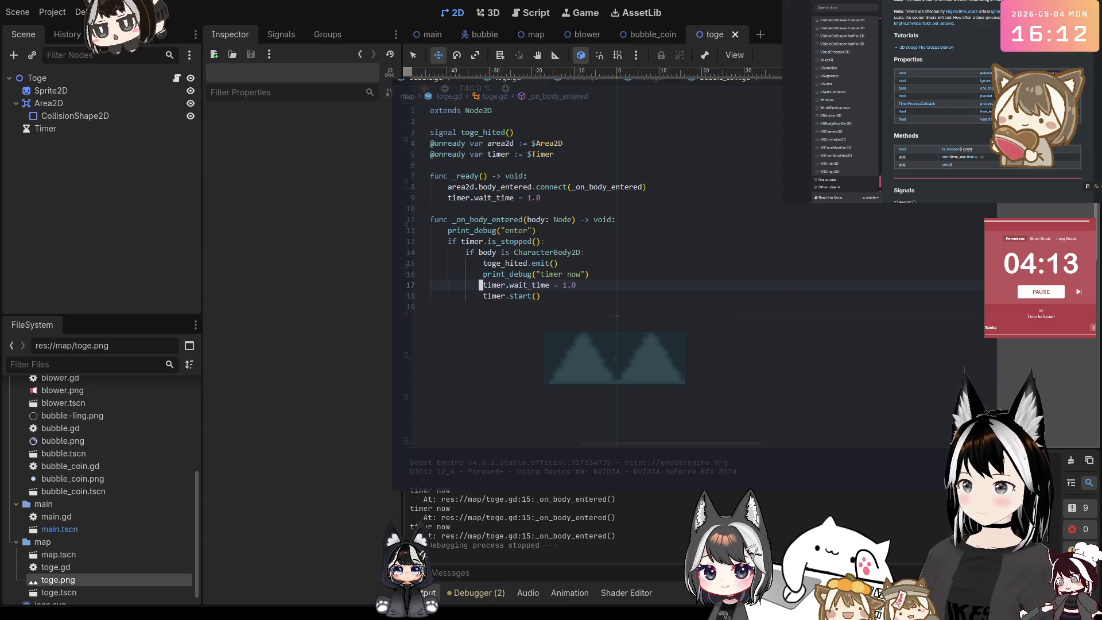
pyautogui.press('F5')
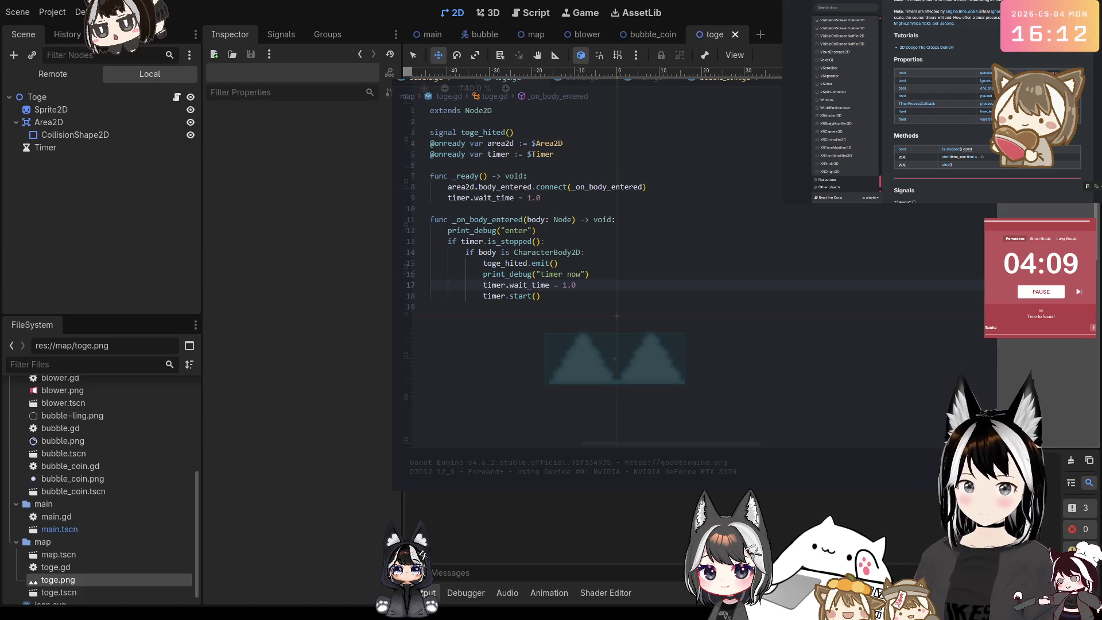
# Run the game, inspect the live Main > Map > Toges > Toge > Timer in the Remote tree, then stop
pyautogui.press('F5')
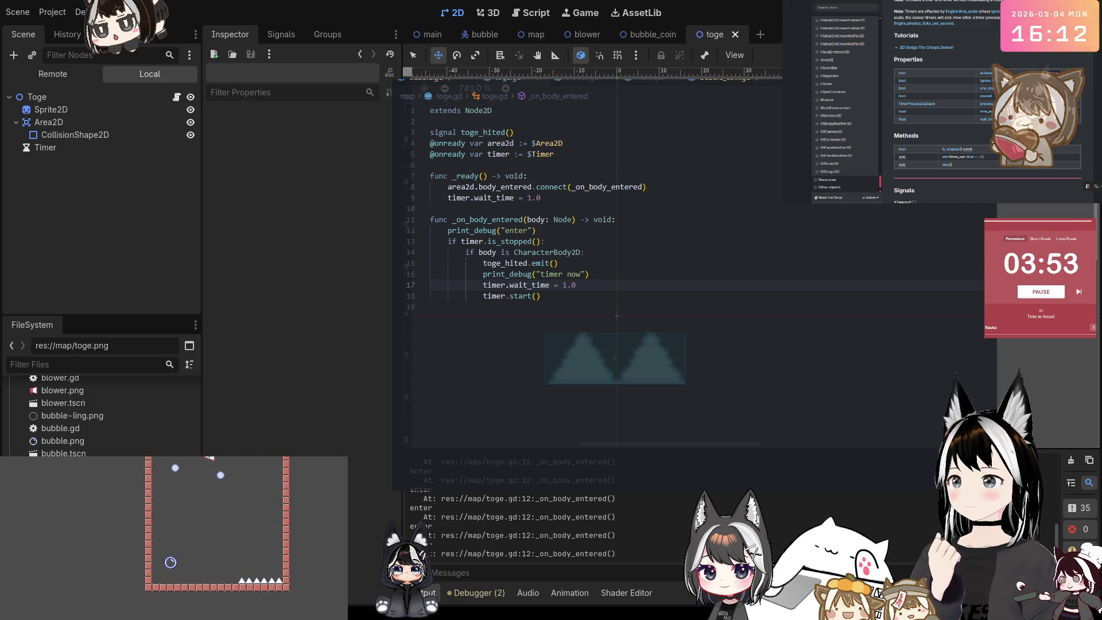
pyautogui.click(53, 74)
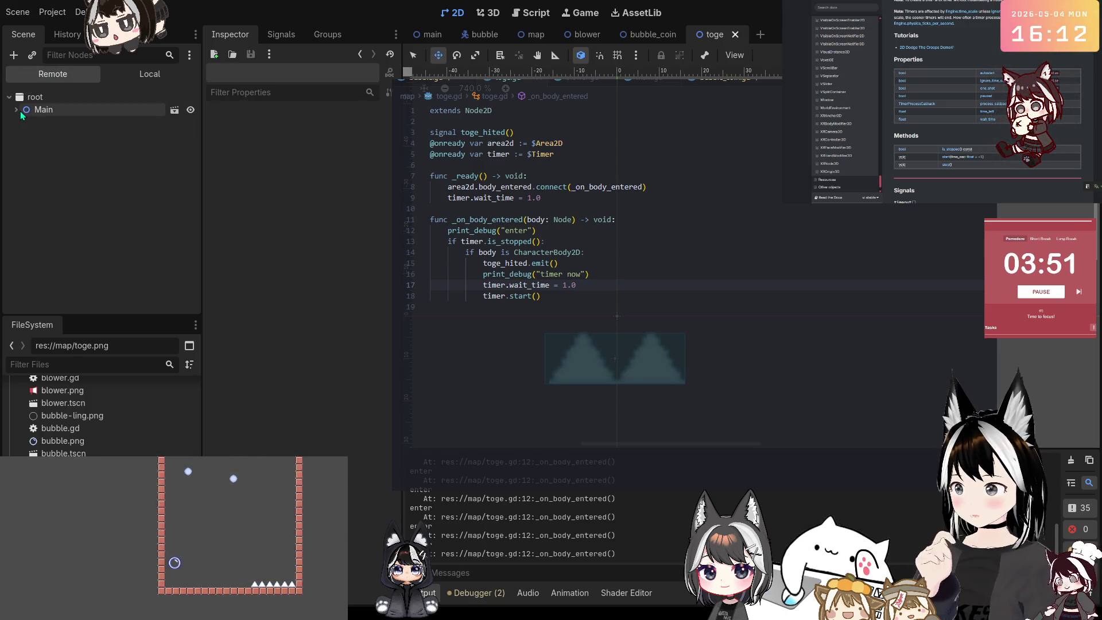
pyautogui.click(43, 109)
pyautogui.click(23, 134)
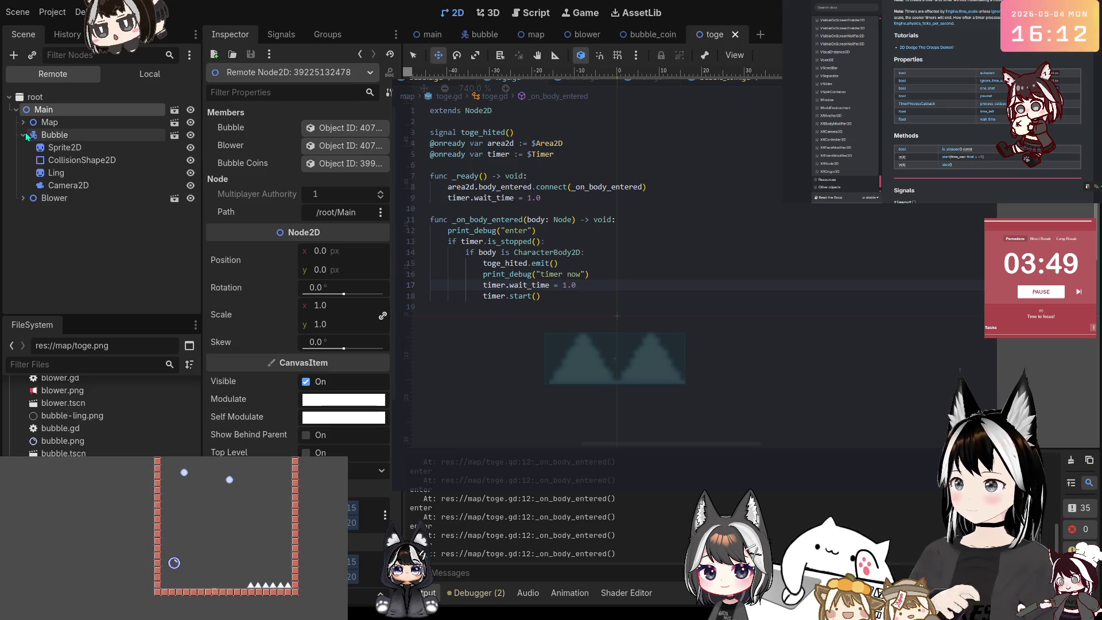
pyautogui.click(28, 134)
pyautogui.click(23, 121)
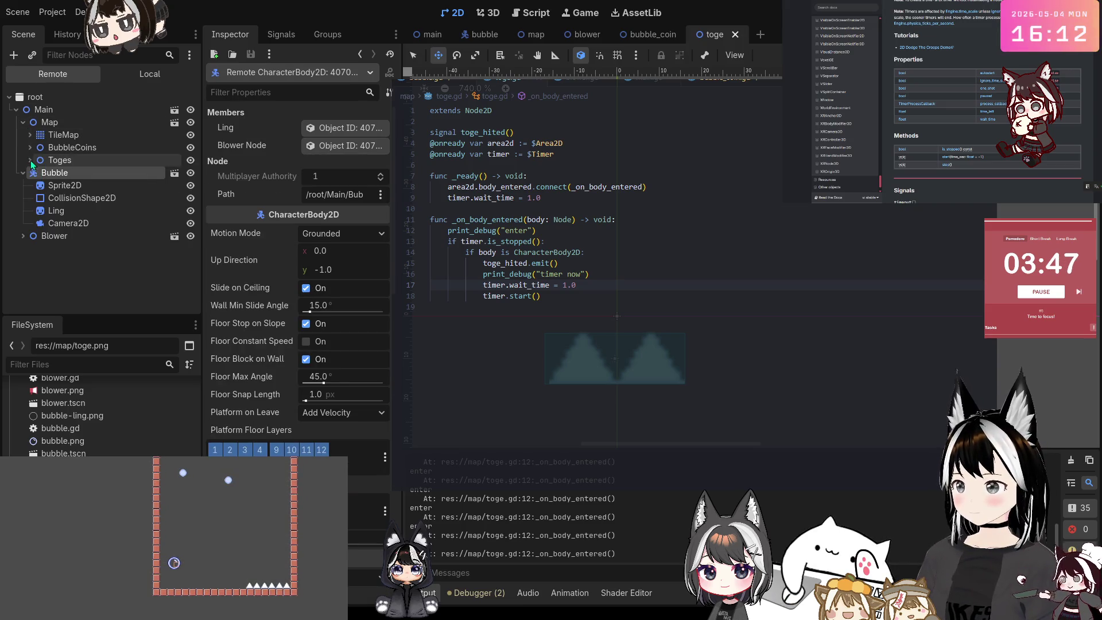
pyautogui.click(30, 159)
pyautogui.click(37, 173)
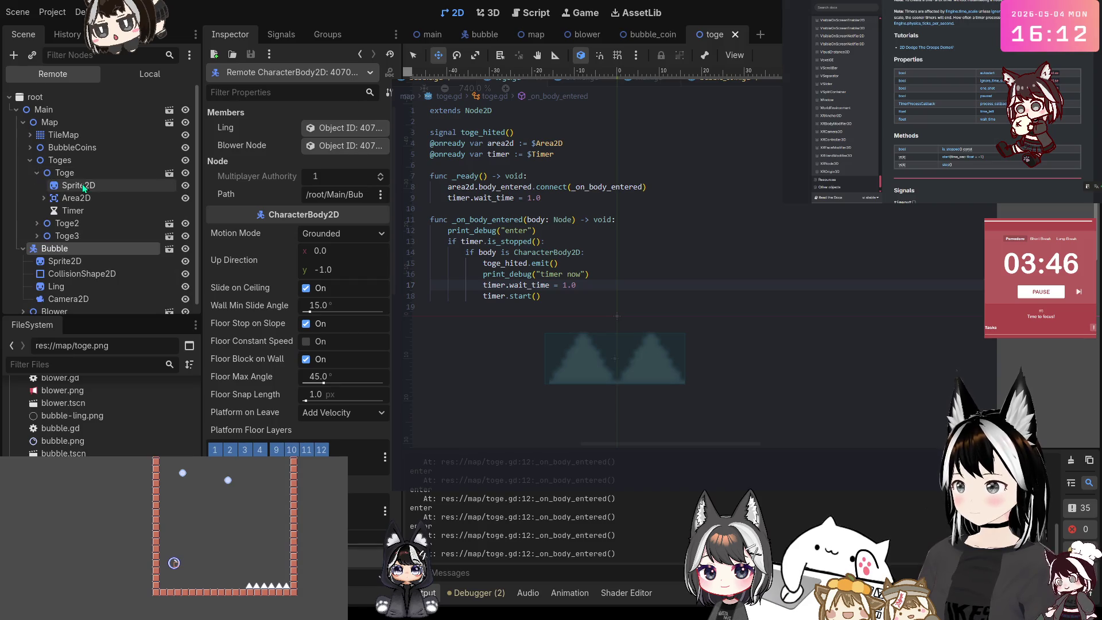
pyautogui.click(72, 211)
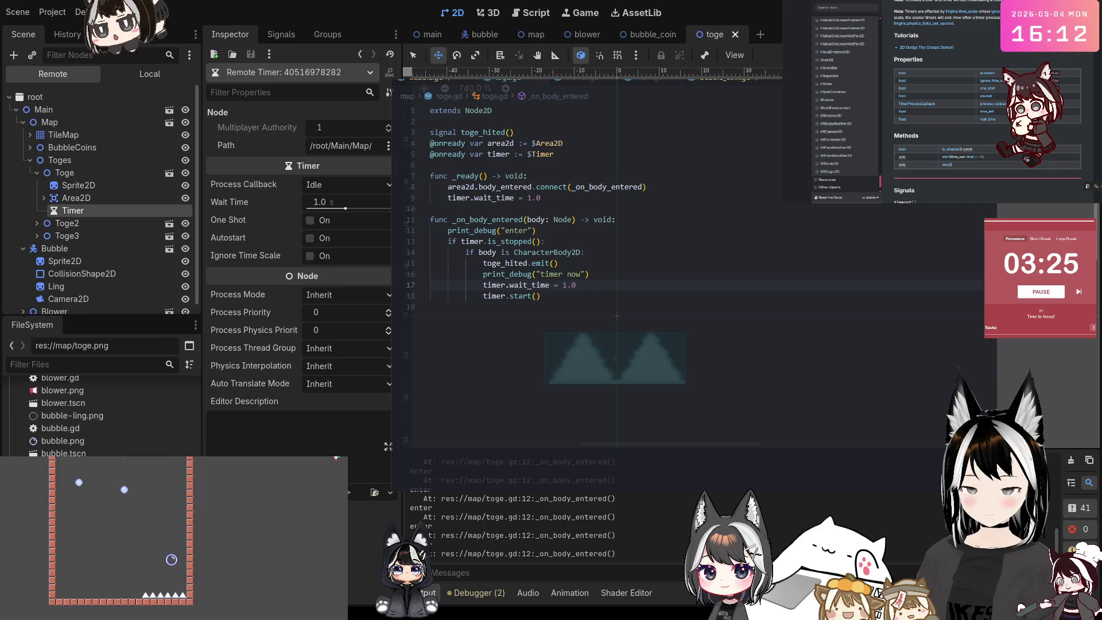
pyautogui.press('F8')
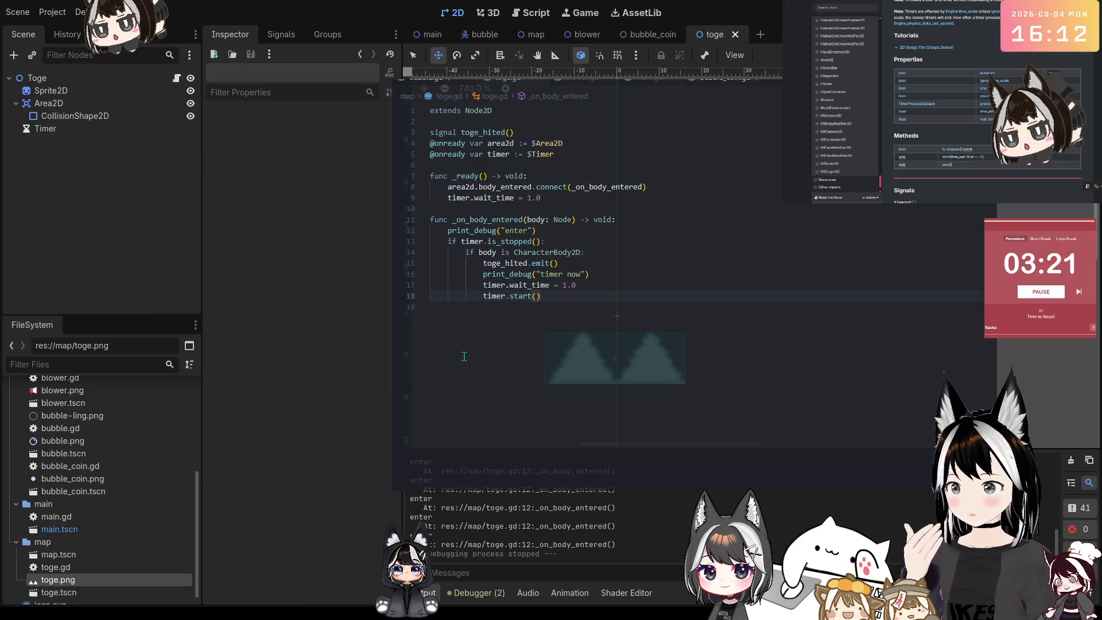
# Add a StaticBody2D, make it the scene root, and rename it Toge
pyautogui.click(76, 129)
pyautogui.hotkey('ctrl', 'a')
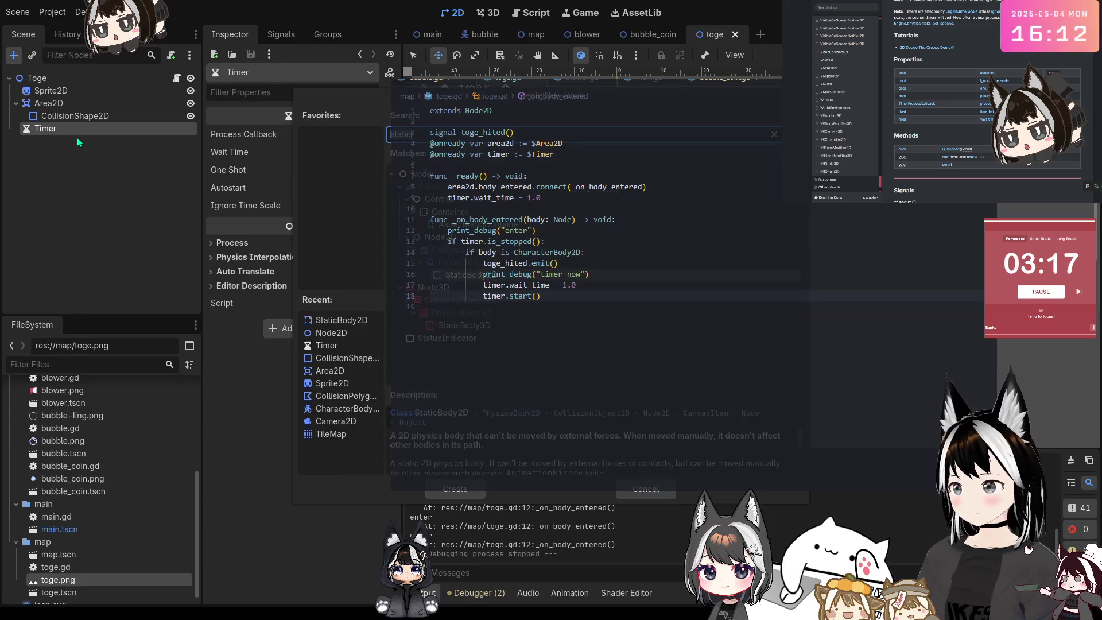
pyautogui.press('Return')
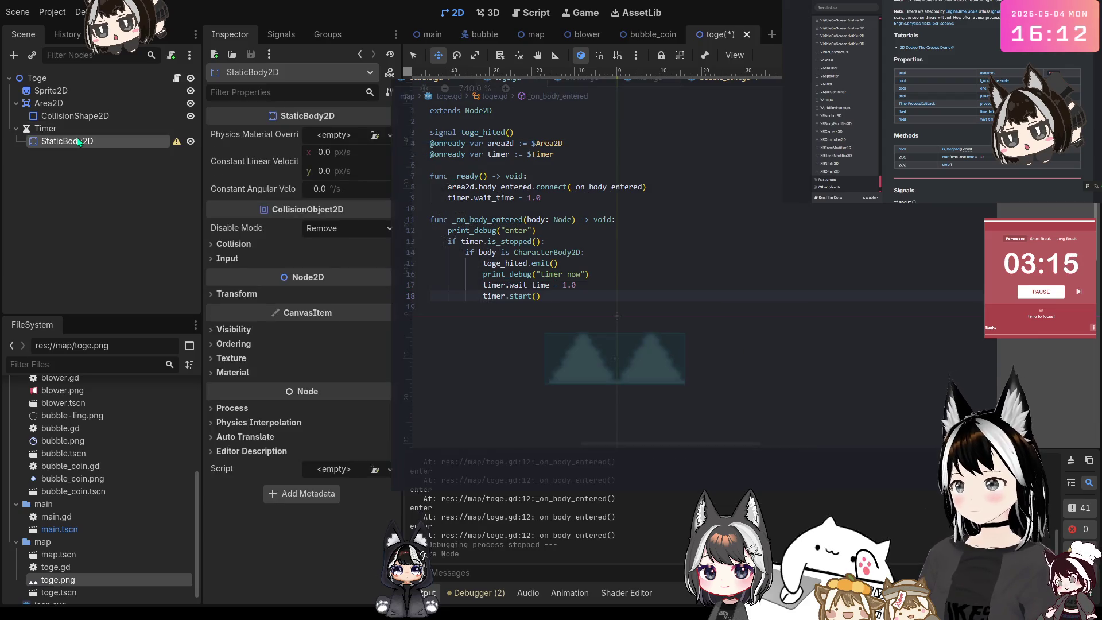
pyautogui.rightClick(89, 142)
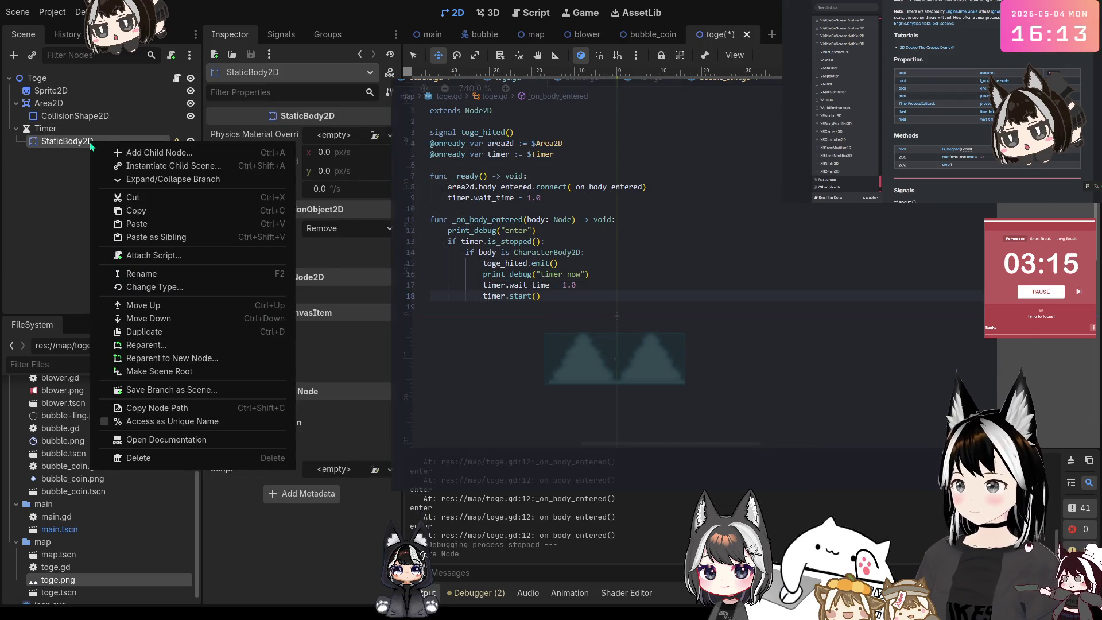
pyautogui.click(160, 371)
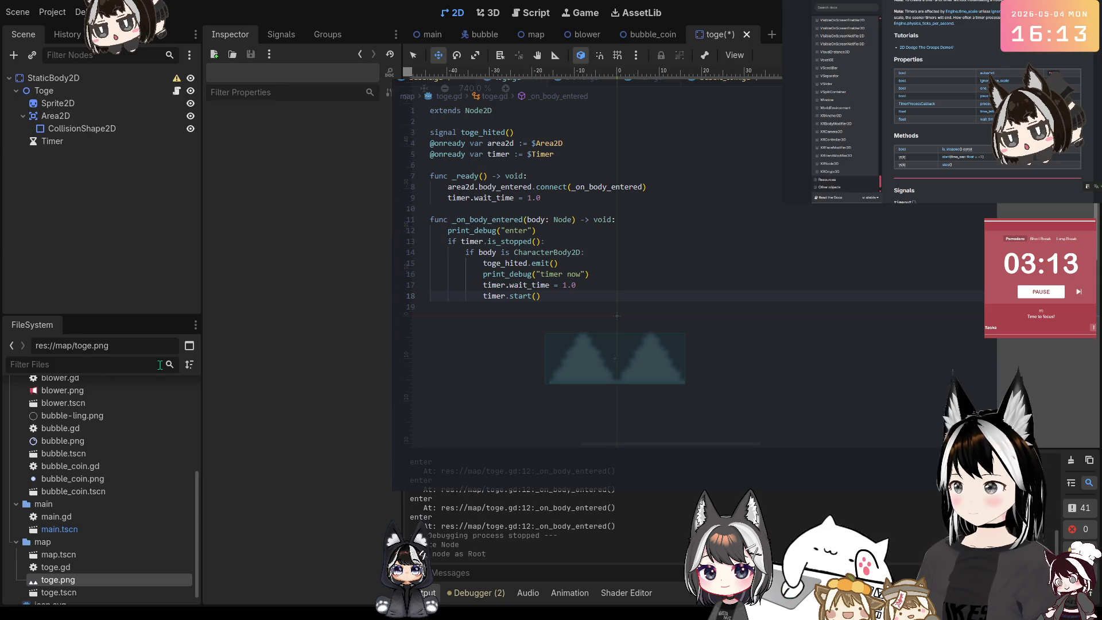
pyautogui.doubleClick(88, 78)
pyautogui.write('Toge')
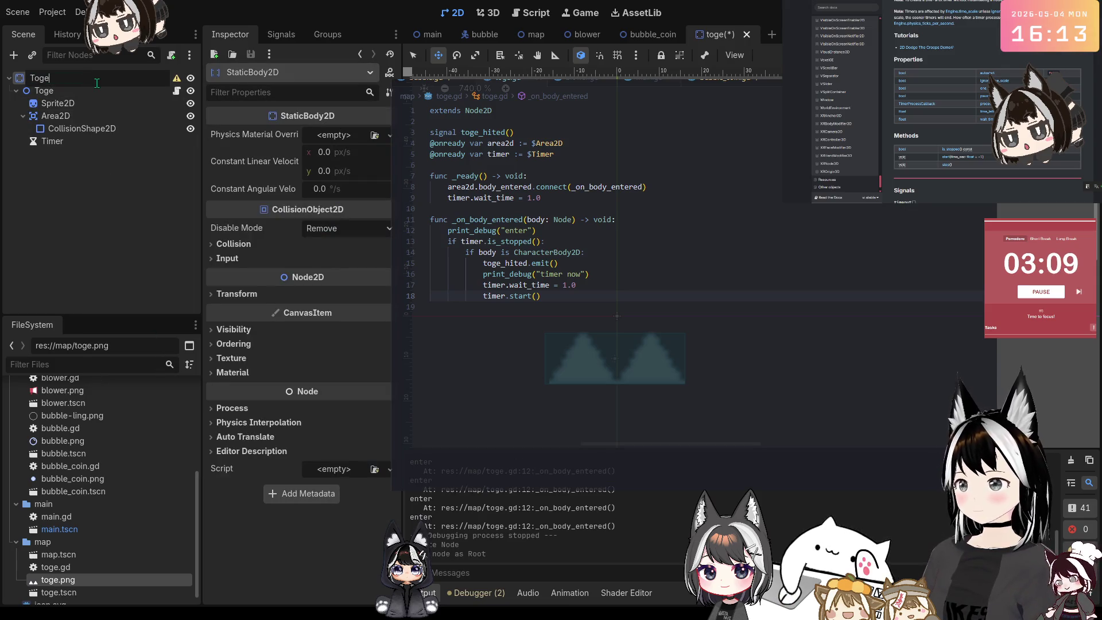
pyautogui.press('Return')
# Move CollisionShape2D and Sprite2D under the root Toge
pyautogui.moveTo(70, 130); pyautogui.dragTo(65, 80)
pyautogui.click(73, 130)
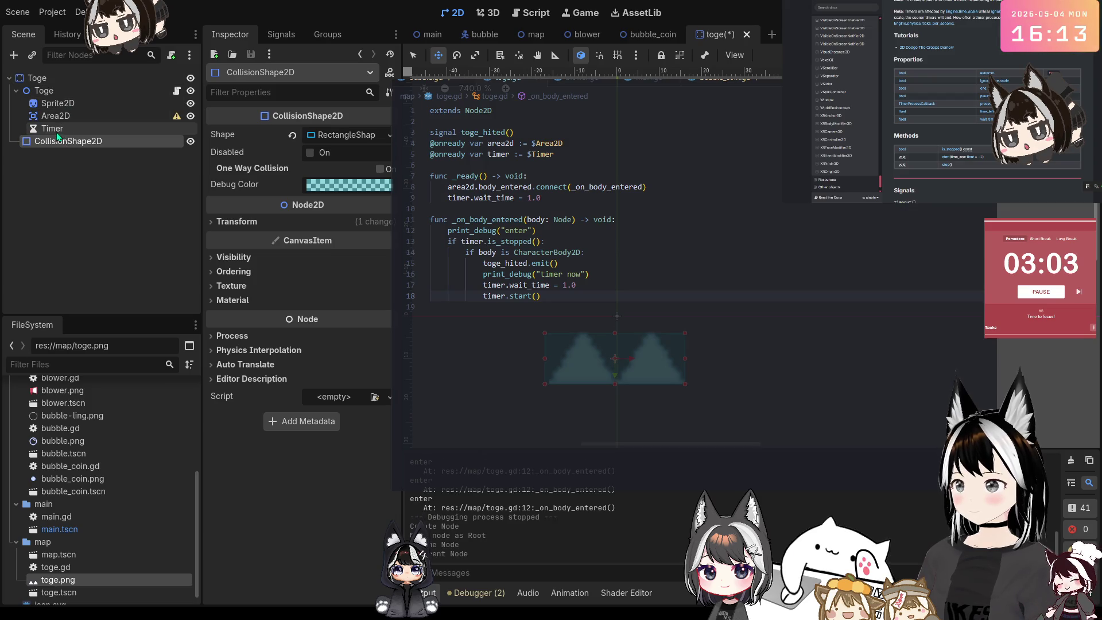
pyautogui.click(61, 105)
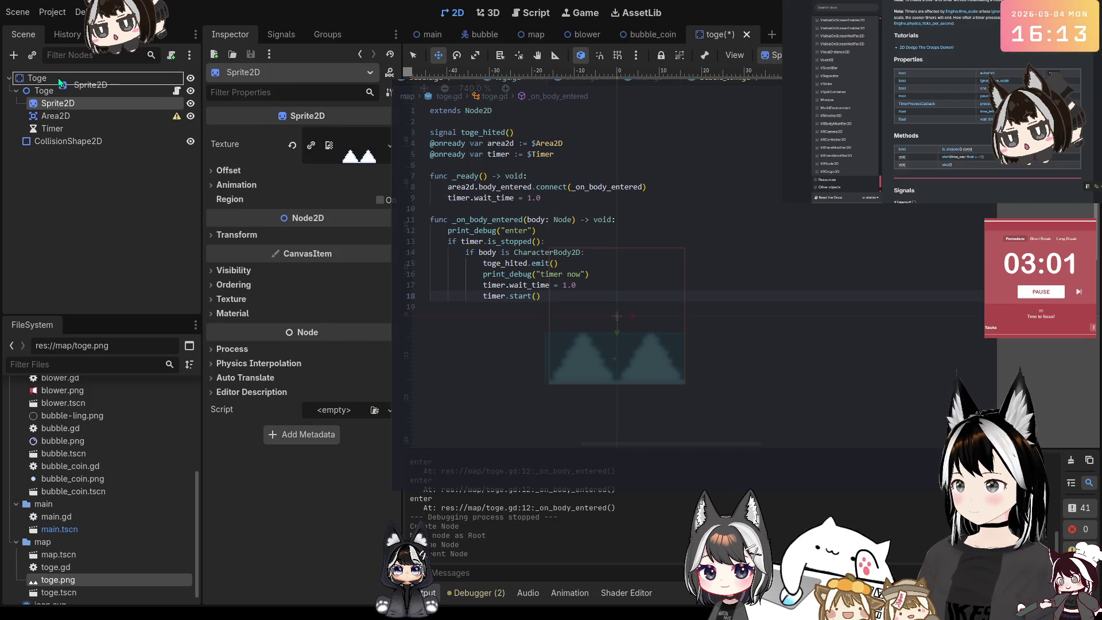
pyautogui.moveTo(58, 78); pyautogui.dragTo(57, 78)
# Attach the existing toge.gd script to the root Toge via Quick Load
pyautogui.click(76, 82)
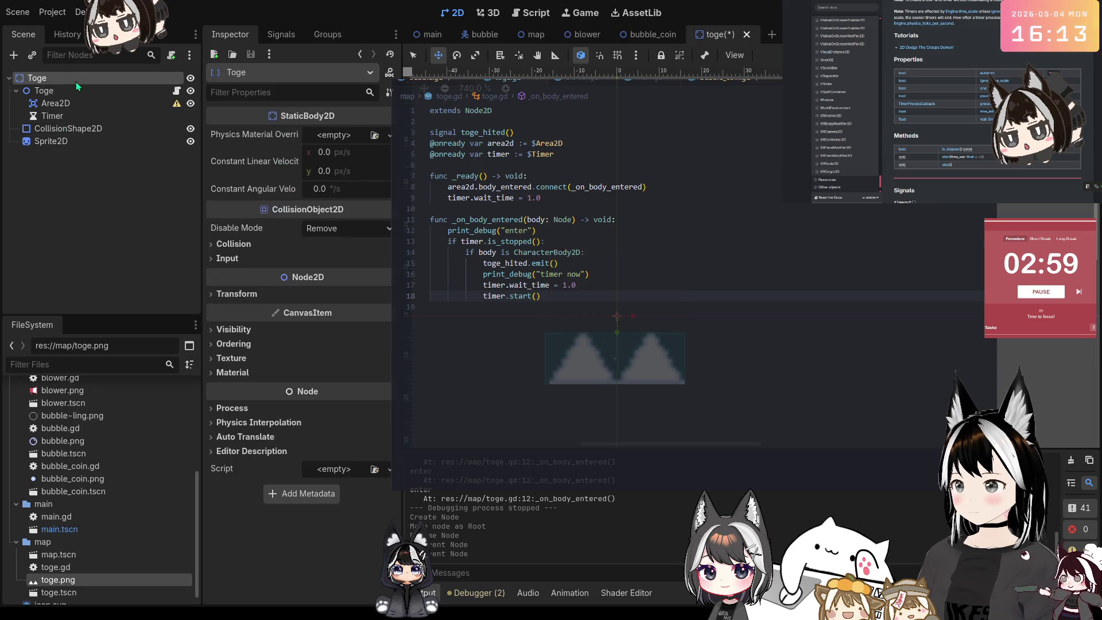
pyautogui.click(341, 469)
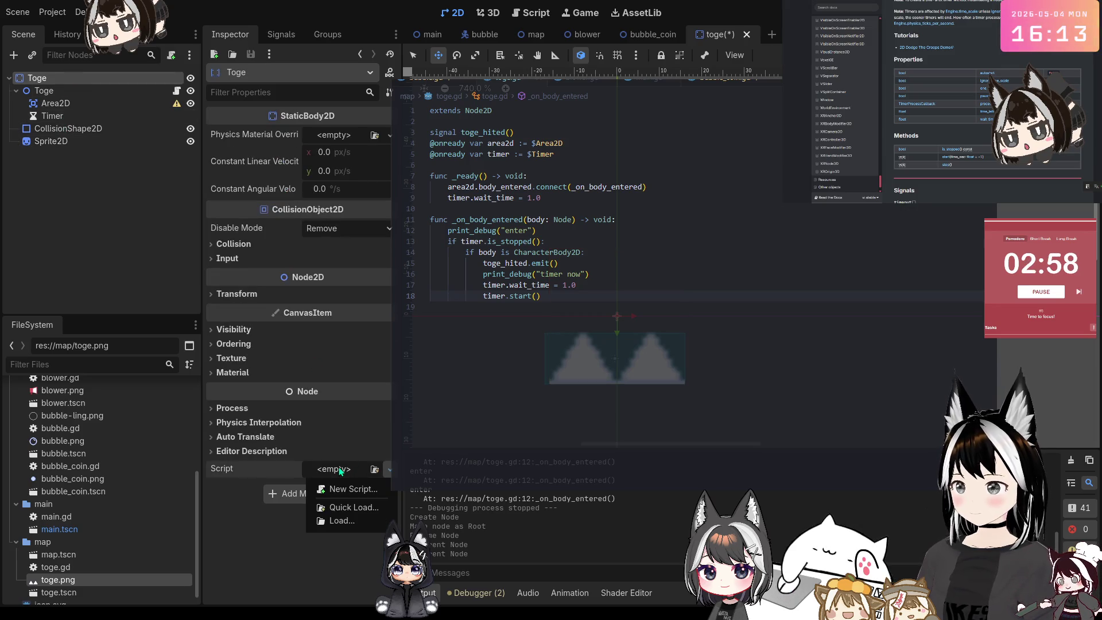
pyautogui.click(347, 507)
pyautogui.doubleClick(473, 163)
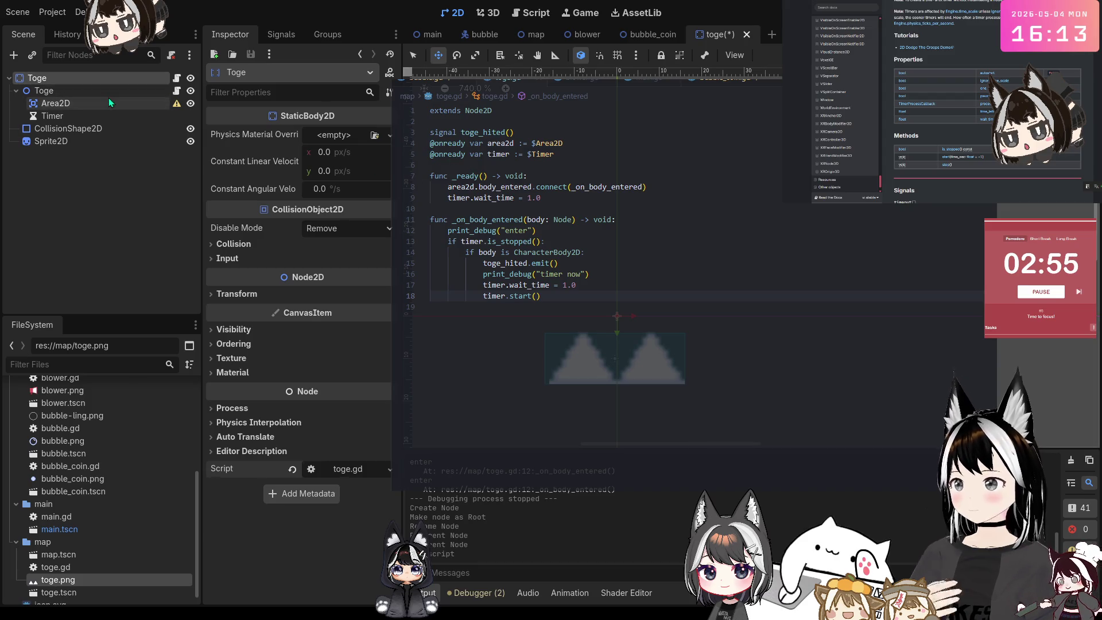
# Move the Timer directly under the root Toge and detach the inner Toge's script
pyautogui.click(77, 105)
pyautogui.click(63, 115)
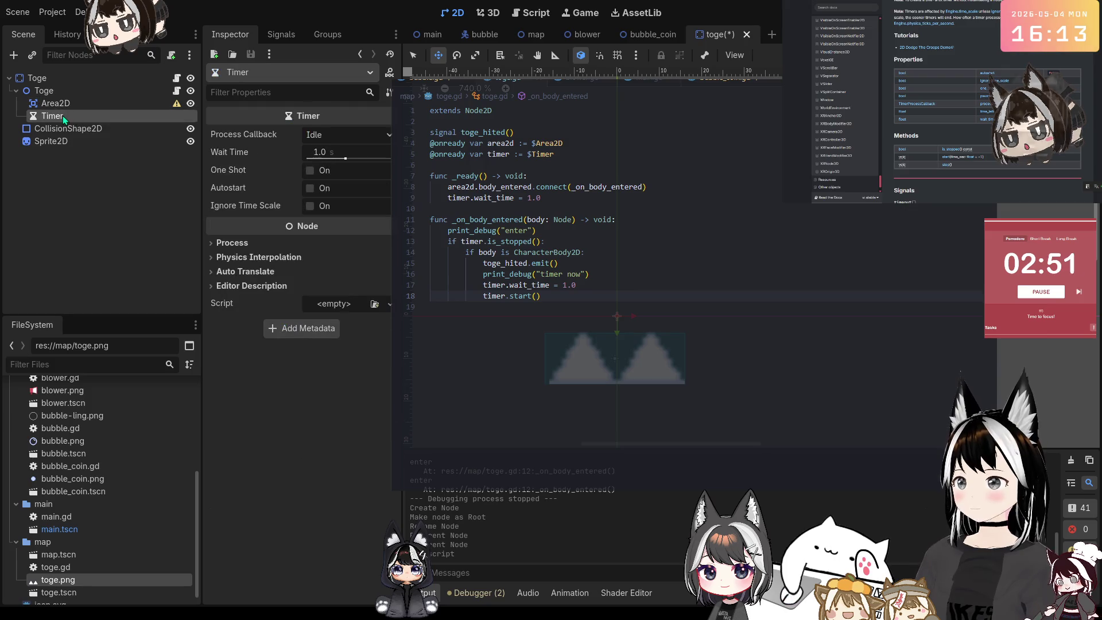
pyautogui.moveTo(63, 115)
pyautogui.mouseDown()
pyautogui.moveTo(34, 80)
pyautogui.moveTo(28, 95)
pyautogui.mouseUp()
pyautogui.click(15, 91)
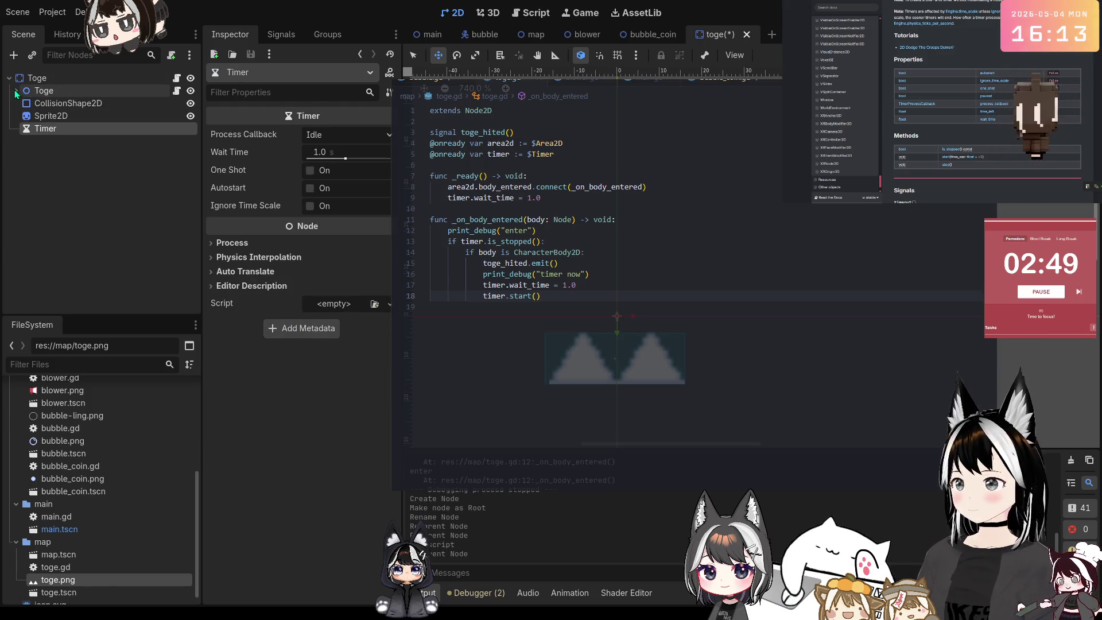
pyautogui.click(148, 89)
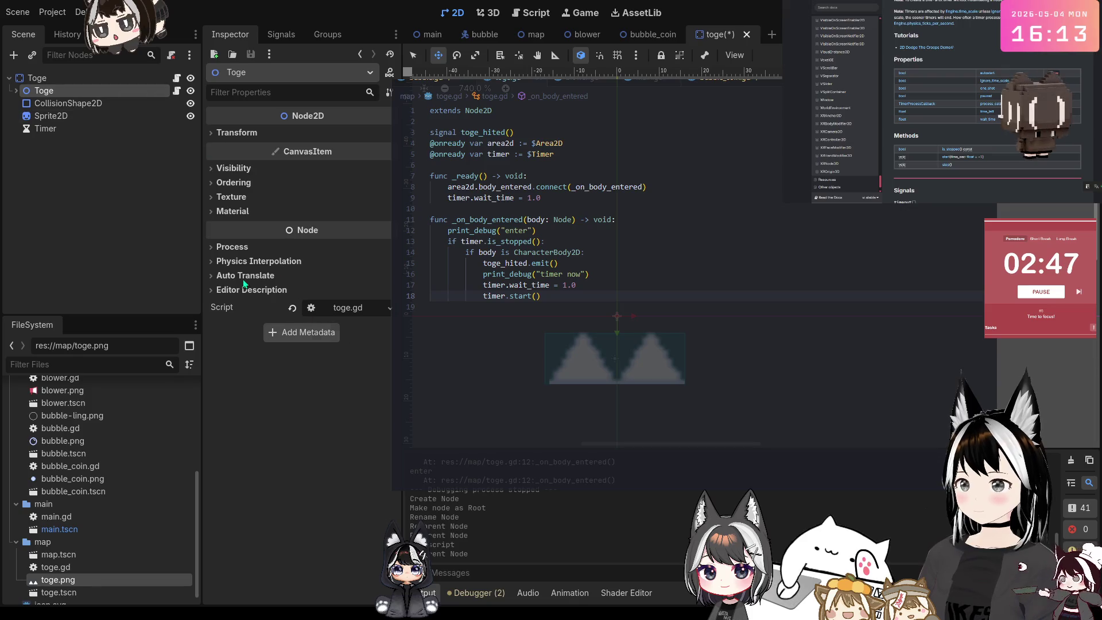
pyautogui.click(293, 309)
pyautogui.click(140, 257)
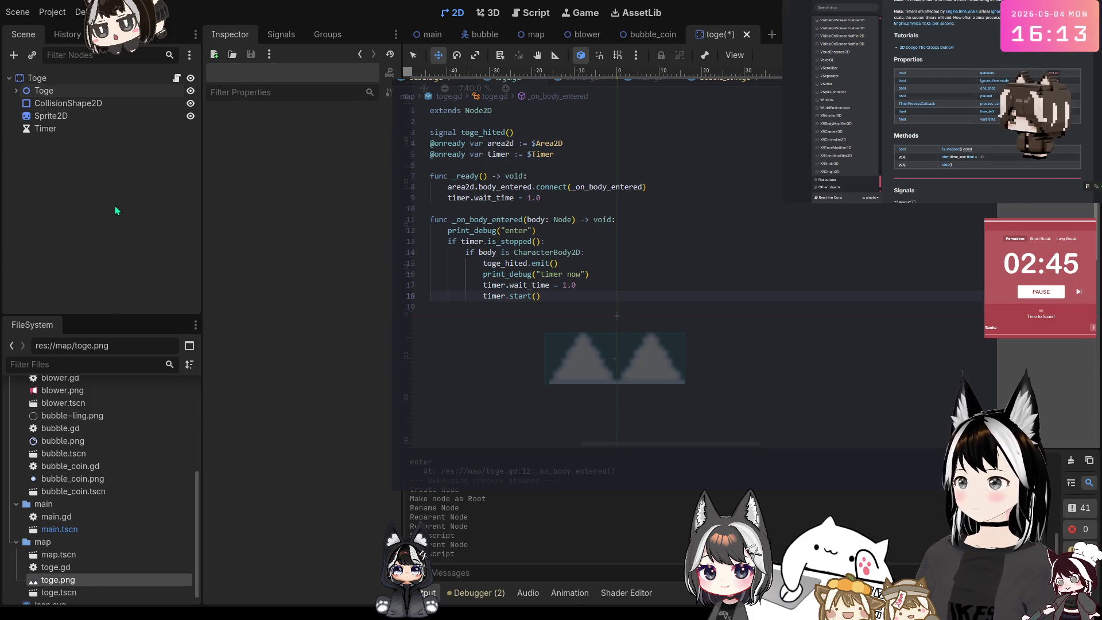
pyautogui.click(86, 103)
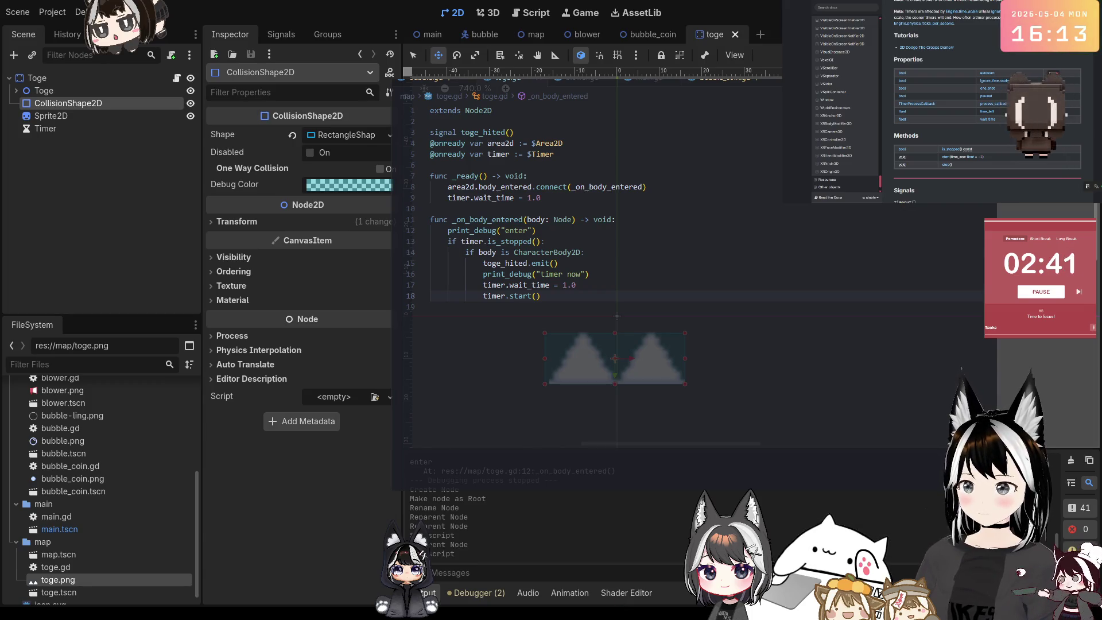
# Review the root Toge's signals in the Node dock, then open Create New Node
pyautogui.click(281, 35)
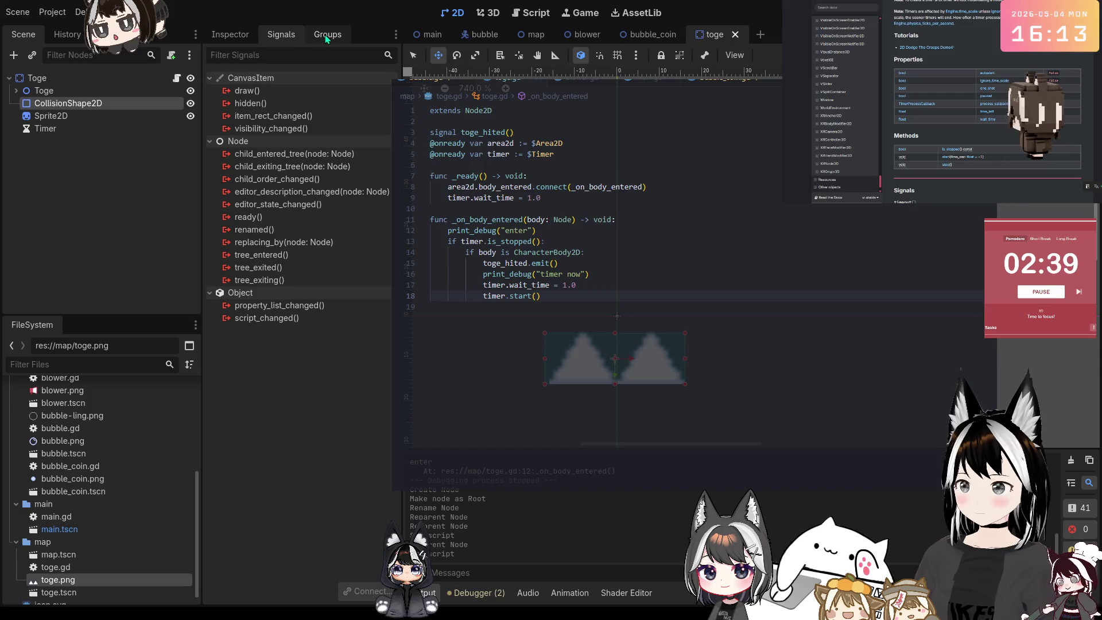
pyautogui.click(38, 78)
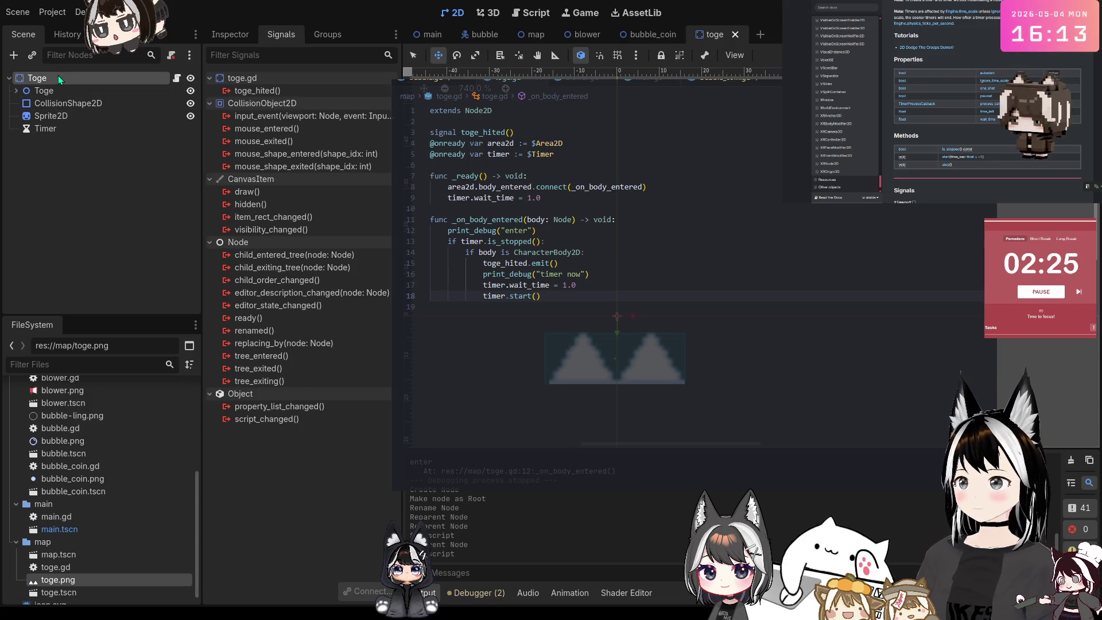
pyautogui.hotkey('ctrl', 'a')
# Add an Area2D under Toge and move the CollisionShape2D into it
pyautogui.write('area2d')
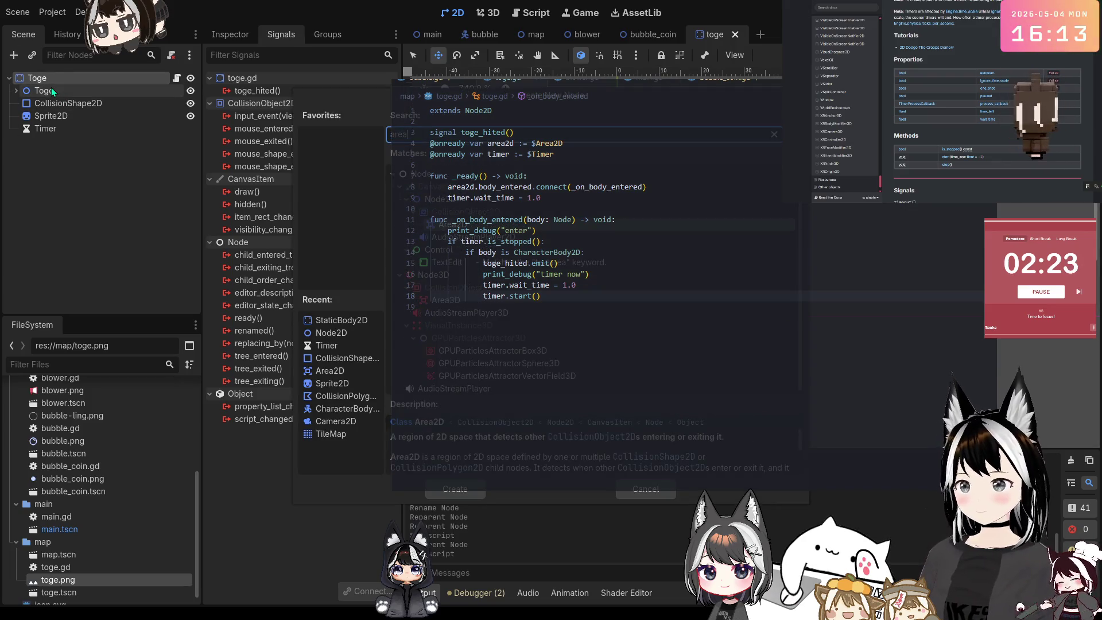
pyautogui.press('Return')
pyautogui.moveTo(77, 104); pyautogui.dragTo(82, 142)
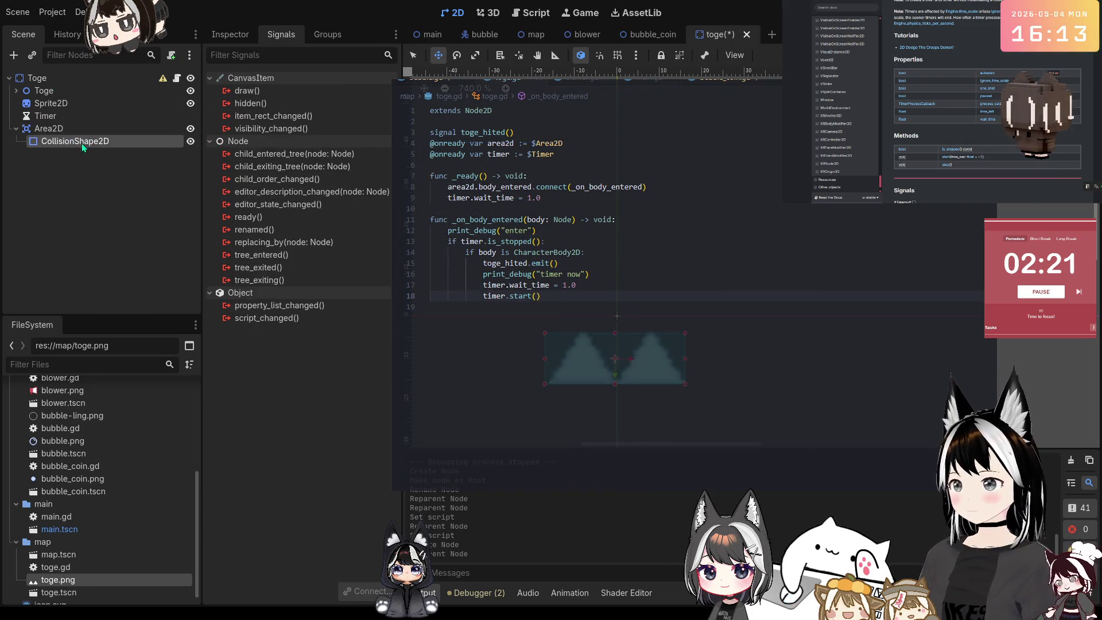
pyautogui.click(164, 78)
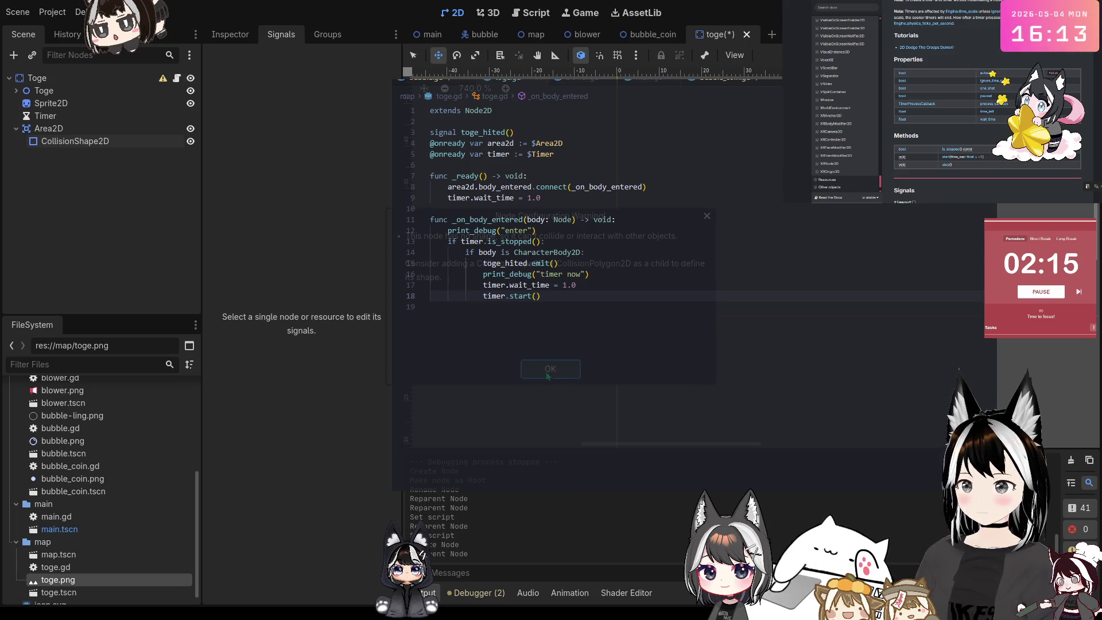
pyautogui.click(549, 375)
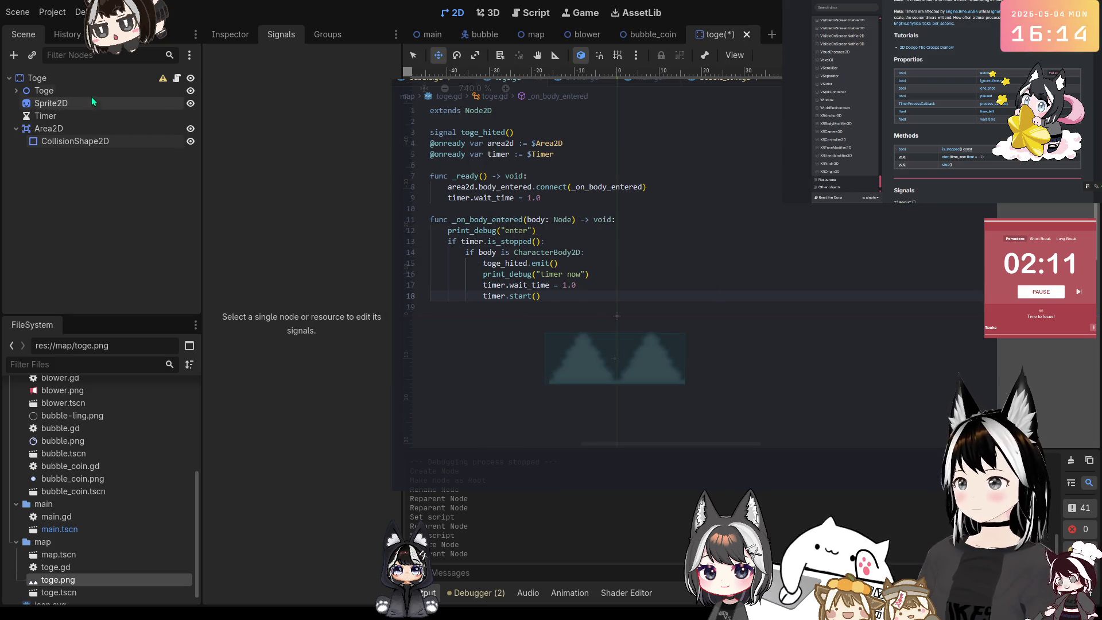
# Paste a copy of the shape directly under Toge, shift it up, and save the scene
pyautogui.click(111, 143)
pyautogui.hotkey('ctrl', 'v')
pyautogui.moveTo(91, 155); pyautogui.dragTo(115, 78)
pyautogui.click(104, 141)
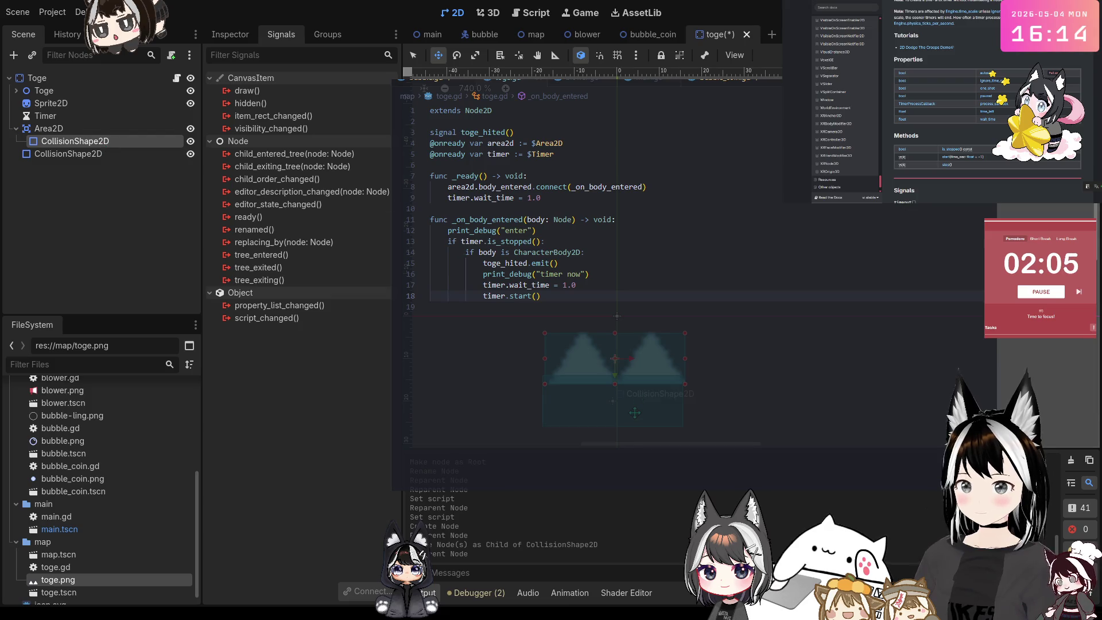
pyautogui.click(98, 155)
pyautogui.moveTo(613, 417); pyautogui.dragTo(615, 358)
pyautogui.click(86, 188)
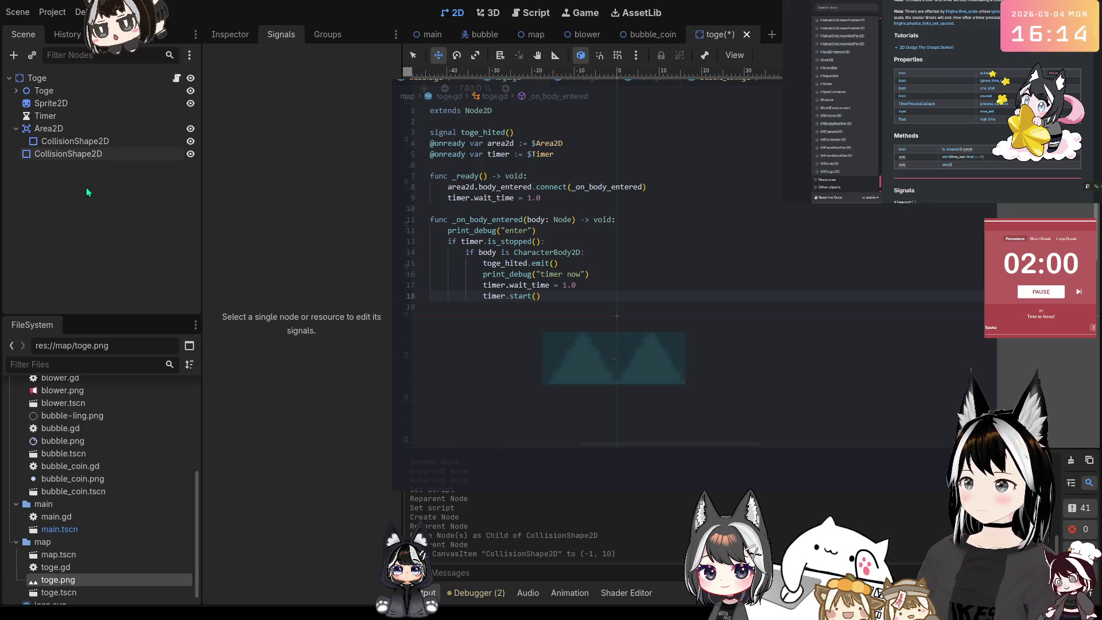
pyautogui.hotkey('ctrl', 's')
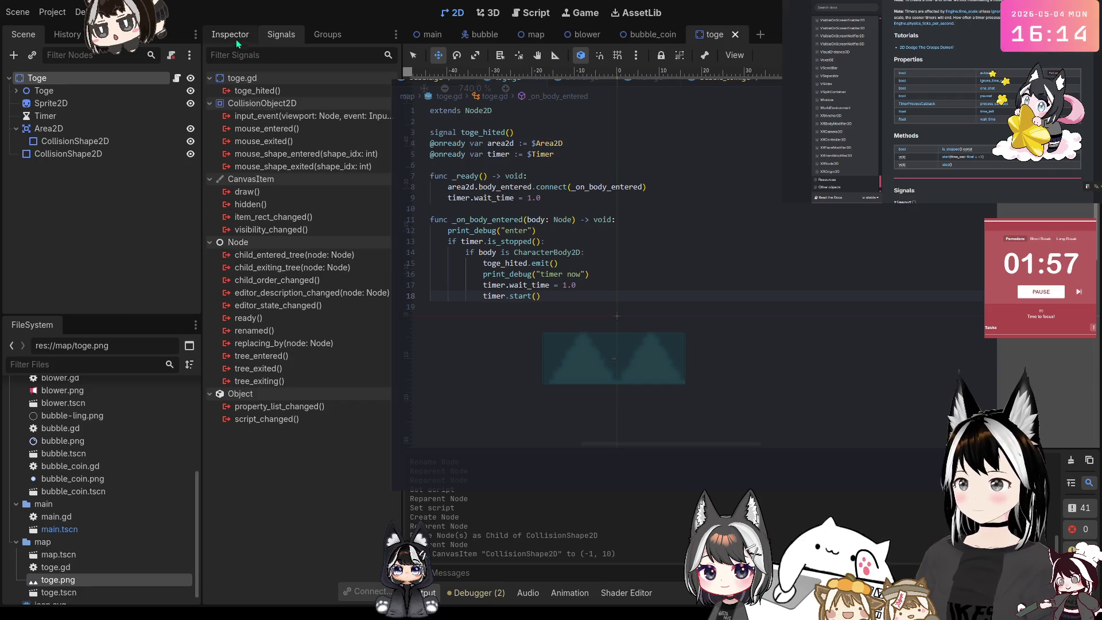
# Review the root Toge's collision Layer and Mask, then run and stop the game
pyautogui.click(230, 34)
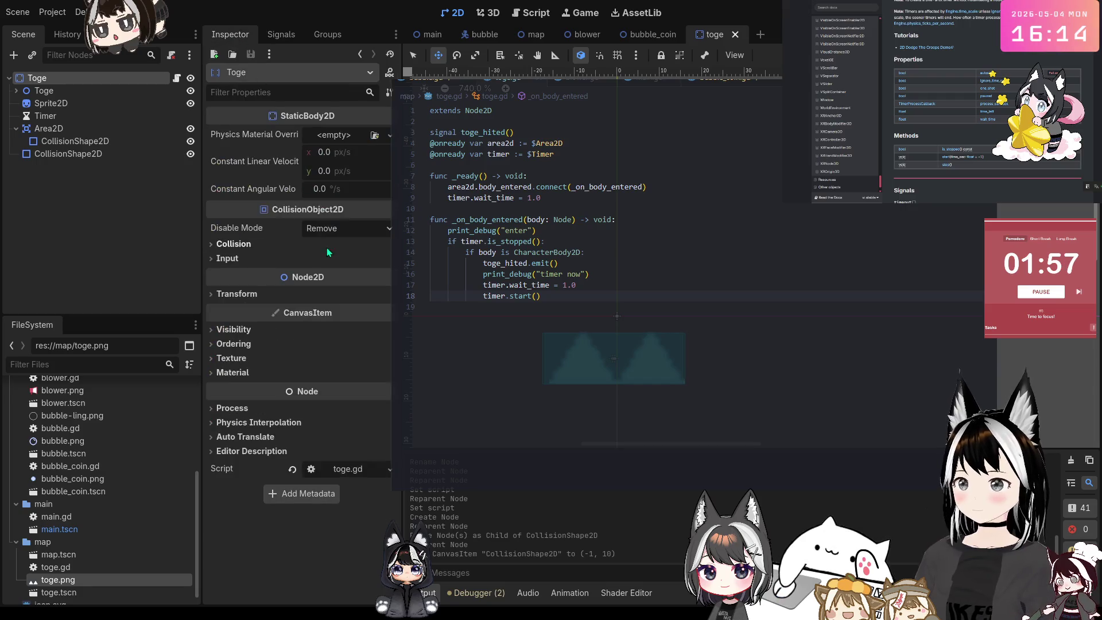
pyautogui.click(230, 244)
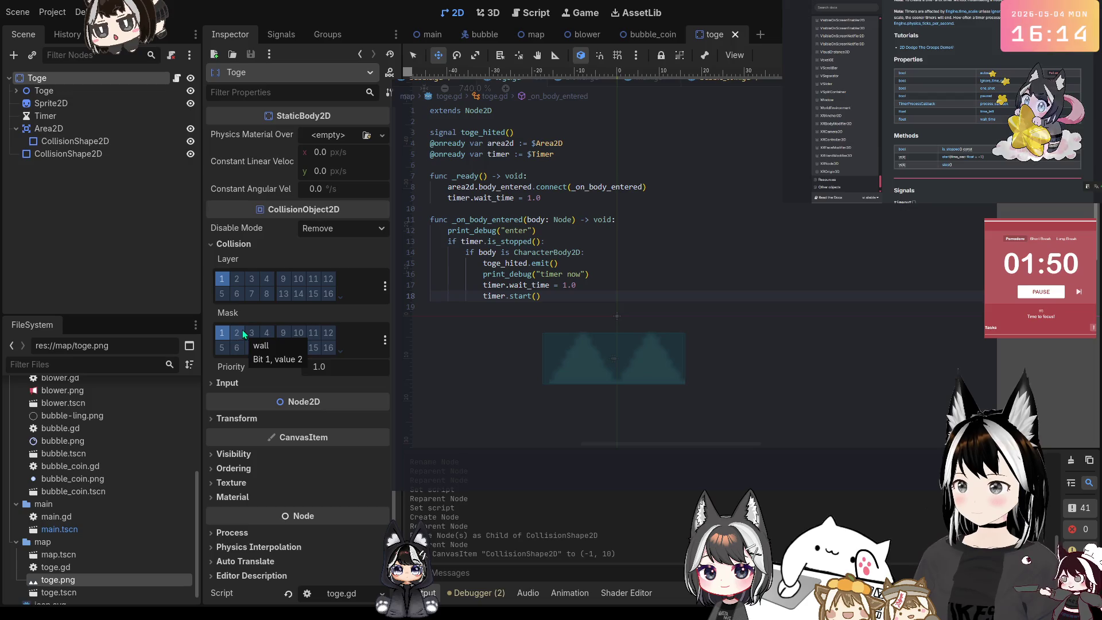
pyautogui.click(55, 218)
pyautogui.press('F5')
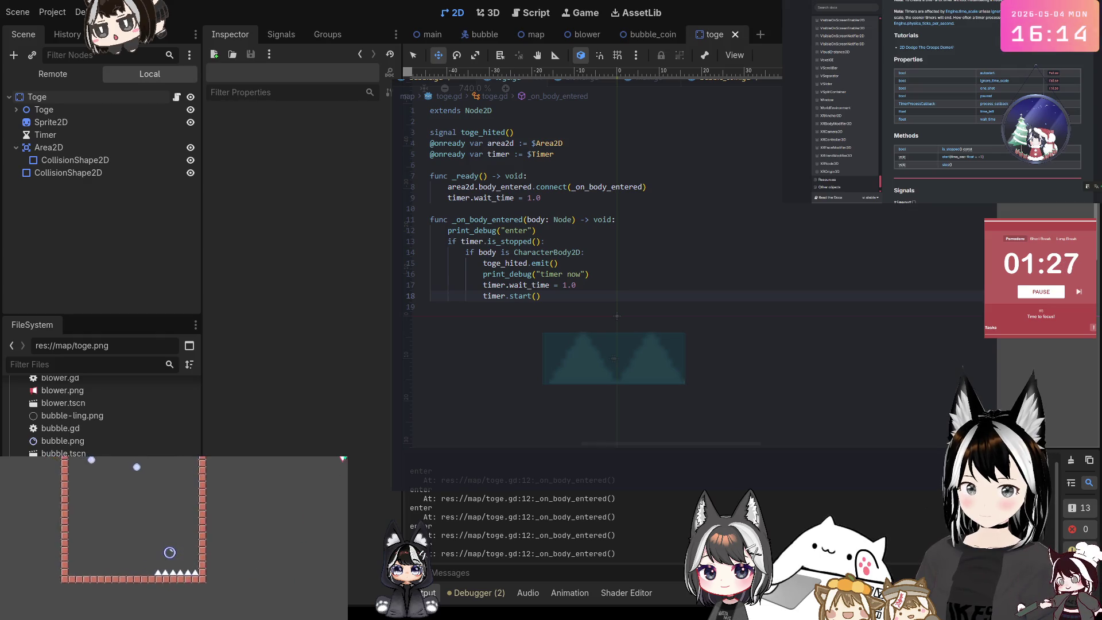
pyautogui.press('F8')
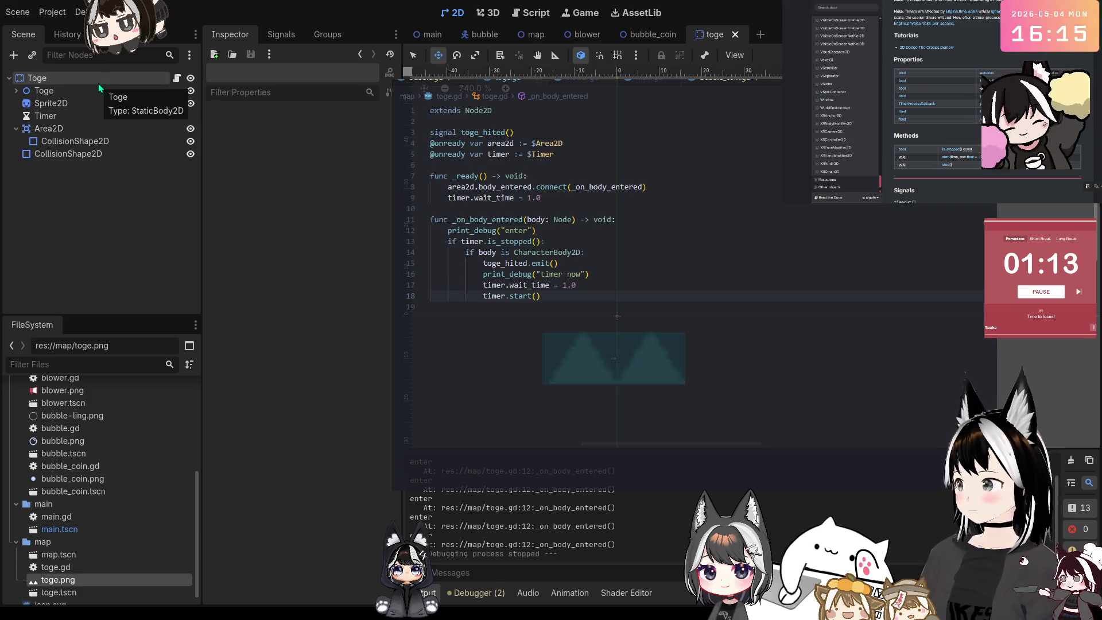
# Uncomment the debug print on bubble.gd line 43 and clear its arguments
pyautogui.click(650, 39)
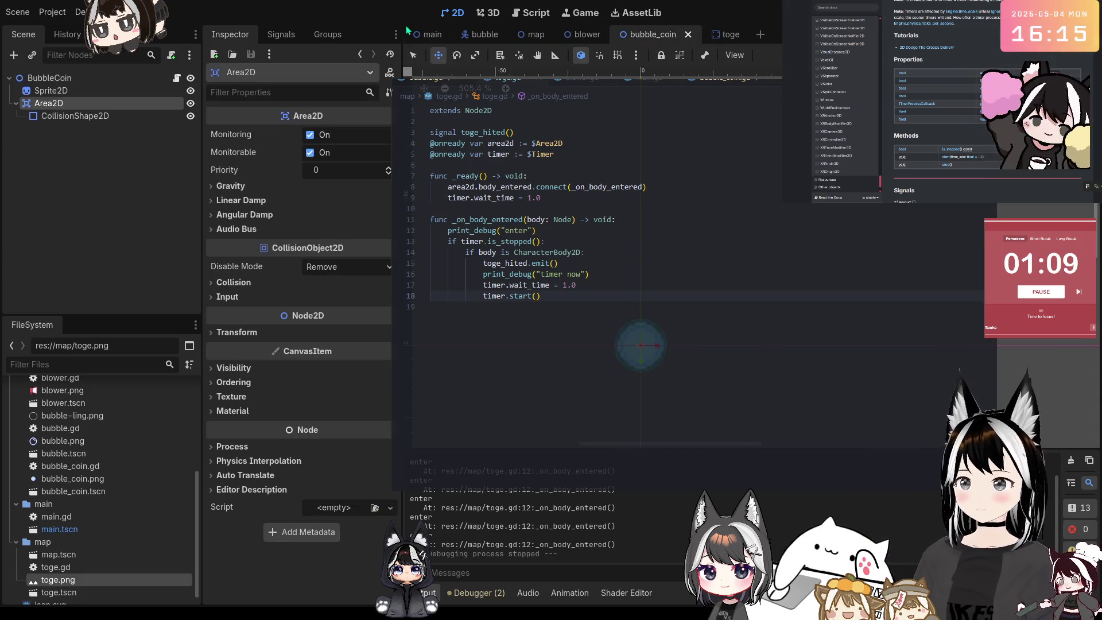
pyautogui.click(427, 35)
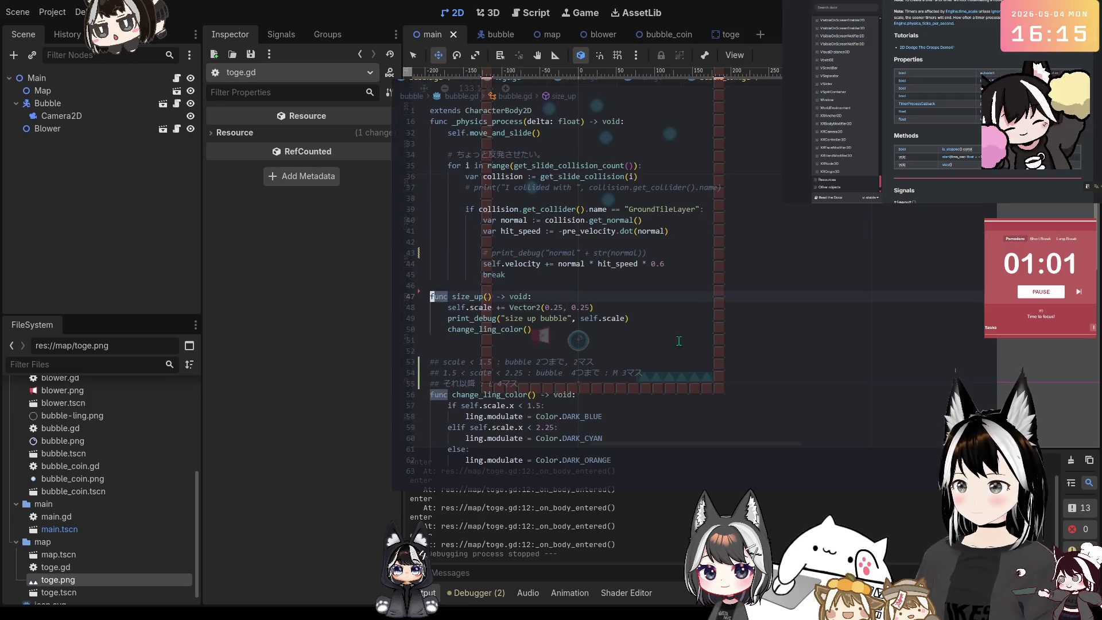
pyautogui.click(712, 325)
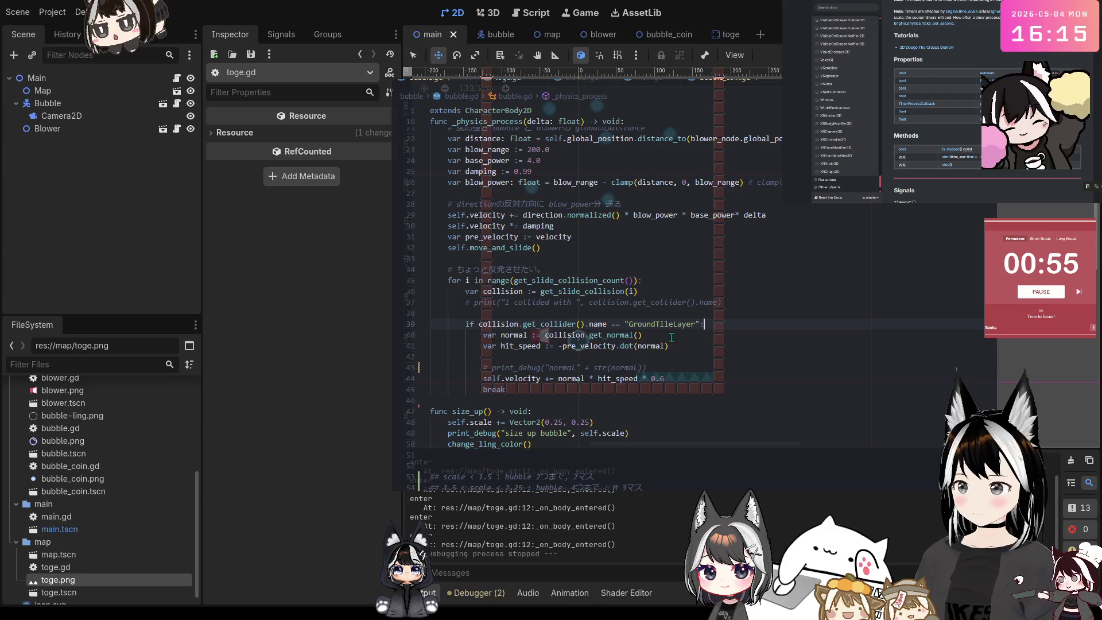
pyautogui.click(695, 347)
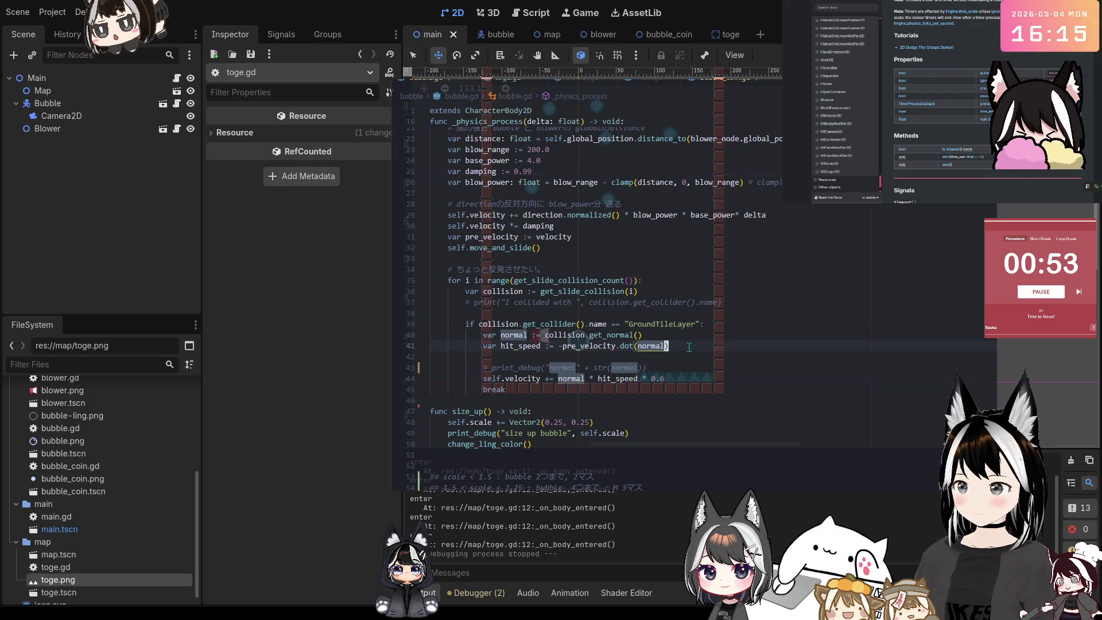
pyautogui.press('Down')
pyautogui.press('Down')
pyautogui.hotkey('ctrl', 'k')
pyautogui.press('Home')
pyautogui.hotkey('ctrl', 'Right')
pyautogui.hotkey('ctrl', 'Right')
pyautogui.hotkey('shift', 'End')
pyautogui.press('BackSpace')
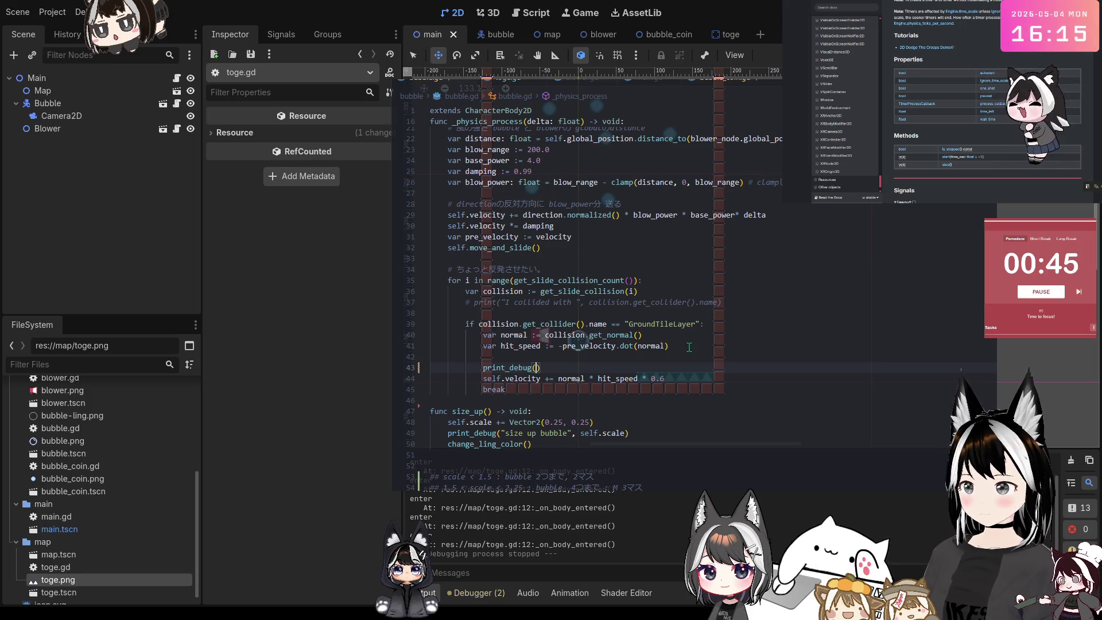
# Write the print argument as collision.get_collider_id().name and save bubble.gd
pyautogui.write('colli')
pyautogui.press('BackSpace')
pyautogui.press('BackSpace')
pyautogui.press('BackSpace')
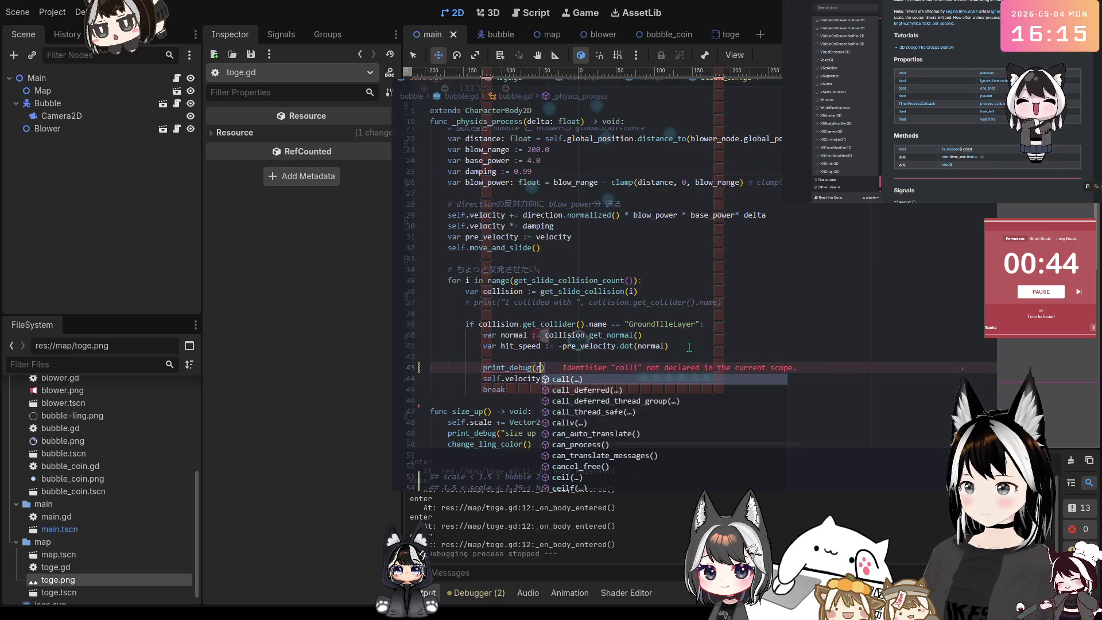
pyautogui.press('BackSpace')
pyautogui.write('colli')
pyautogui.press('Return')
pyautogui.write('.get_co')
pyautogui.press('Down')
pyautogui.press('Return')
pyautogui.write('.na')
pyautogui.press('Return')
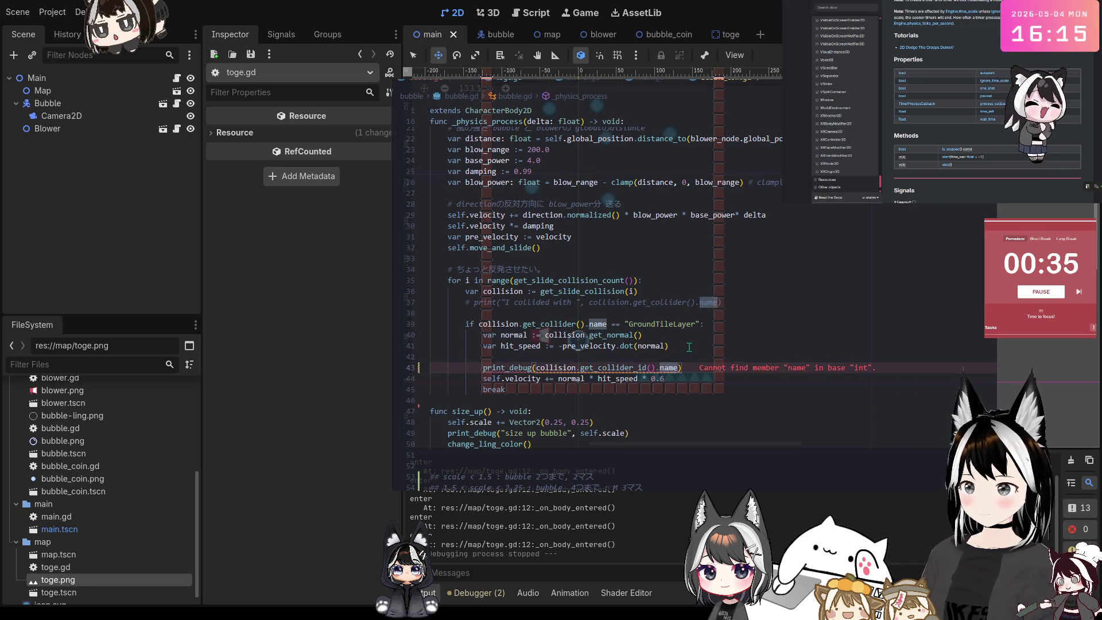
pyautogui.hotkey('ctrl', 's')
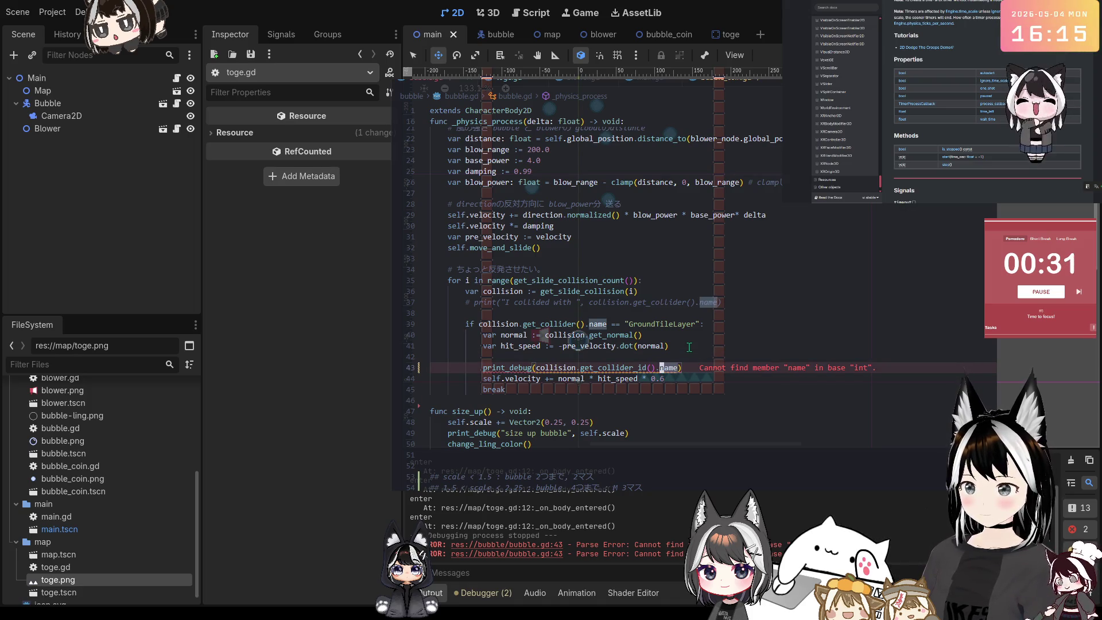
# Correct get_collider_id() to get_collider() and run the game
pyautogui.press('Left')
pyautogui.press('Left')
pyautogui.press('Left')
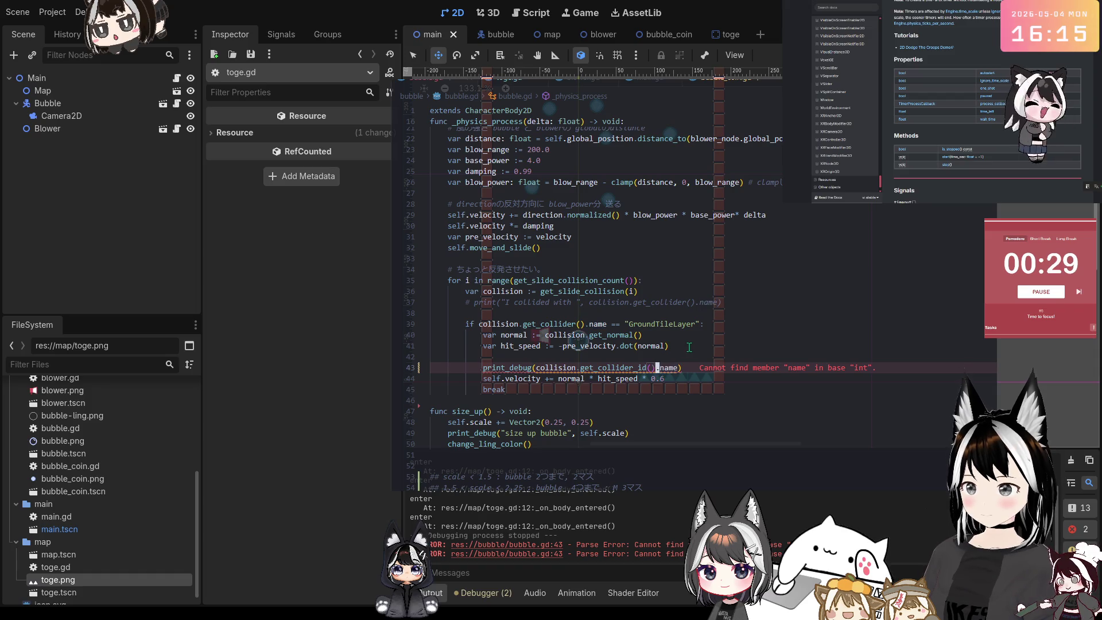
pyautogui.press('BackSpace')
pyautogui.press('BackSpace')
pyautogui.press('BackSpace')
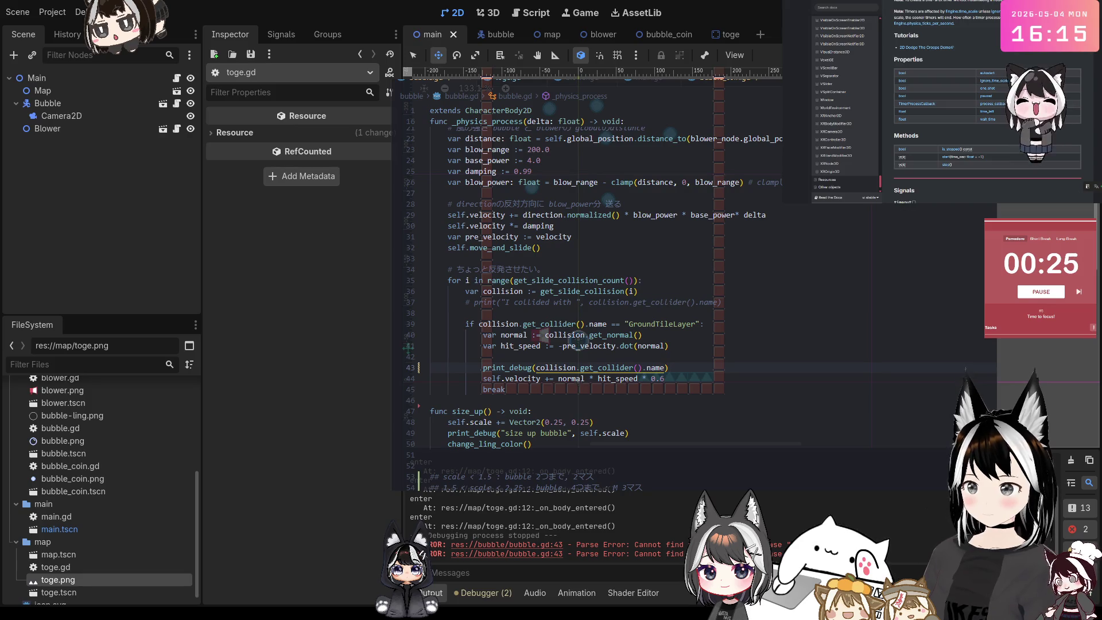
pyautogui.press('F5')
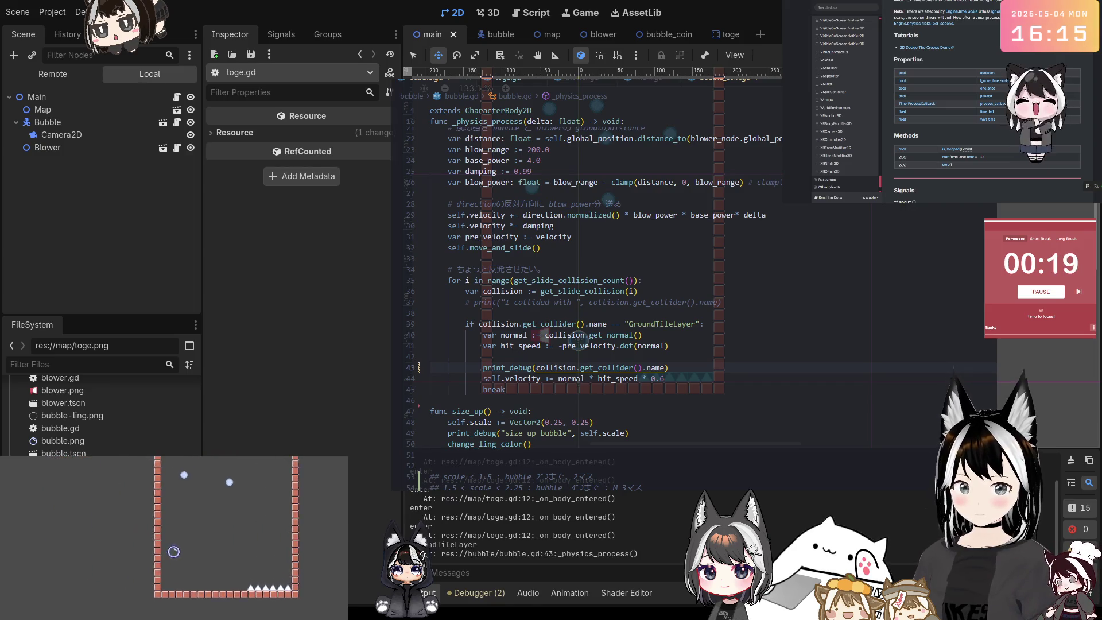
# Restart the game, watch the GroundTileLayer logs from bubble.gd line 43, then stop it
pyautogui.press('F8')
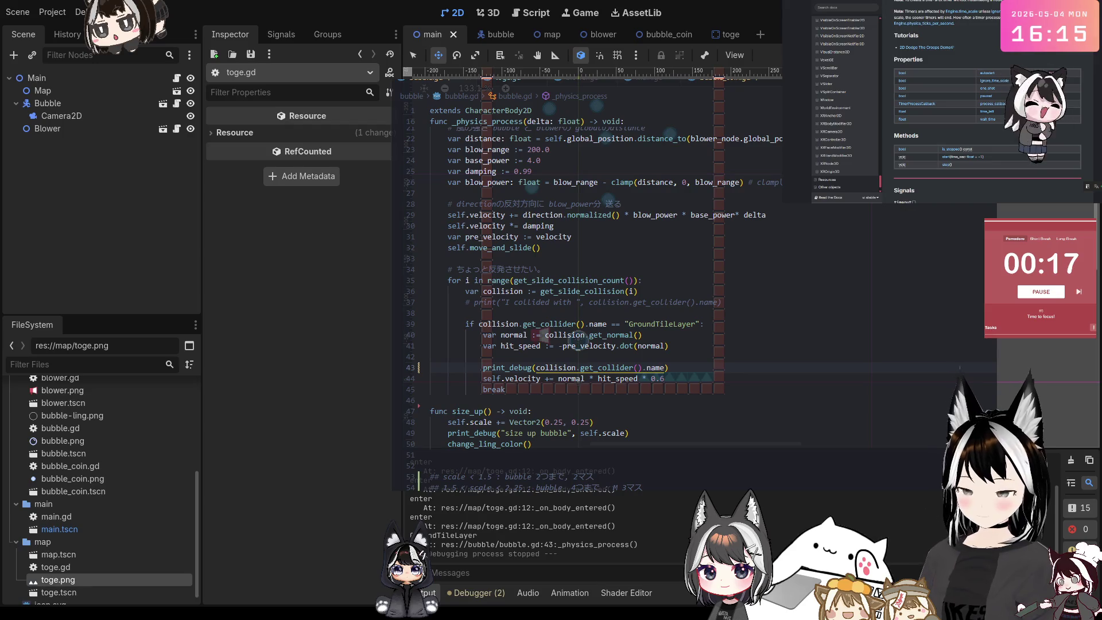
pyautogui.press('F5')
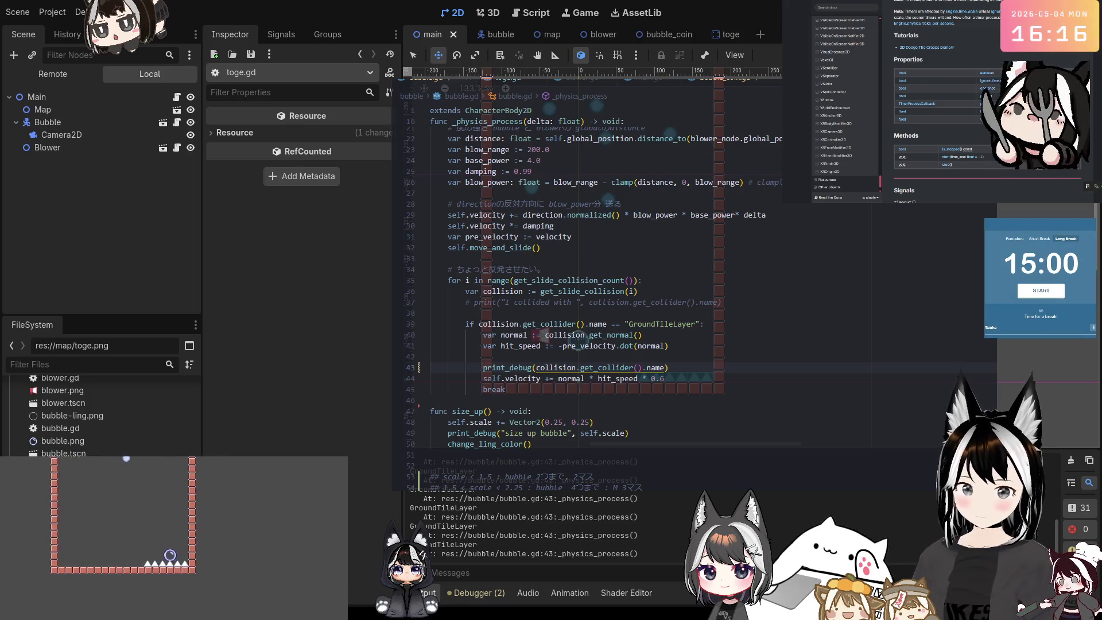
pyautogui.press('F8')
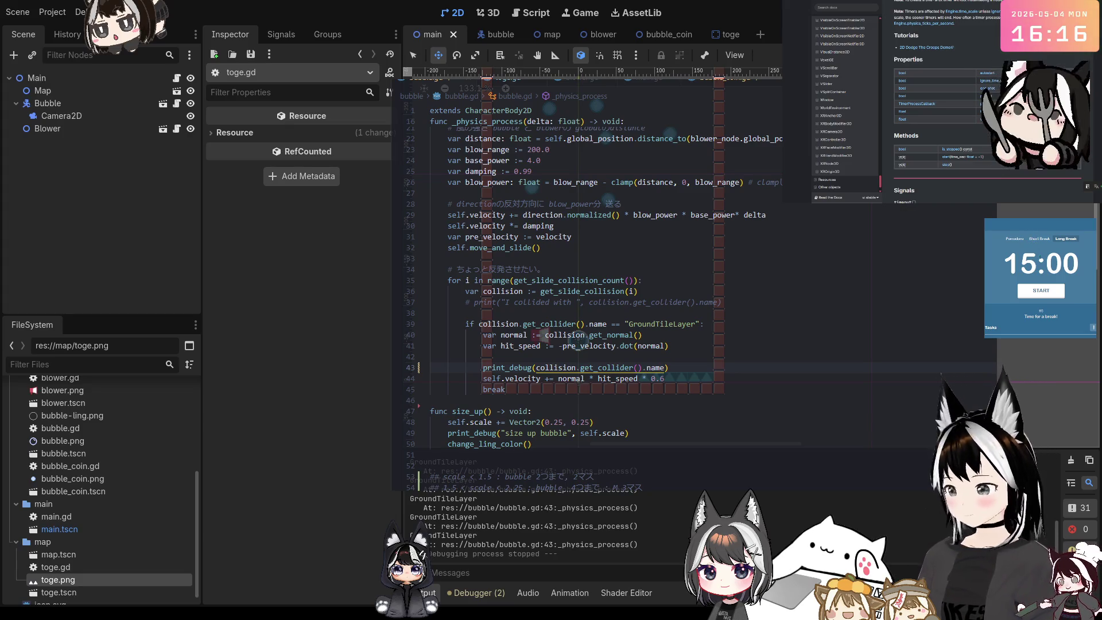
pyautogui.click(1033, 292)
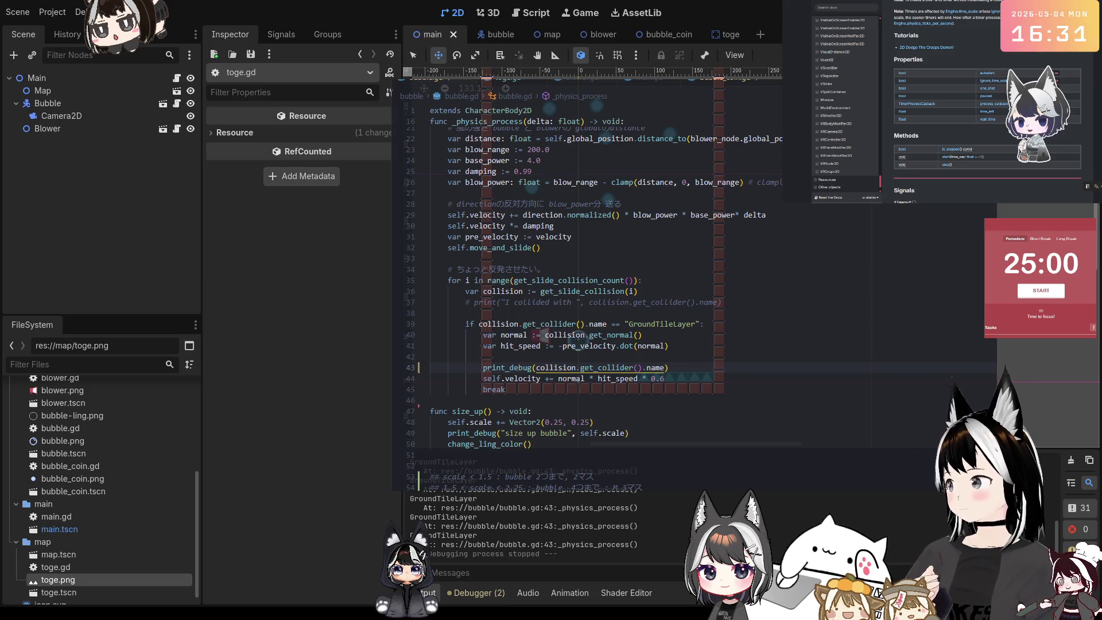
pyautogui.doubleClick(606, 367)
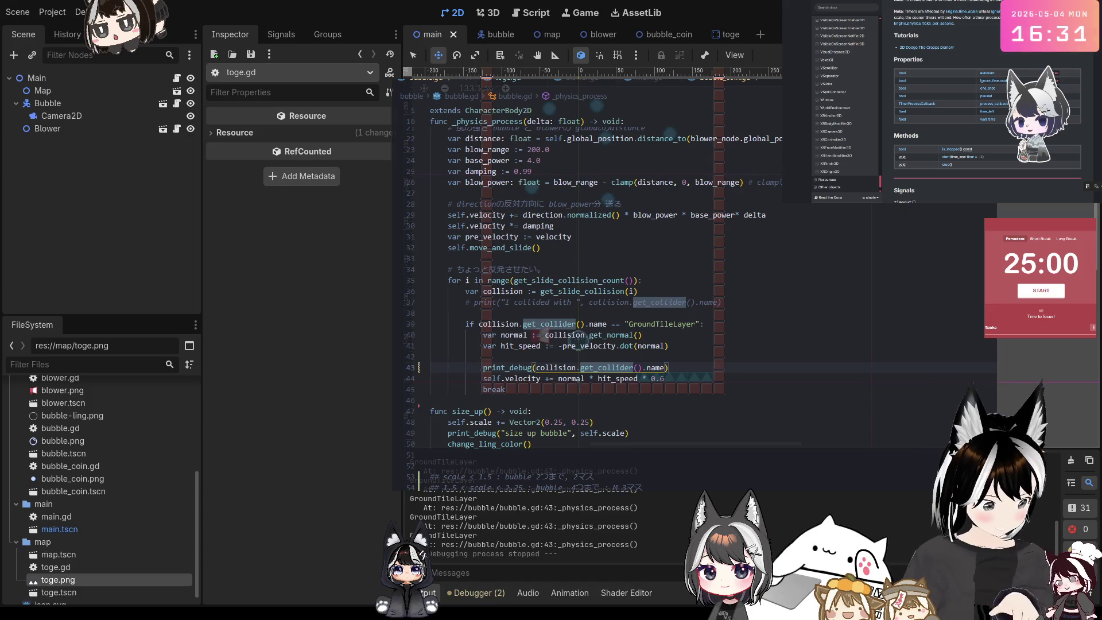
pyautogui.click(633, 367)
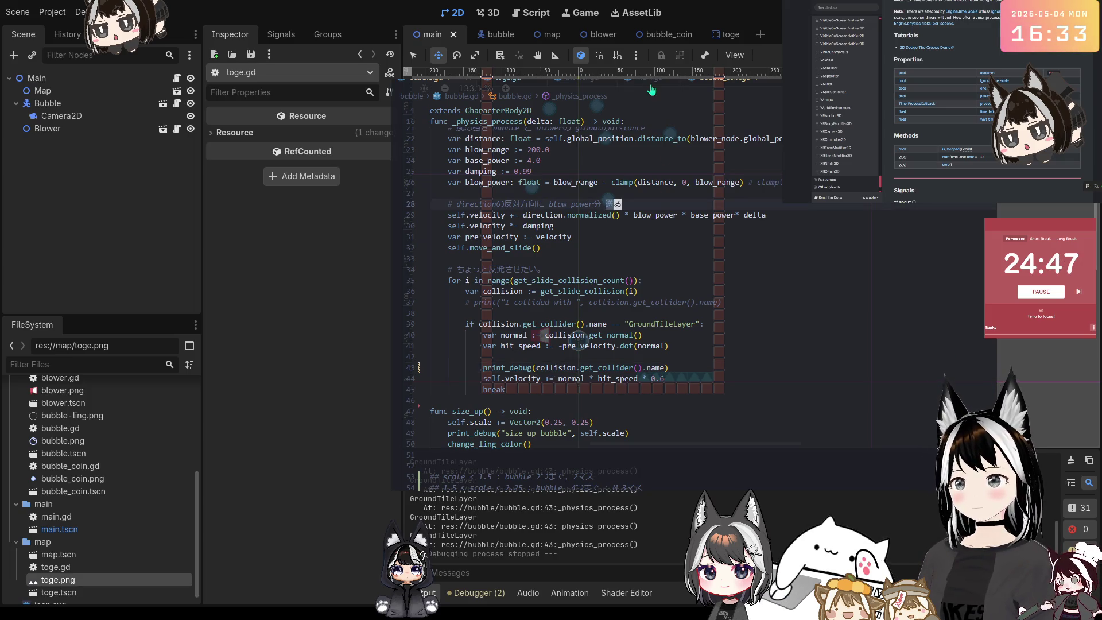
pyautogui.hotkey('alt', 'Left')
pyautogui.hotkey('alt', 'Left')
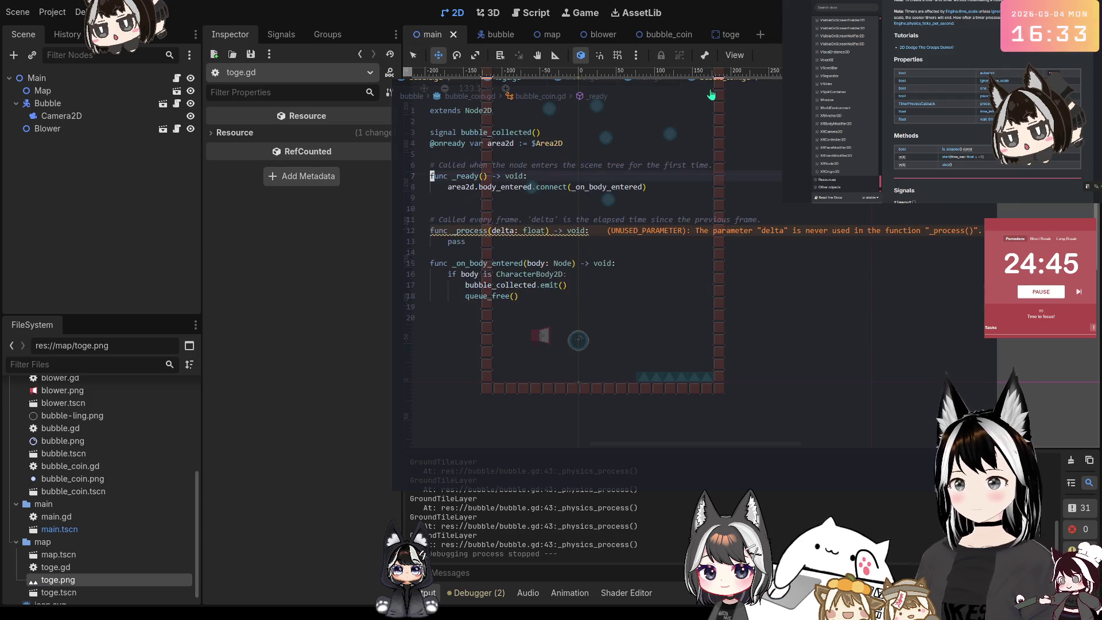
pyautogui.hotkey('alt', 'Left')
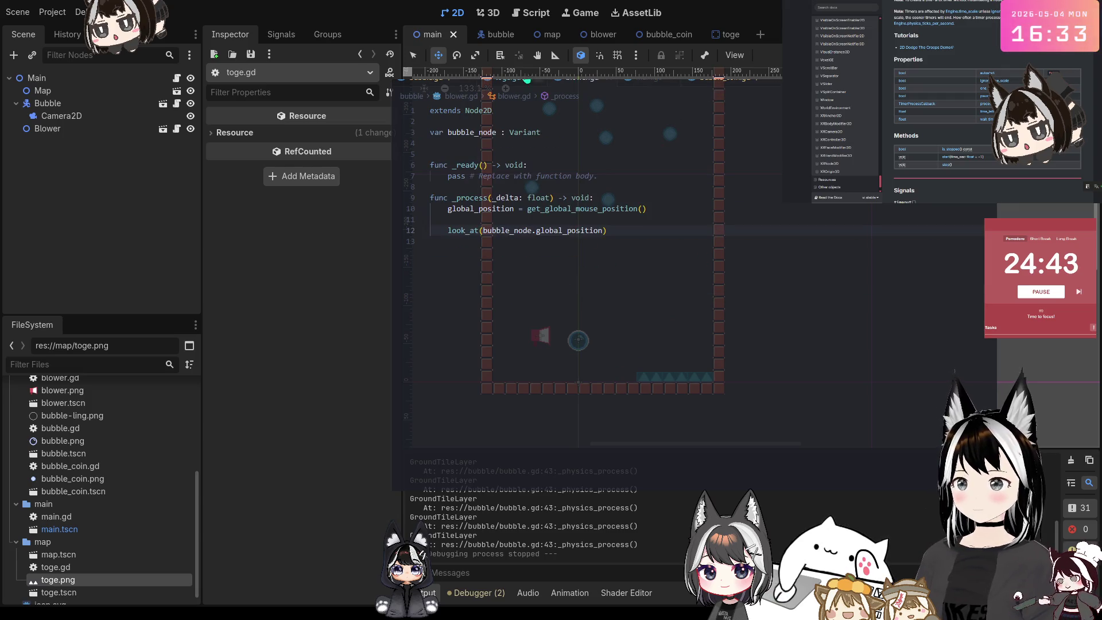
pyautogui.hotkey('alt', 'Left')
pyautogui.hotkey('alt', 'Left')
pyautogui.hotkey('alt', 'Left')
pyautogui.hotkey('alt', 'Left')
pyautogui.hotkey('alt', 'Left')
pyautogui.hotkey('alt', 'Left')
pyautogui.hotkey('alt', 'Left')
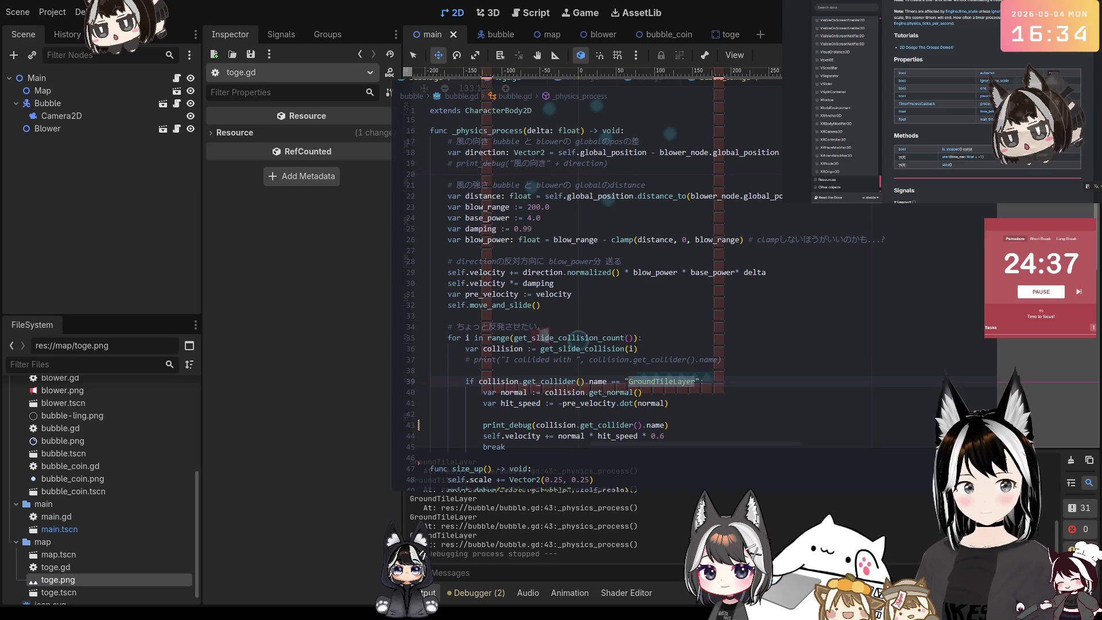
pyautogui.press('Escape')
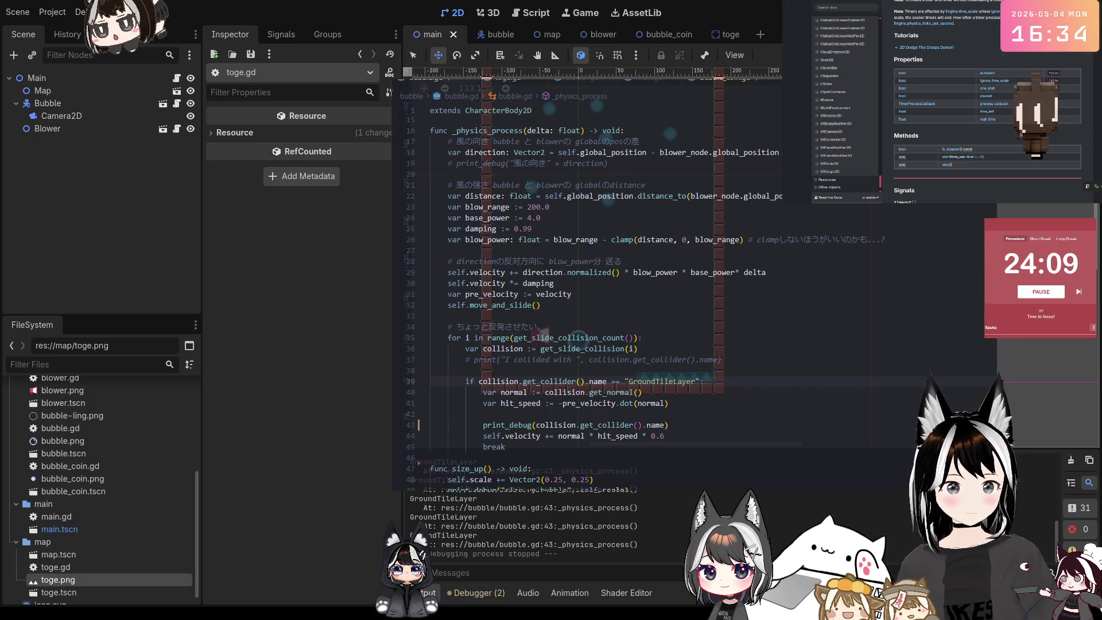
pyautogui.click(290, 36)
# Switch to the toge scene, select its root Toge, and show its Groups tab
pyautogui.click(321, 36)
pyautogui.click(282, 36)
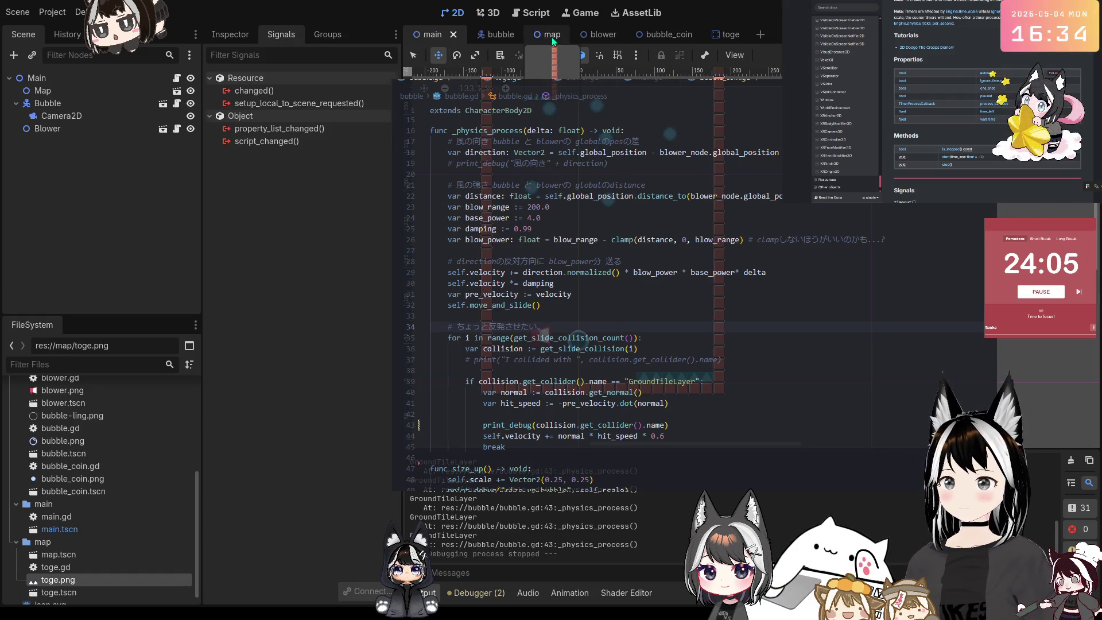
pyautogui.click(552, 35)
pyautogui.click(667, 36)
pyautogui.click(714, 35)
pyautogui.click(86, 78)
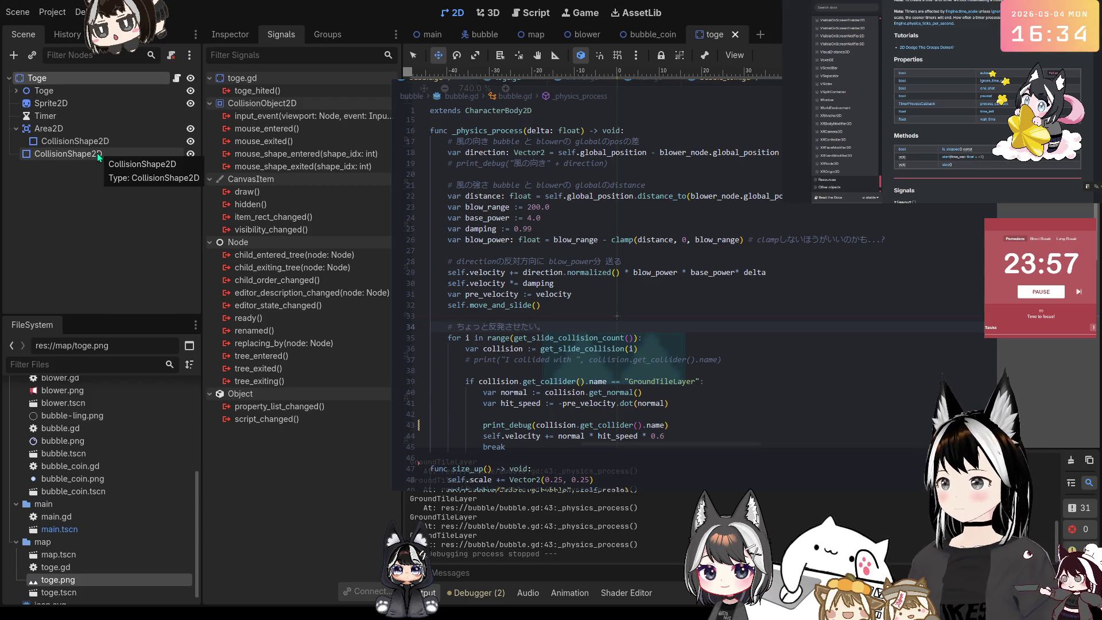
pyautogui.click(327, 35)
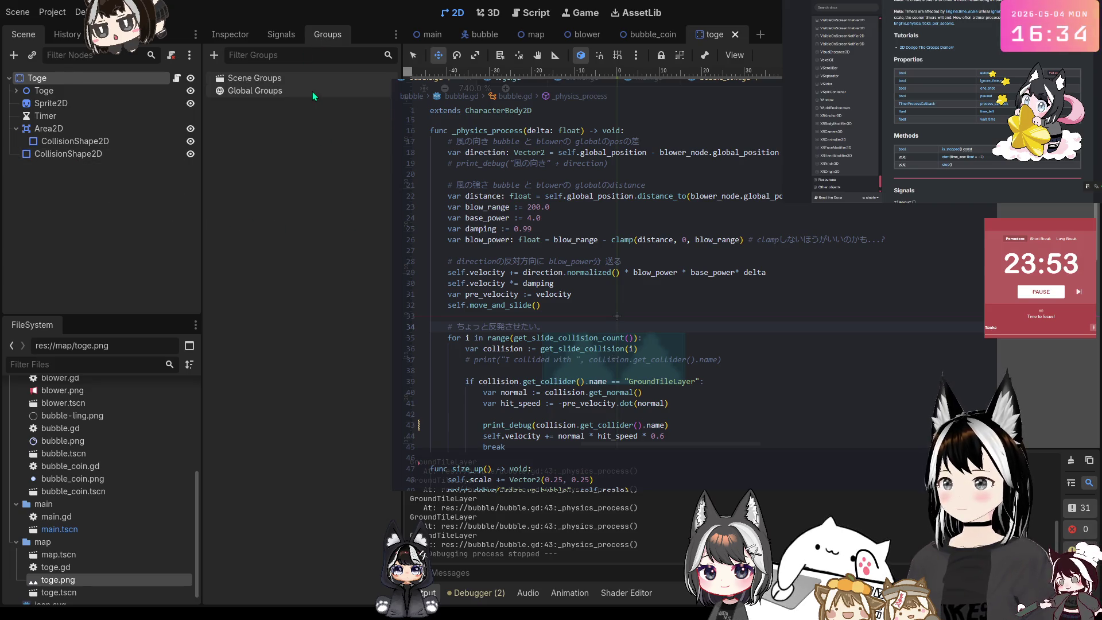
# Create a toge group, then remove Toge from it and delete the scene-level group
pyautogui.click(213, 55)
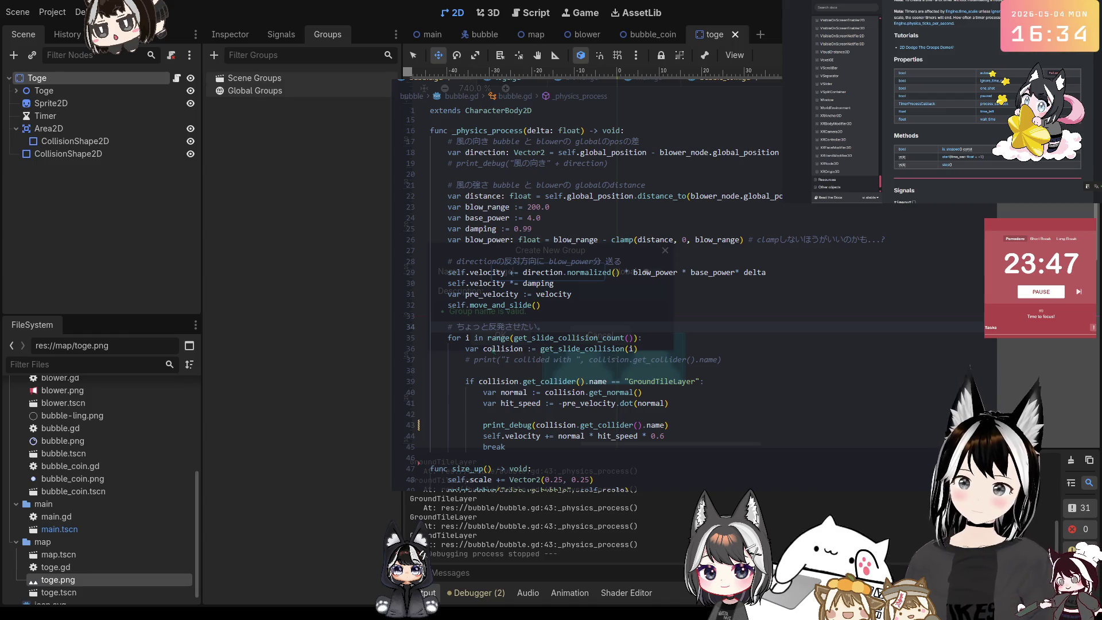
pyautogui.click(492, 344)
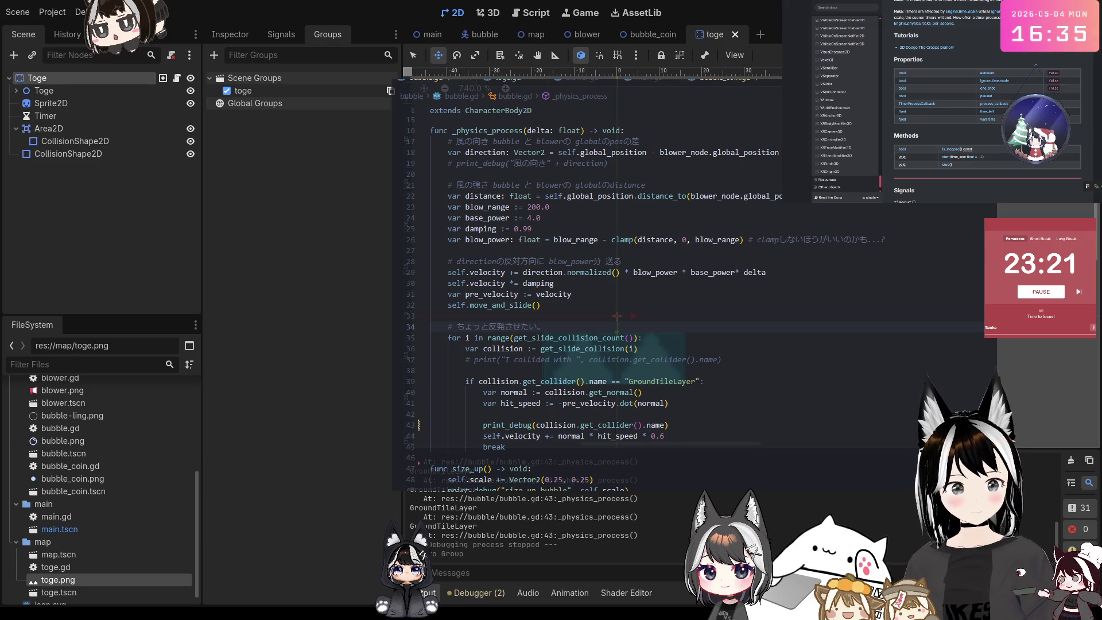
pyautogui.click(98, 230)
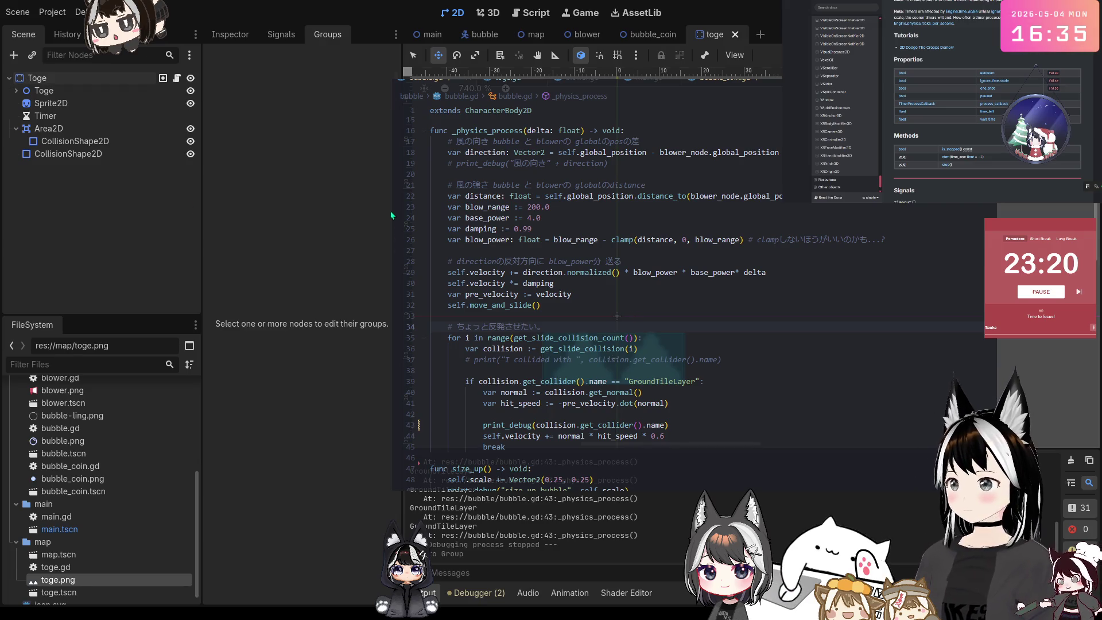
pyautogui.click(78, 82)
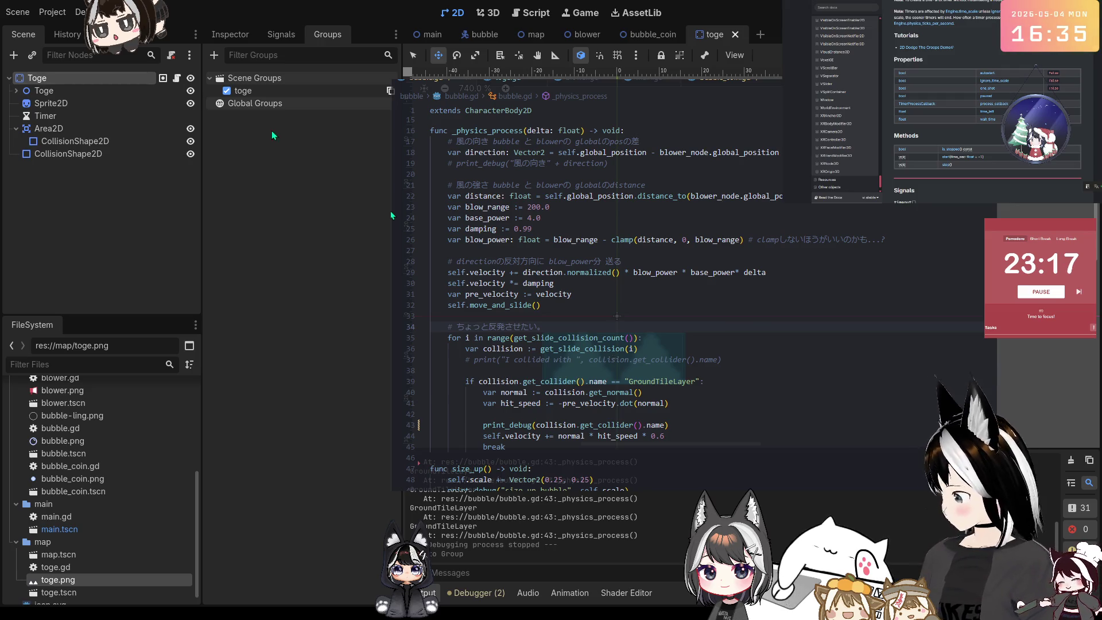
pyautogui.click(332, 95)
pyautogui.rightClick(332, 95)
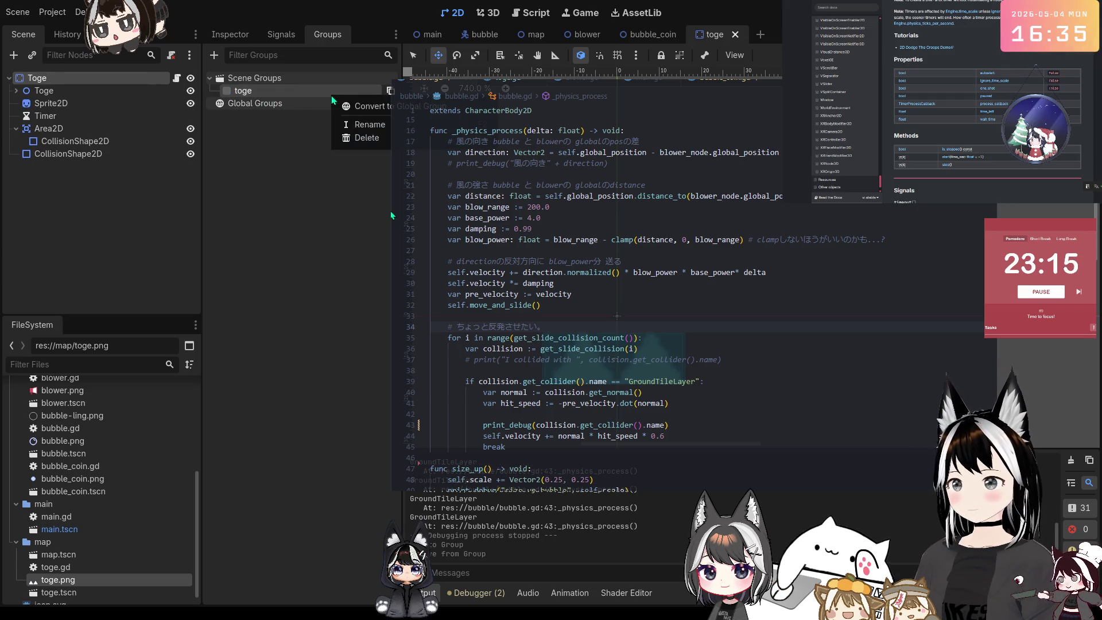
pyautogui.click(367, 137)
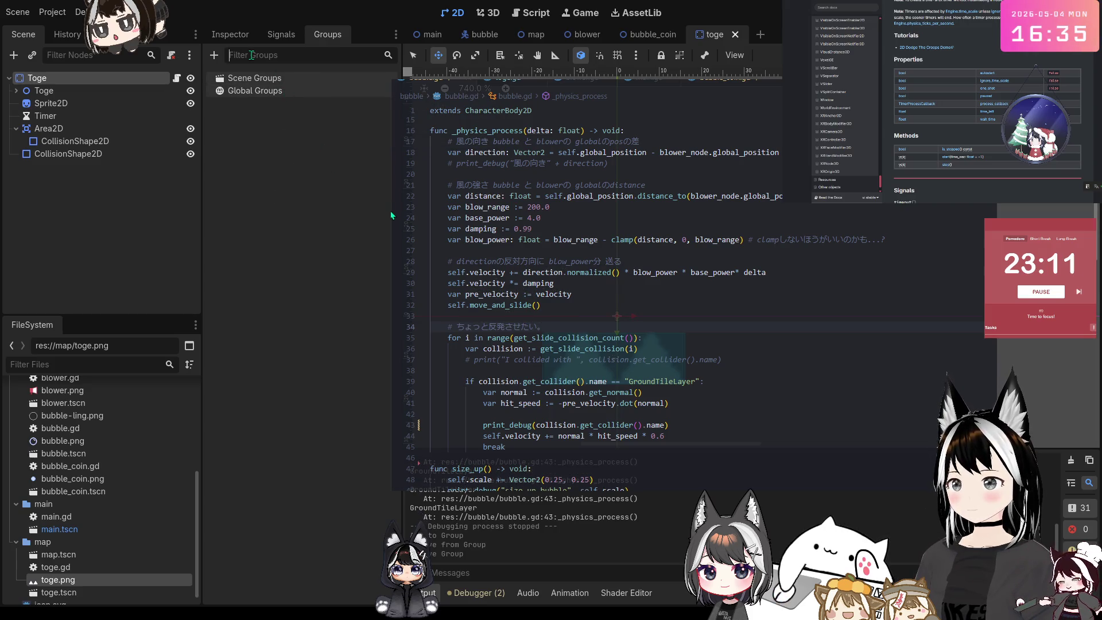
# Recreate toge as a global group with the root Toge as its member
pyautogui.click(213, 55)
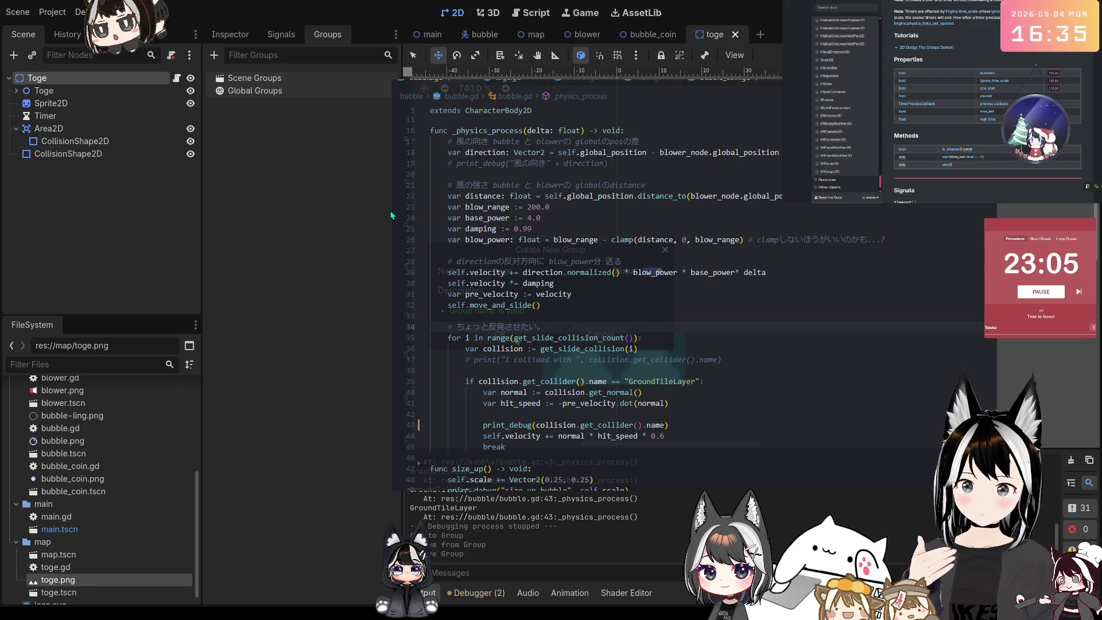
pyautogui.press('Return')
pyautogui.click(432, 34)
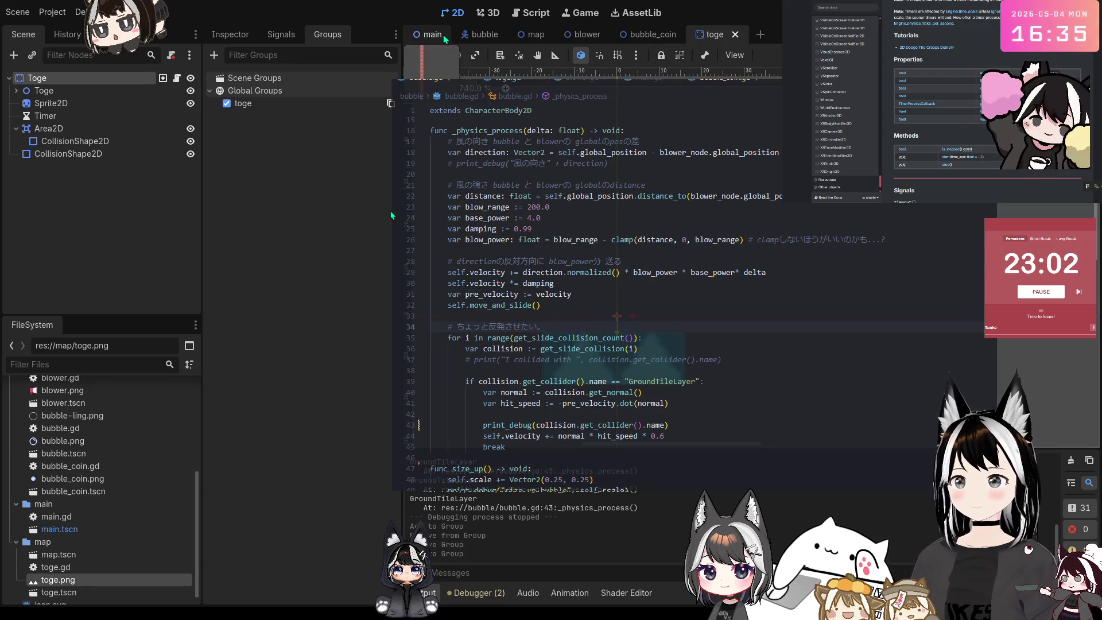
pyautogui.click(724, 39)
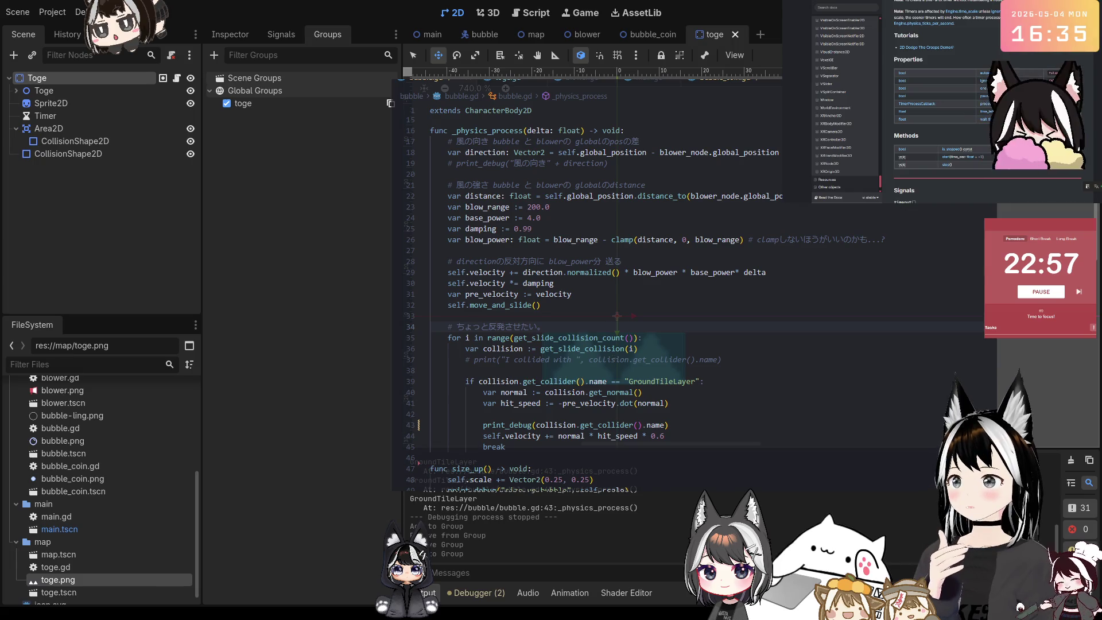
pyautogui.click(703, 387)
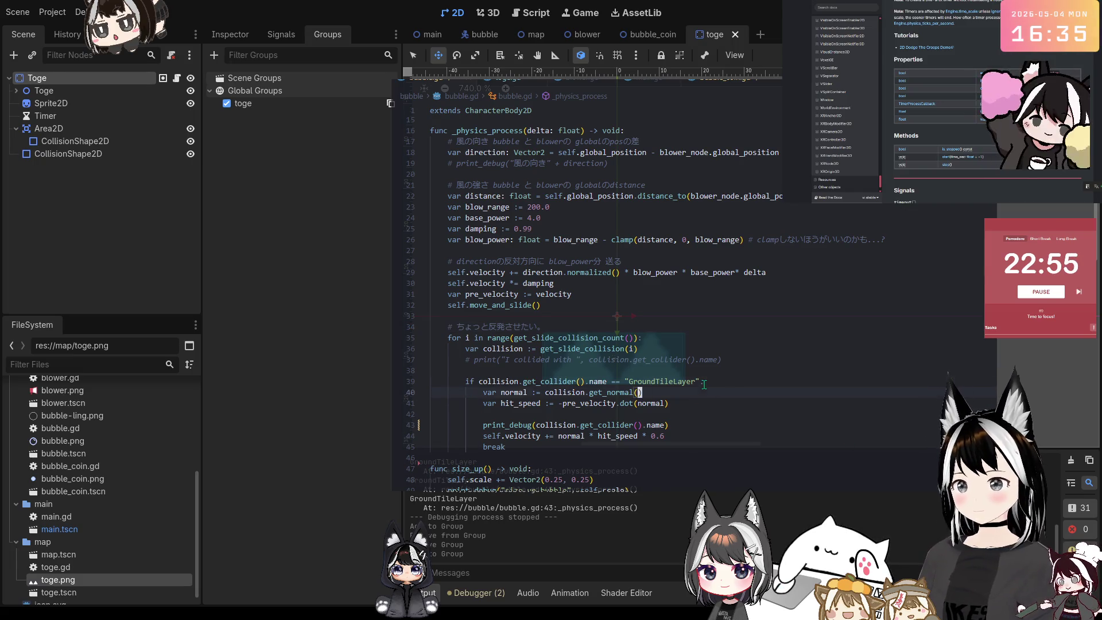
# On line 39, replace the trailing colon with 'or collision.is_in_group()' after the GroundTileLayer check
pyautogui.press('Up')
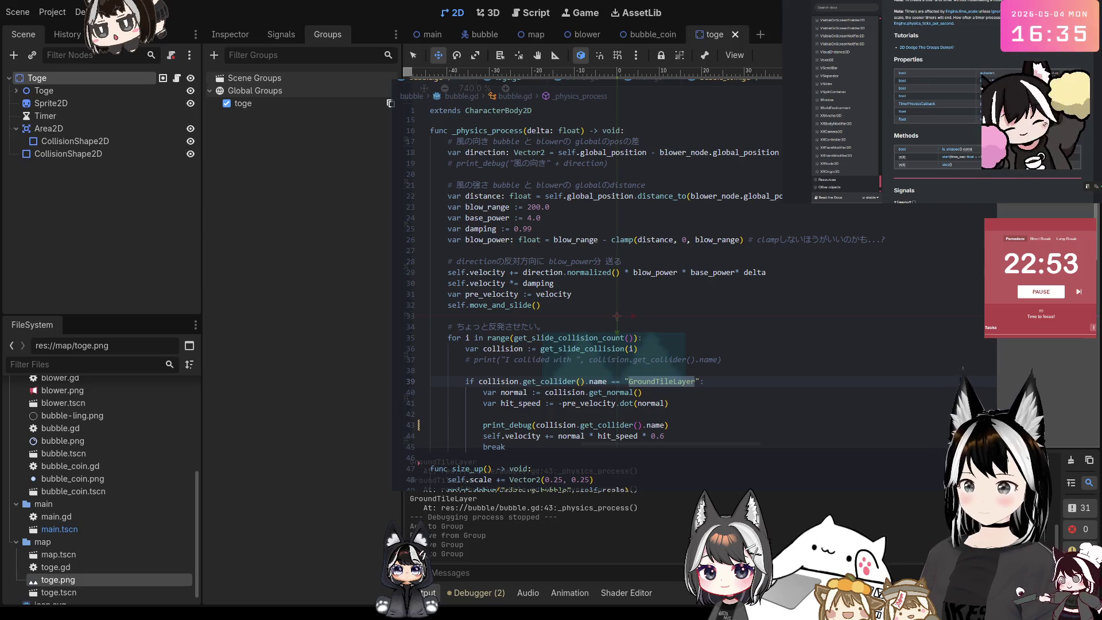
pyautogui.press('End')
pyautogui.press('BackSpace')
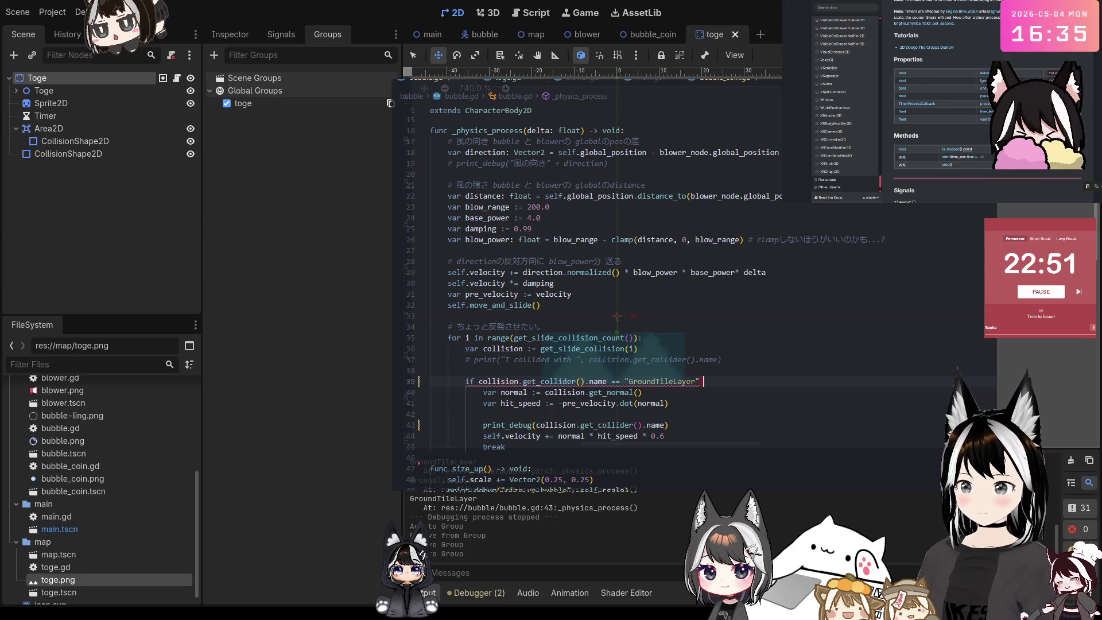
pyautogui.write('or ')
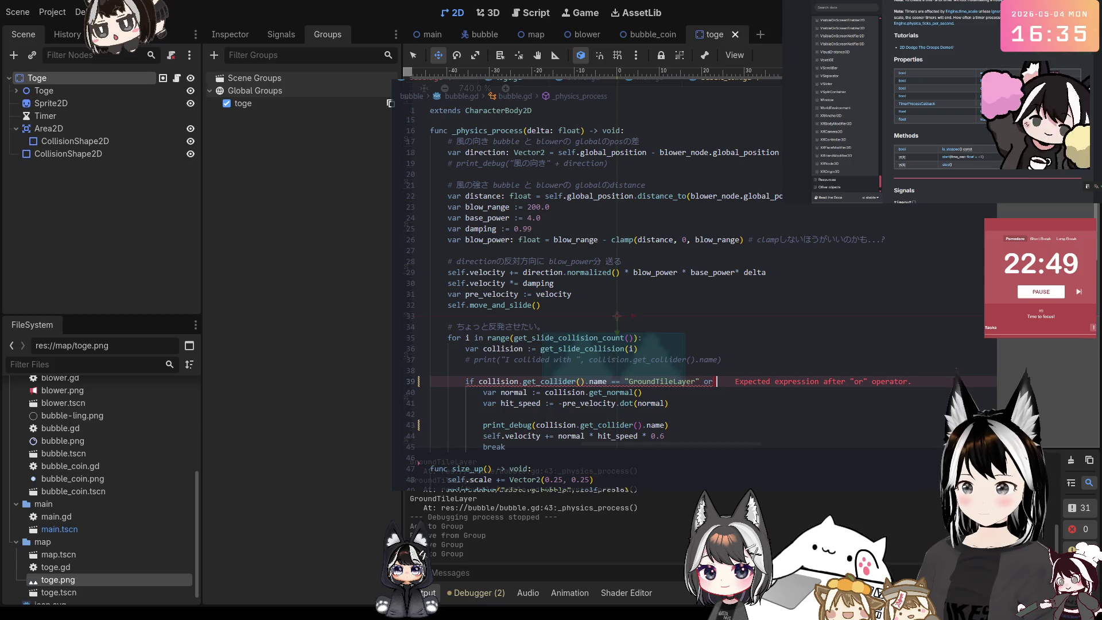
pyautogui.write('colli')
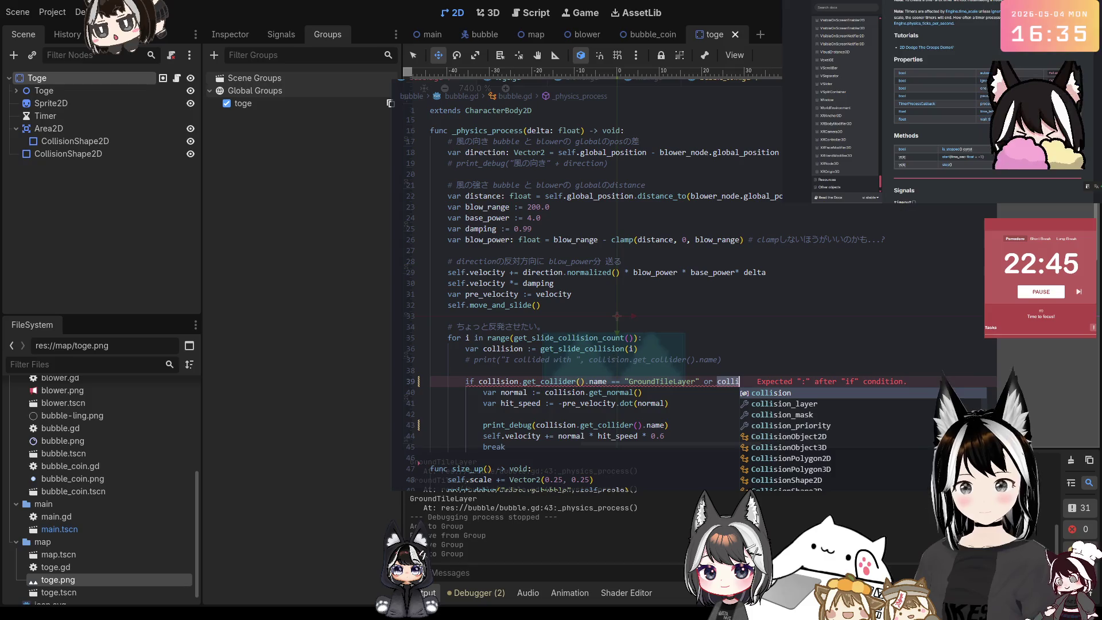
pyautogui.press('BackSpace')
pyautogui.press('BackSpace')
pyautogui.press('BackSpace')
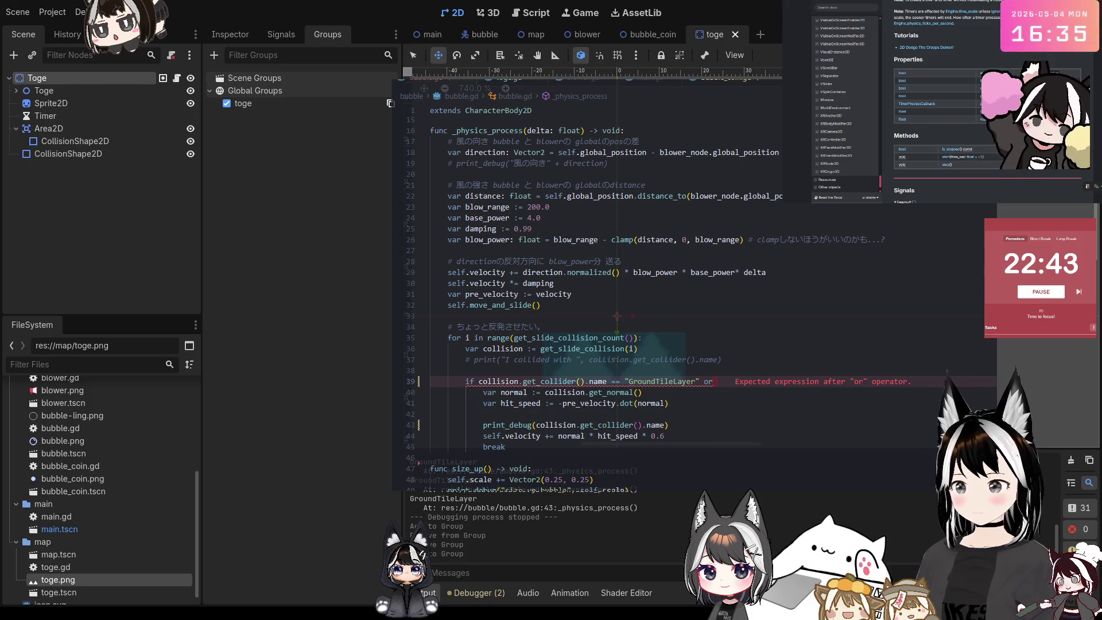
pyautogui.write('co')
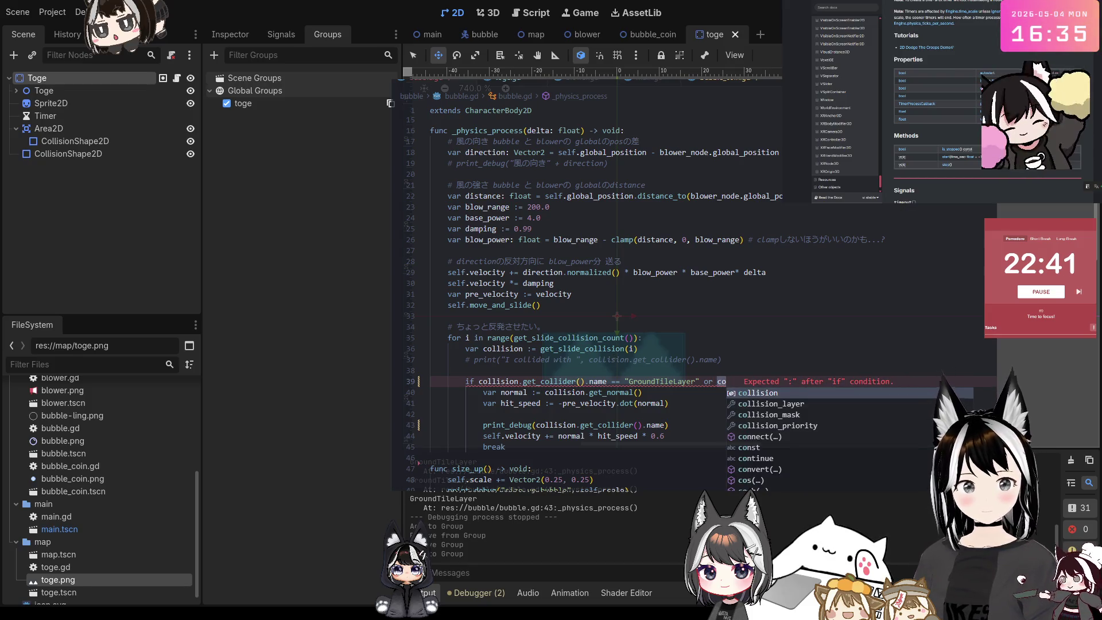
pyautogui.write('llision')
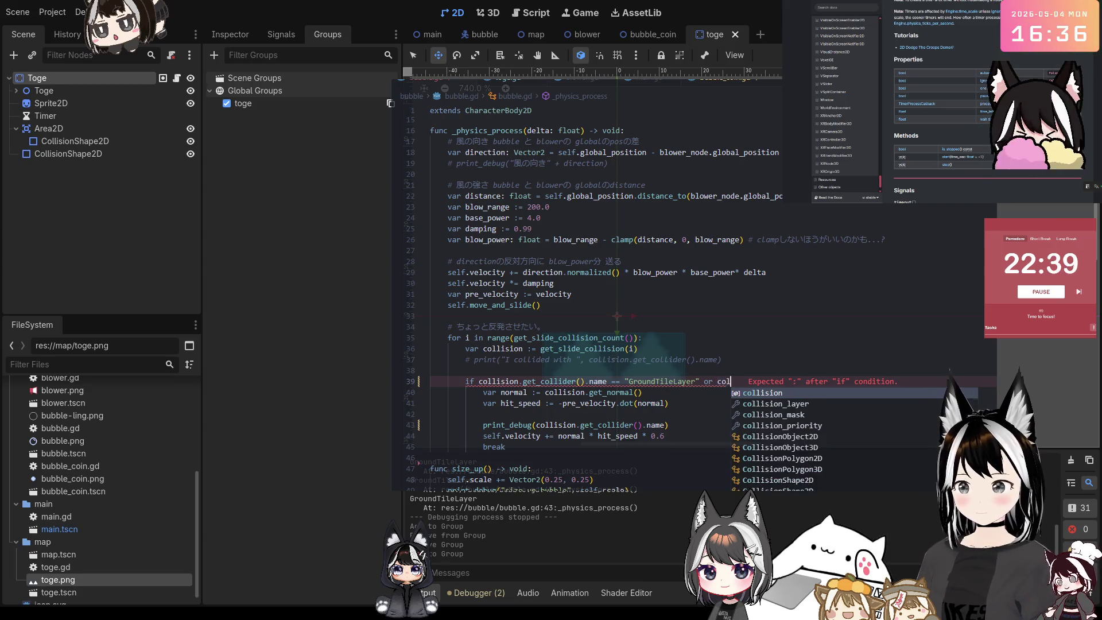
pyautogui.write('.')
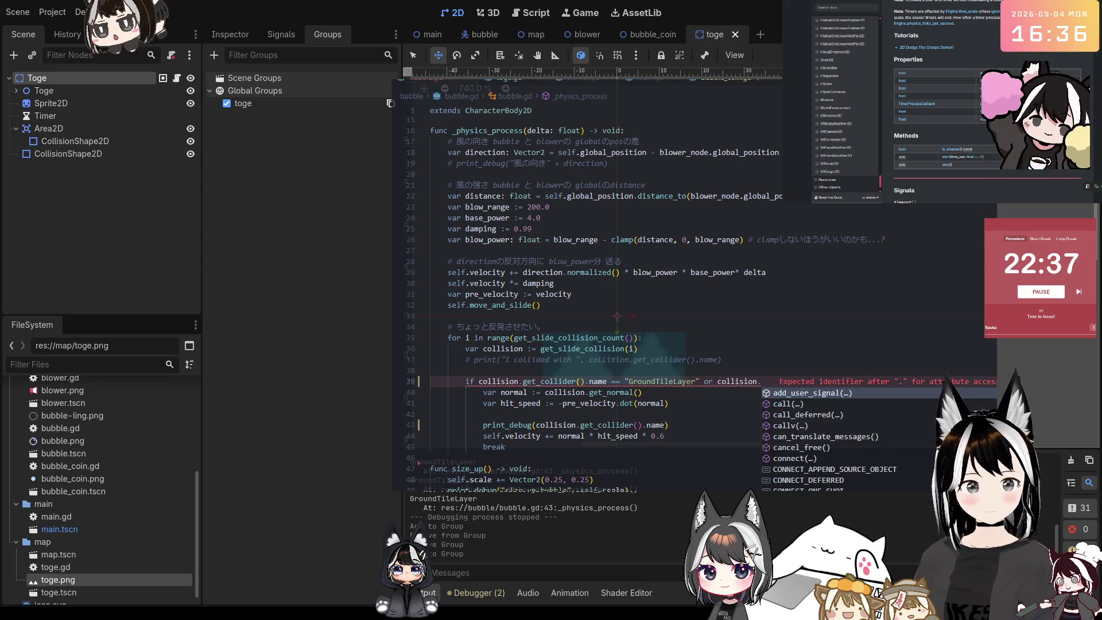
pyautogui.write('is_in')
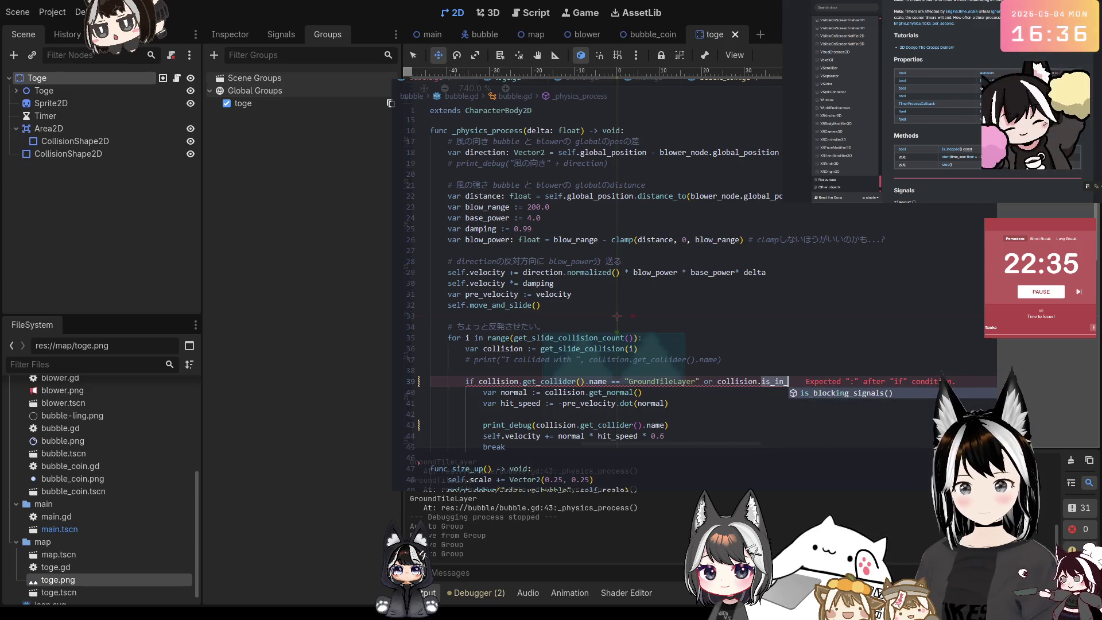
pyautogui.write('_group()')
# Change the new check to call collision.get_collider() before is_in_group
pyautogui.click(763, 382)
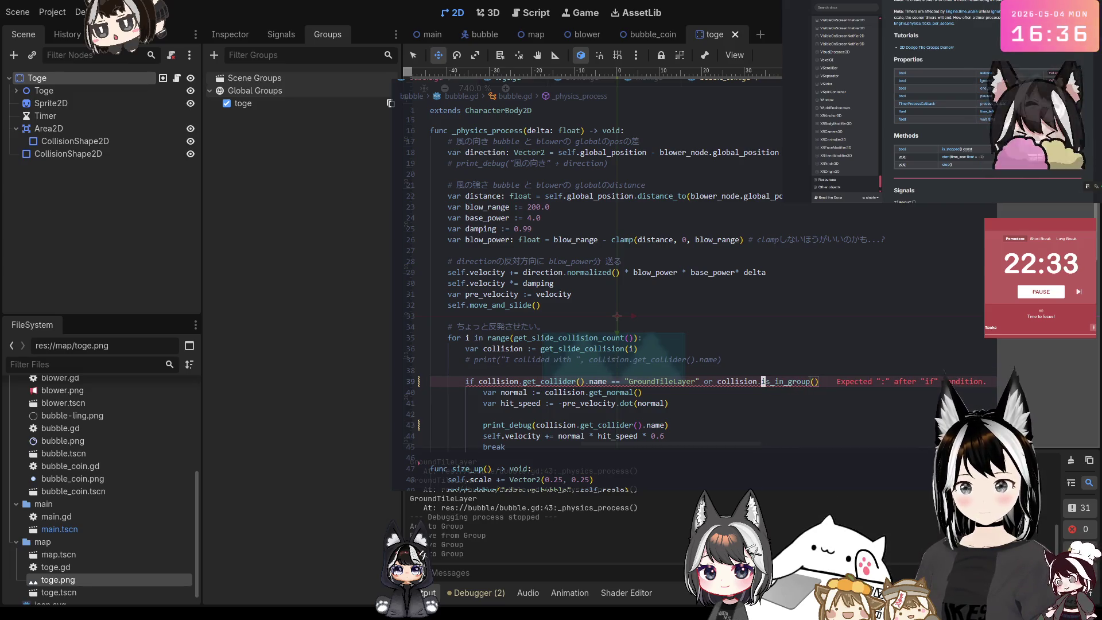
pyautogui.doubleClick(763, 382)
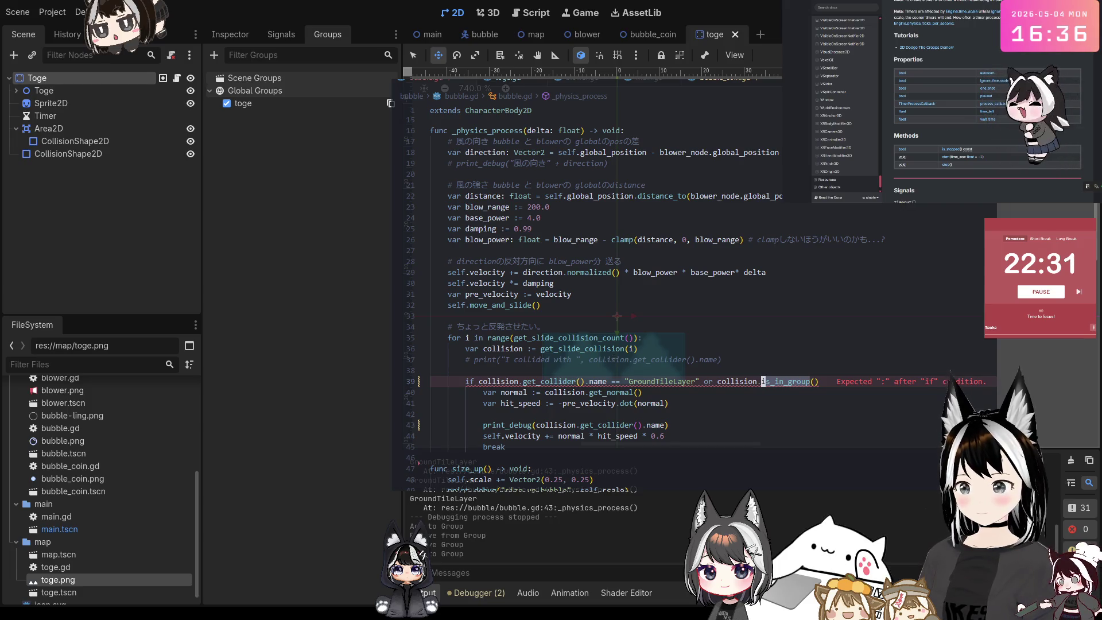
pyautogui.press('Left')
pyautogui.press('Left')
pyautogui.hotkey('ctrl', 'BackSpace')
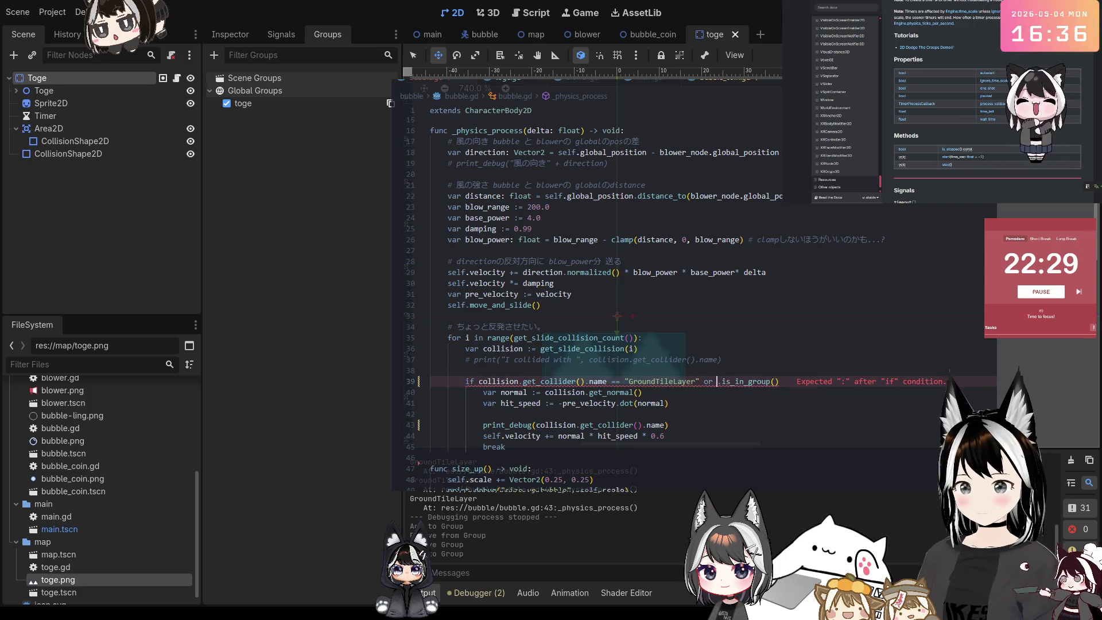
pyautogui.write('co')
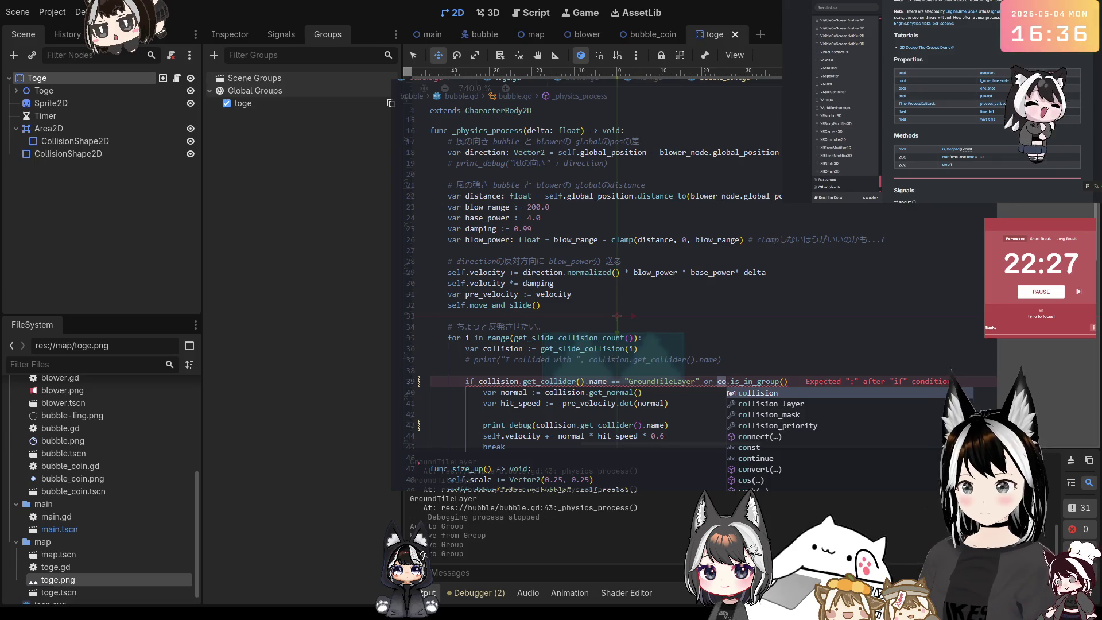
pyautogui.press('Return')
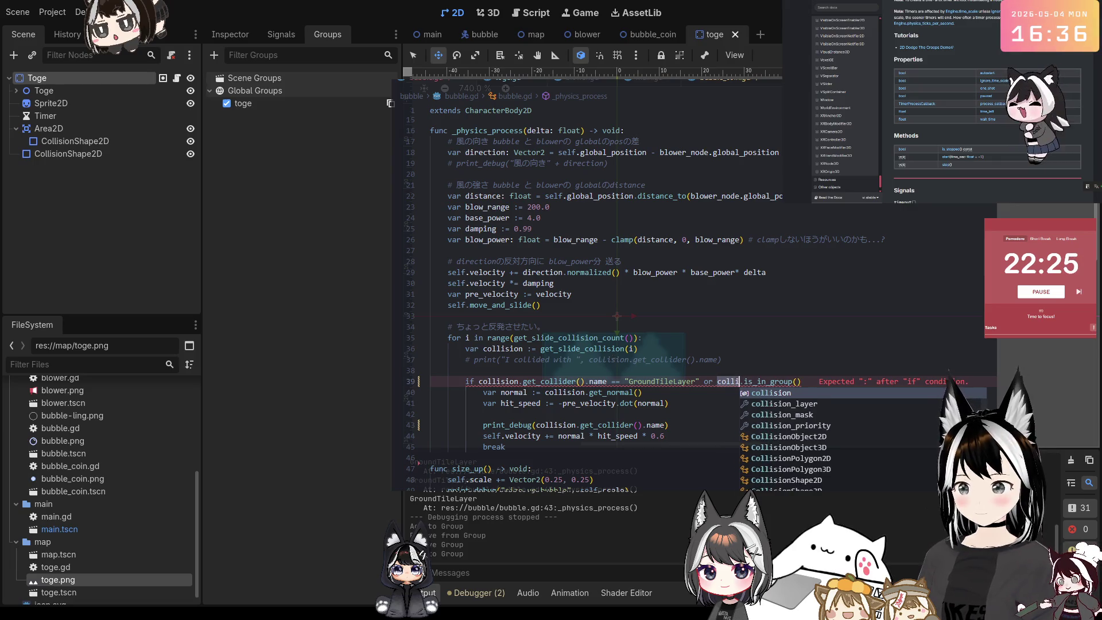
pyautogui.write('.get_co')
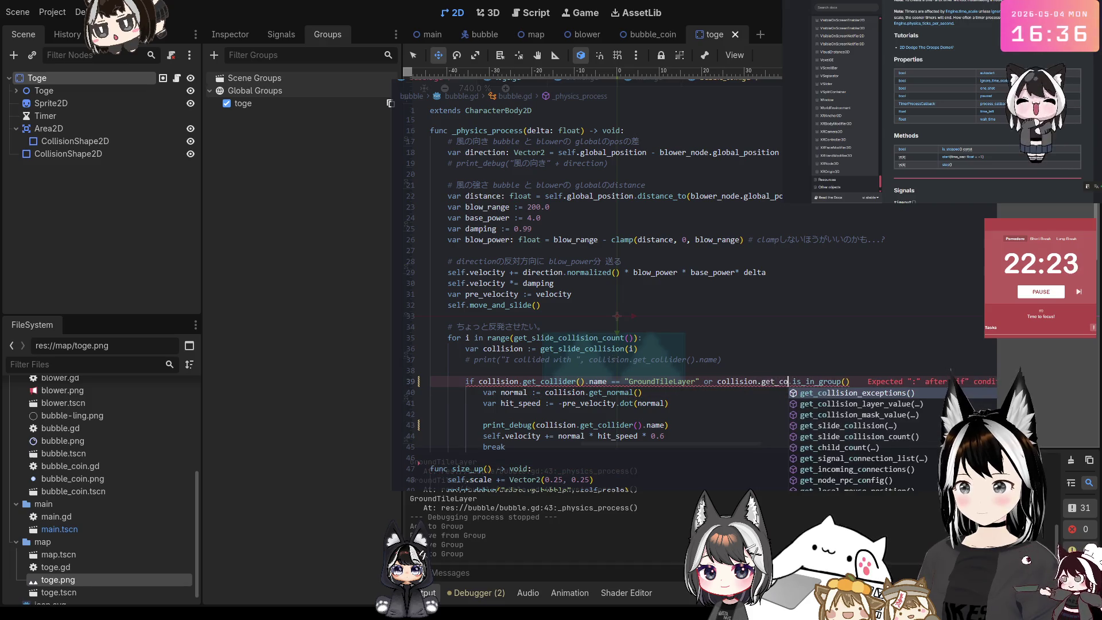
pyautogui.write('ll')
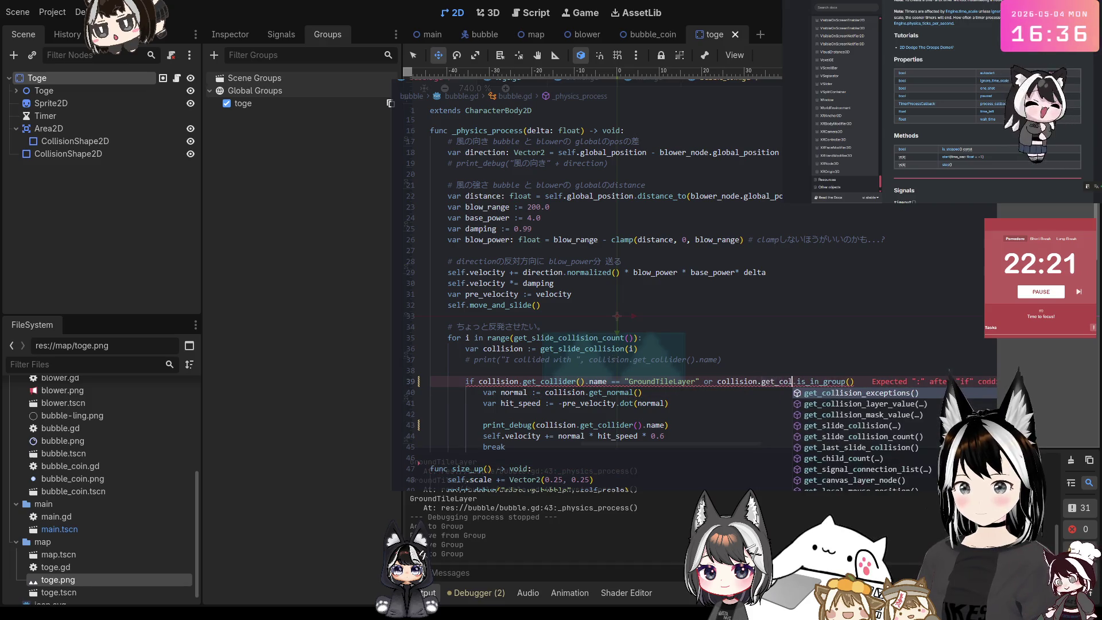
pyautogui.write('ider')
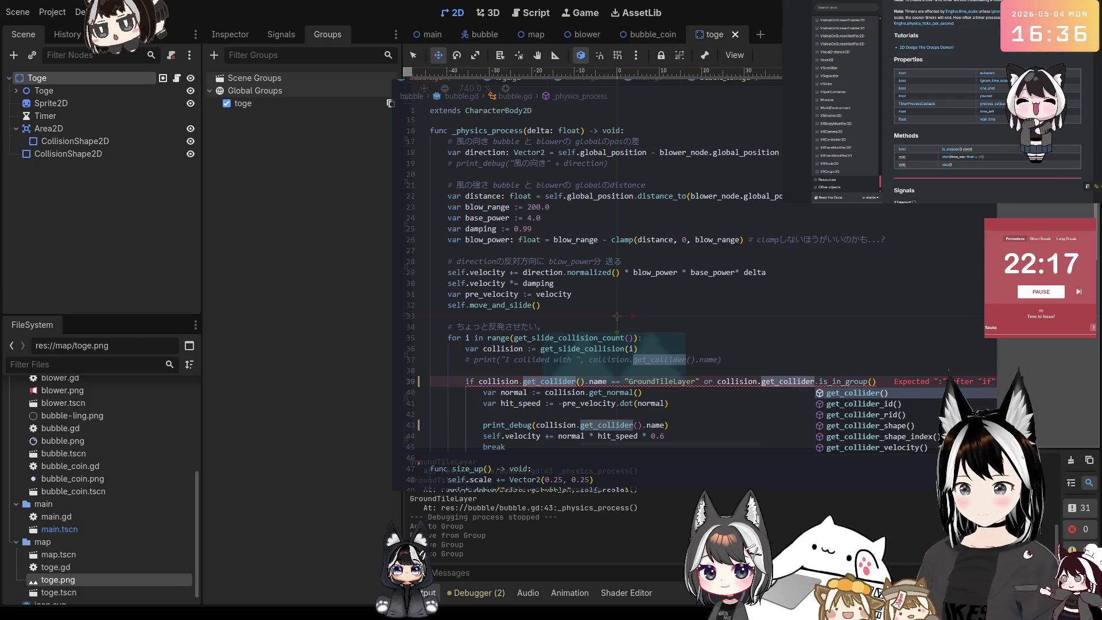
pyautogui.press('Return')
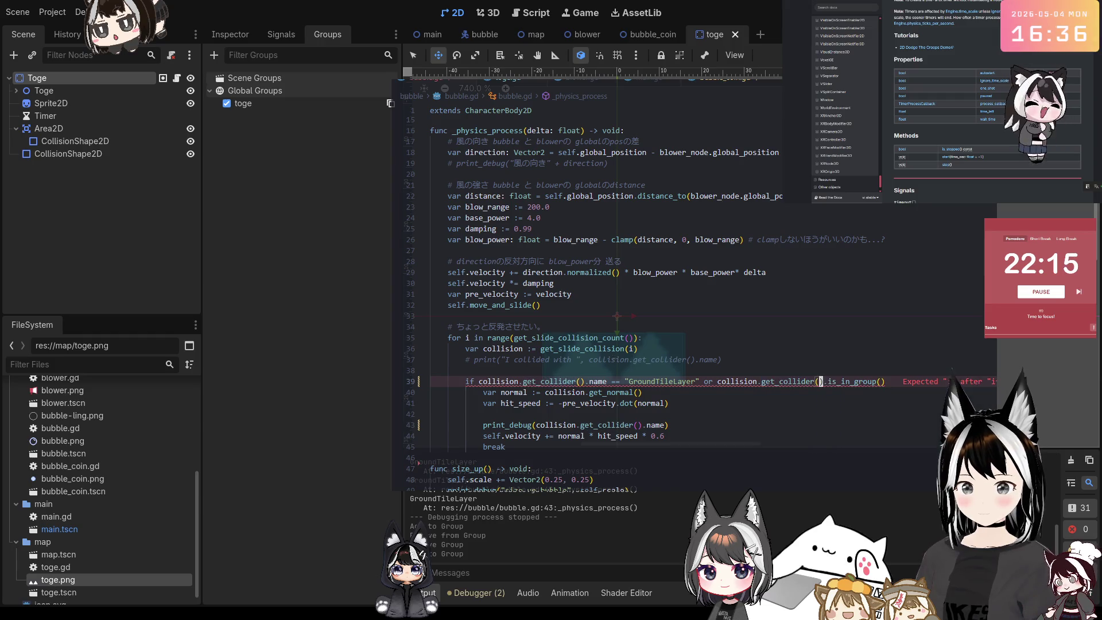
# Pass "toge" to is_in_group and end line 39 with a colon
pyautogui.press('End')
pyautogui.write(':')
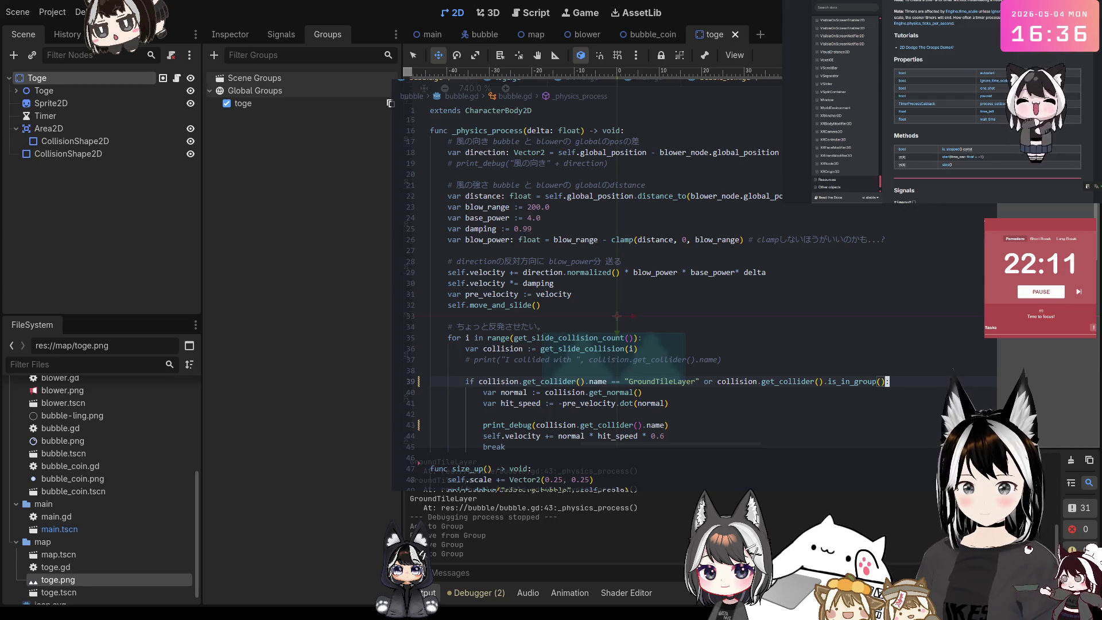
pyautogui.write(' == "')
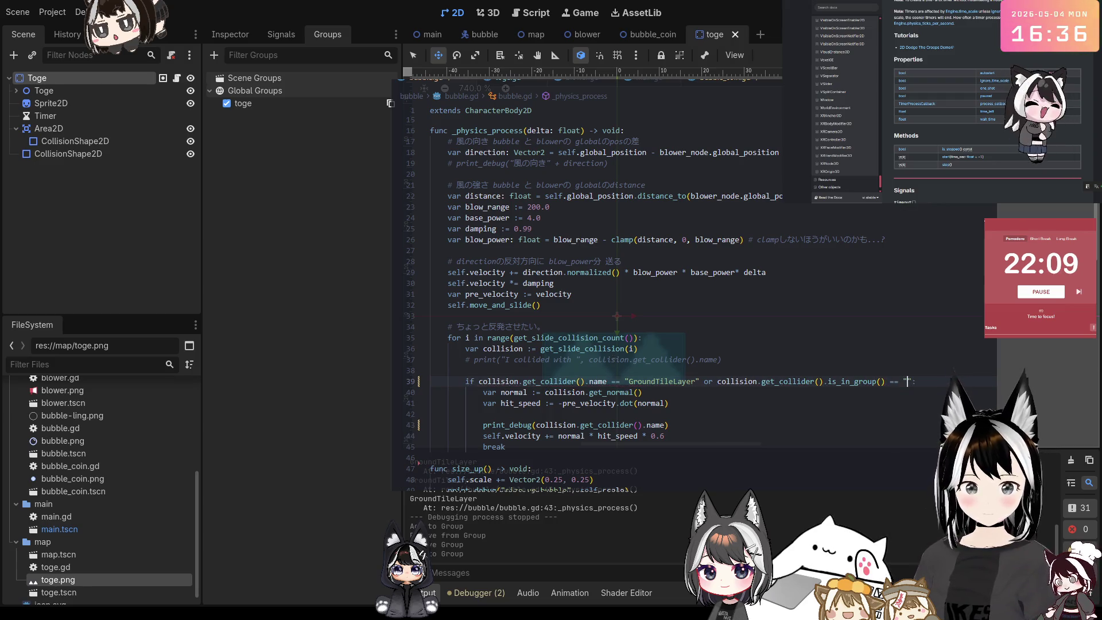
pyautogui.press('BackSpace')
pyautogui.press('BackSpace')
pyautogui.press('BackSpace')
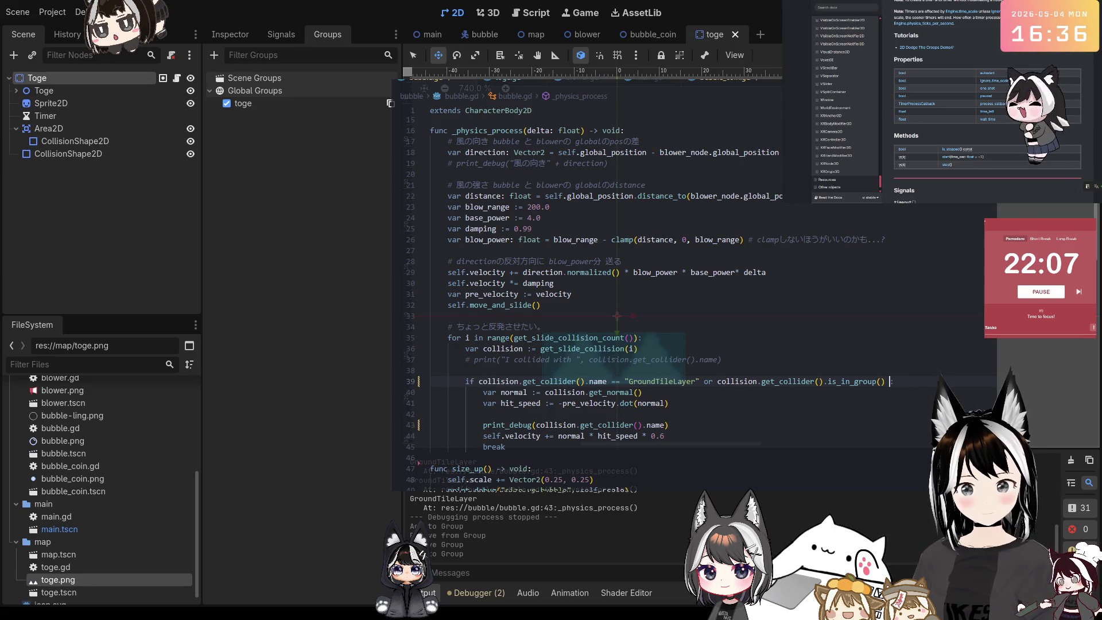
pyautogui.write('"toge"')
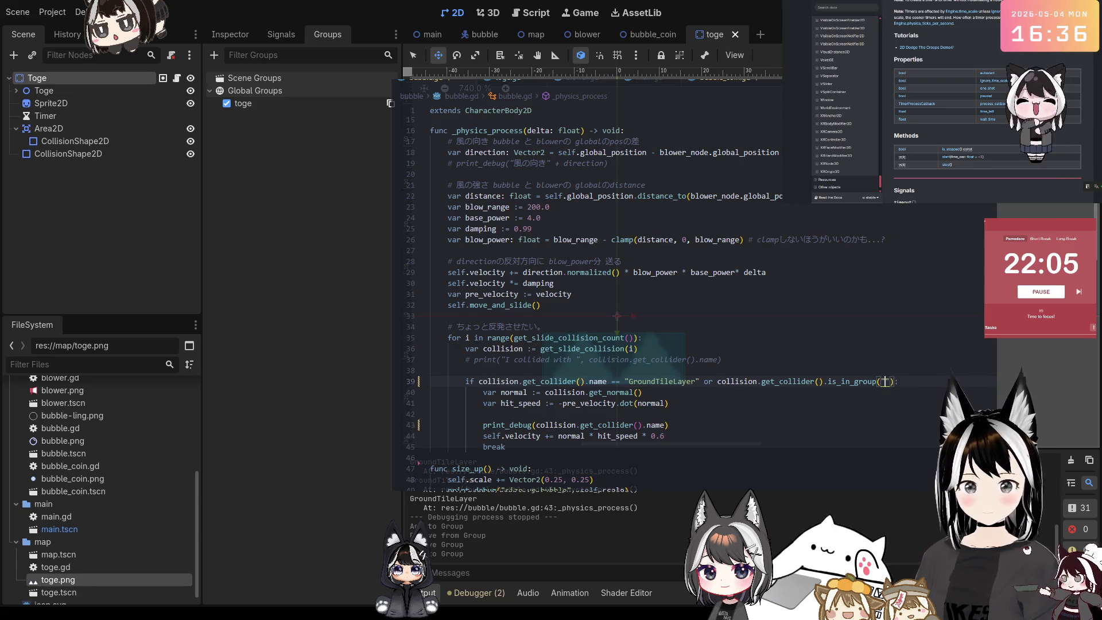
pyautogui.click(432, 370)
pyautogui.doubleClick(894, 381)
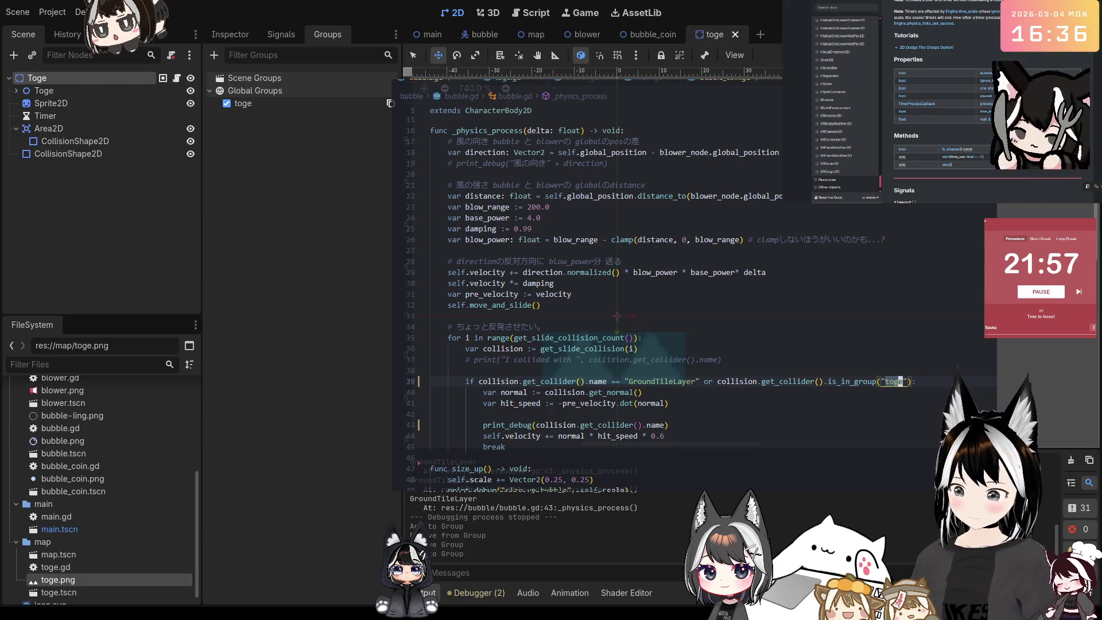
pyautogui.click(895, 382)
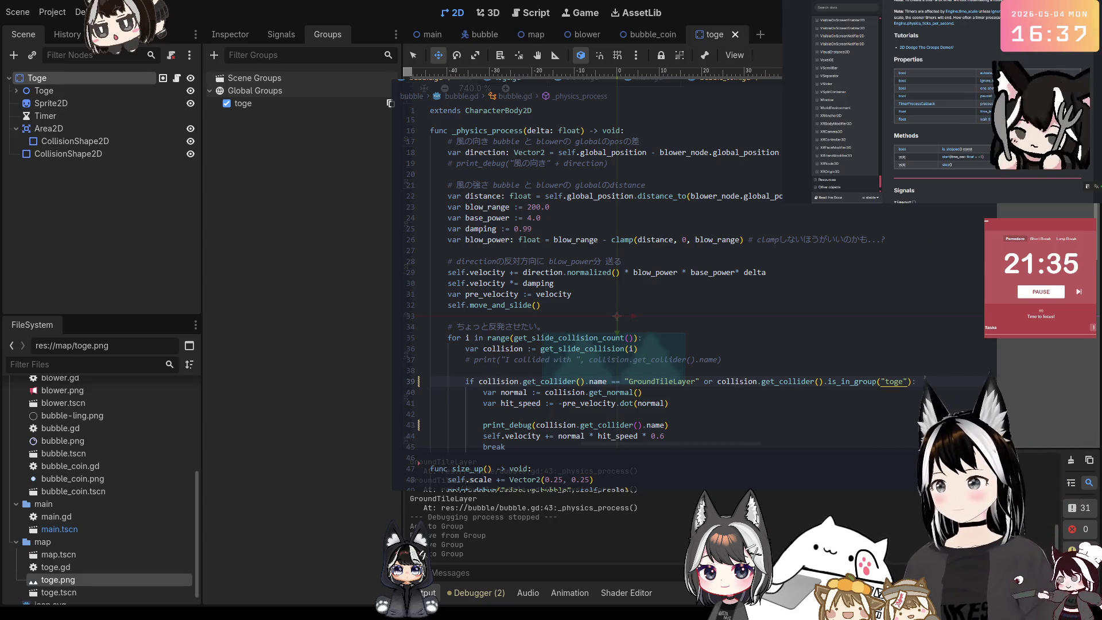
pyautogui.click(922, 419)
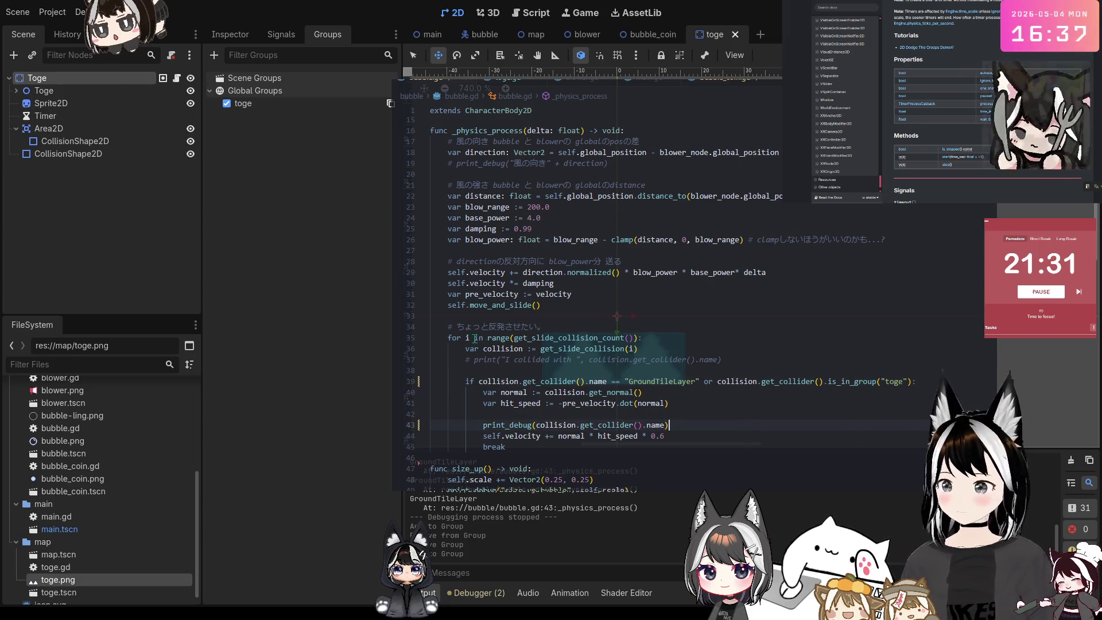
pyautogui.press('Left')
pyautogui.press('Right')
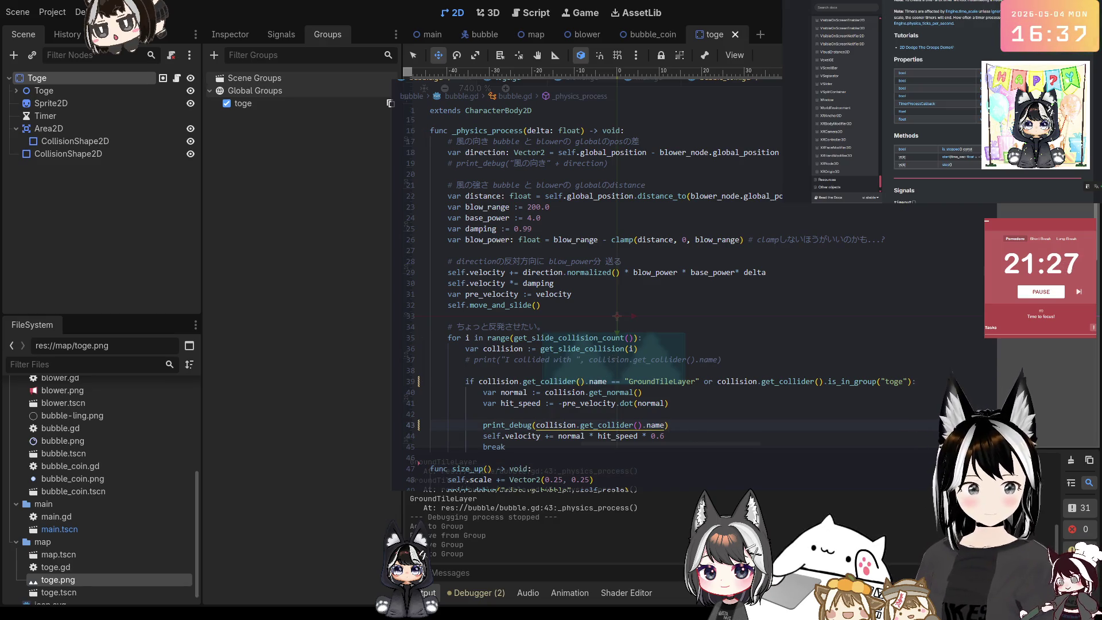
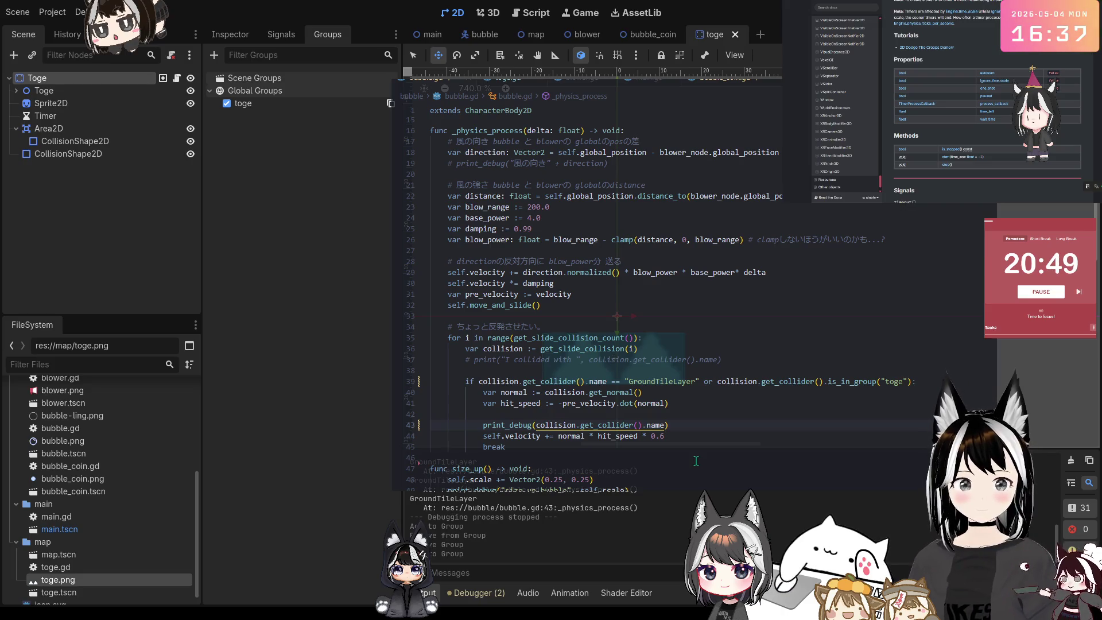
# Run the main scene to test the bubble against the spikes, then stop it and review the Output log
pyautogui.click(84, 236)
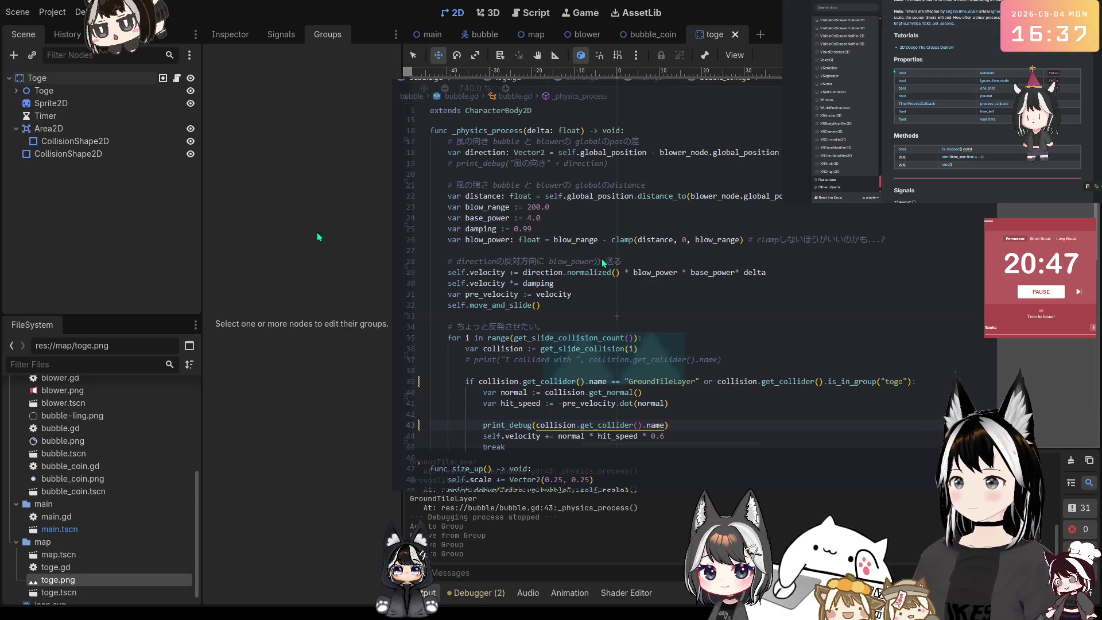
pyautogui.click(419, 33)
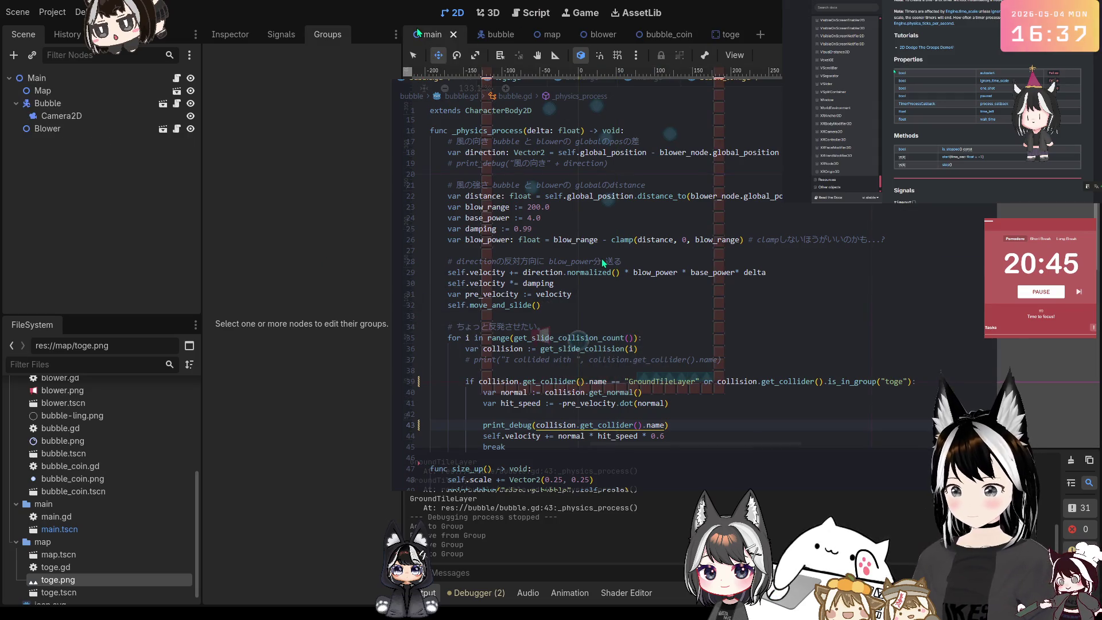
pyautogui.press('F6')
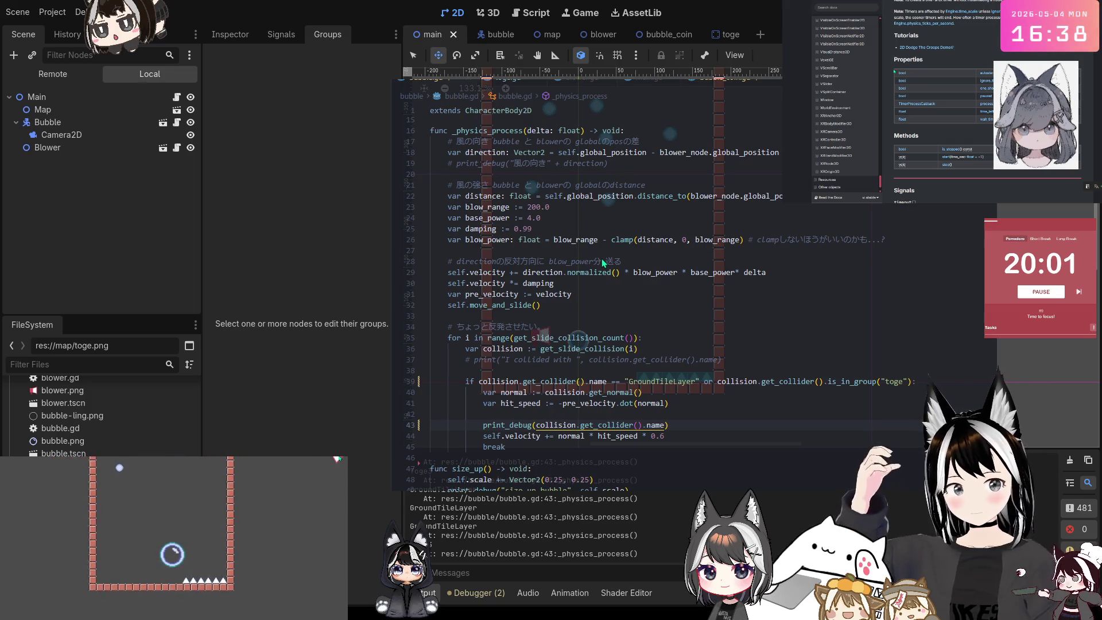
pyautogui.press('F8')
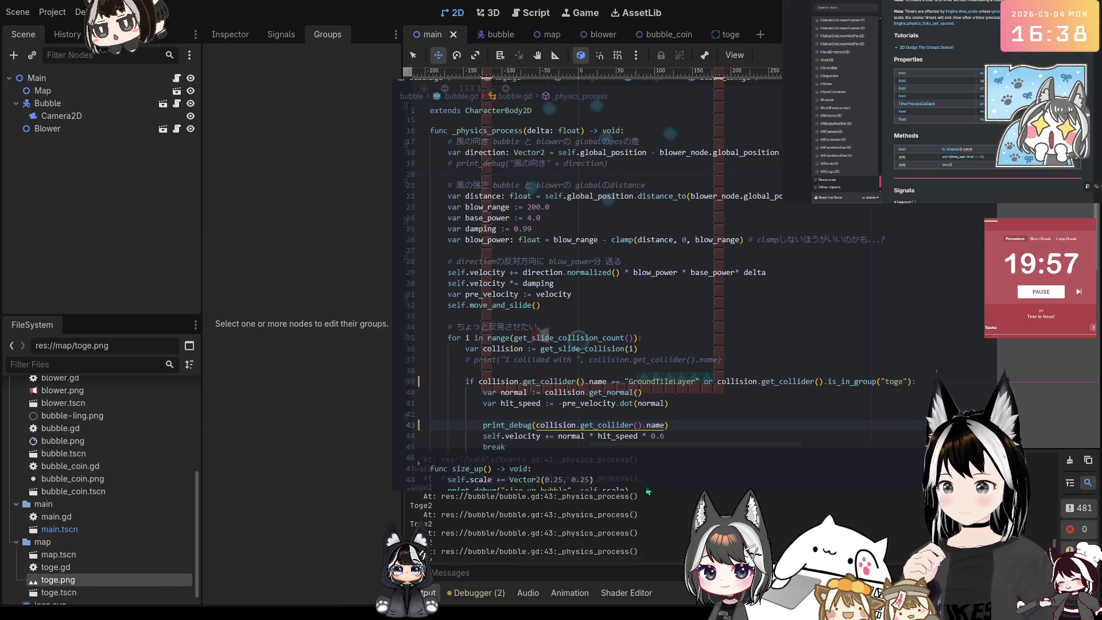
pyautogui.scroll(2, 652, 502)
pyautogui.scroll(-2, 653, 494)
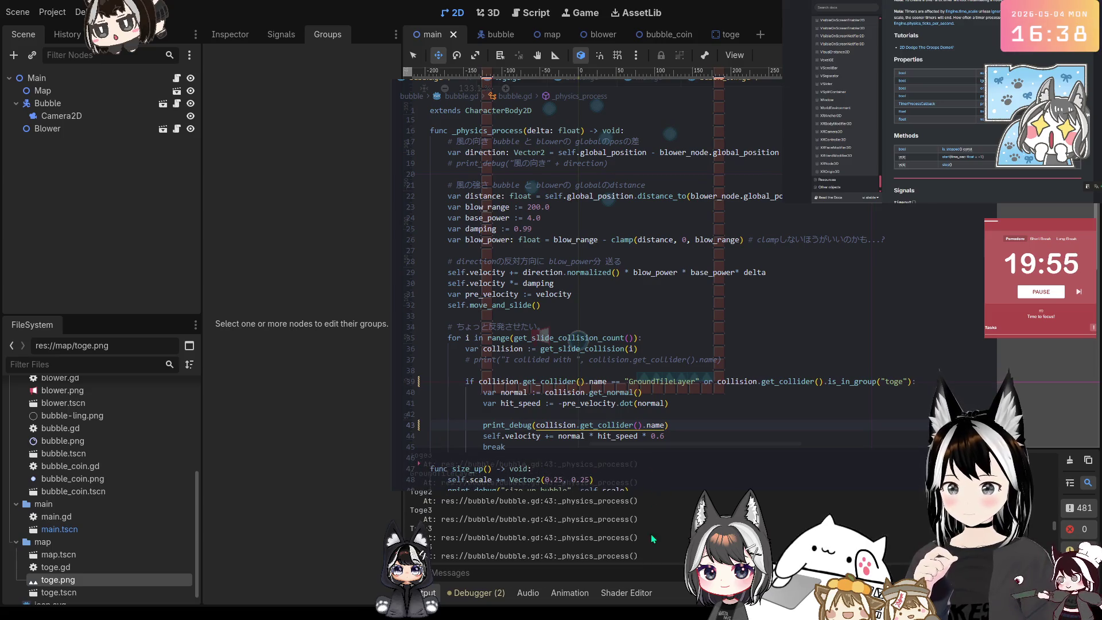
pyautogui.scroll(-3, 650, 498)
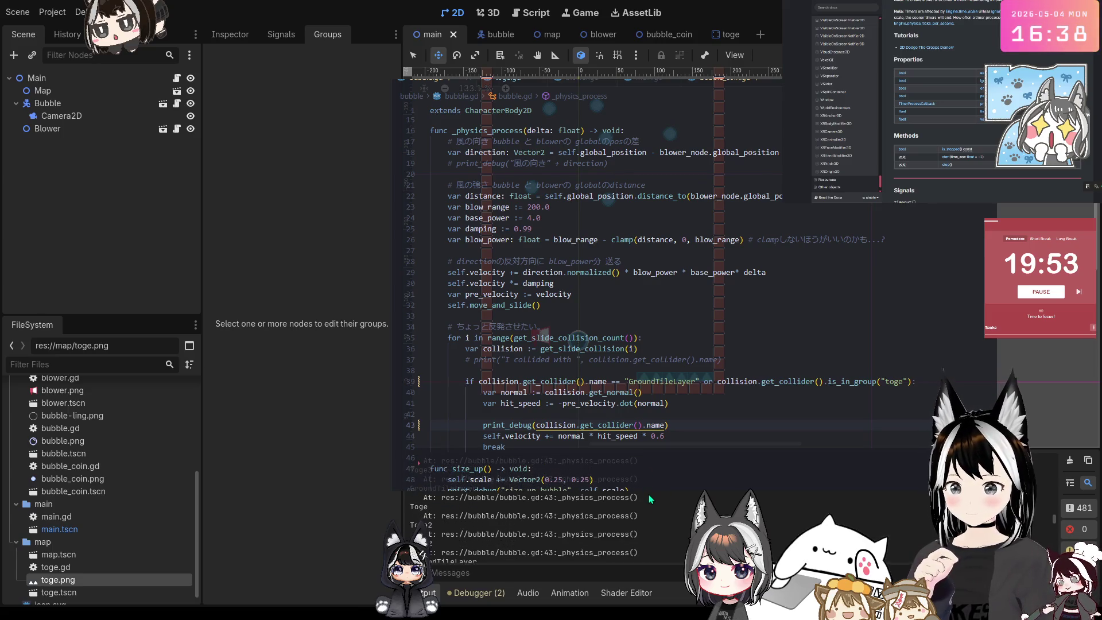
pyautogui.scroll(-3, 652, 493)
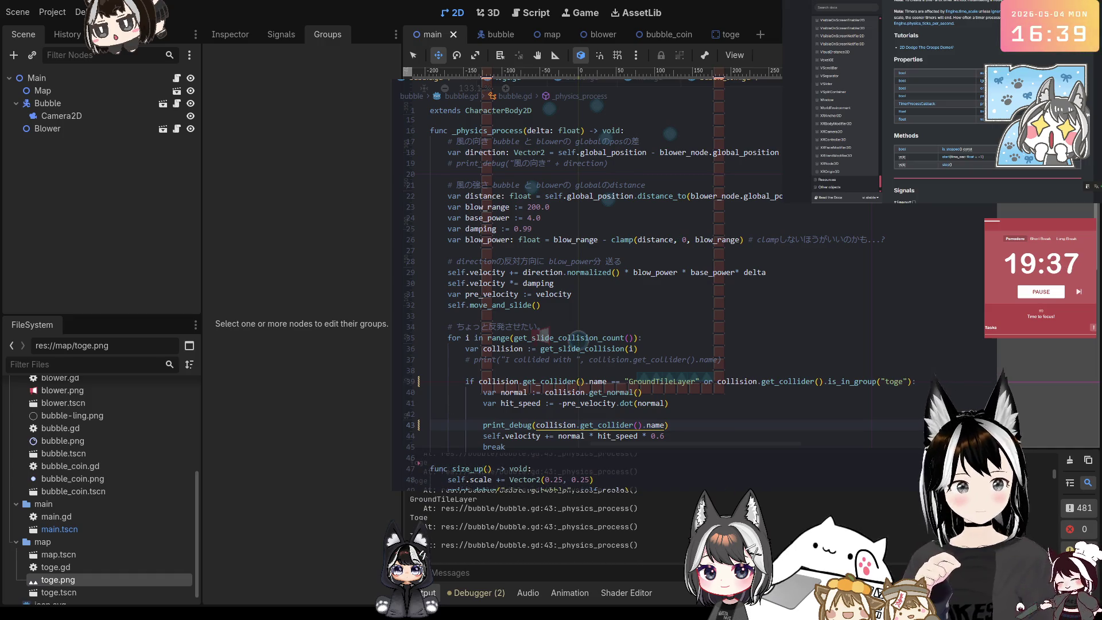
pyautogui.click(633, 348)
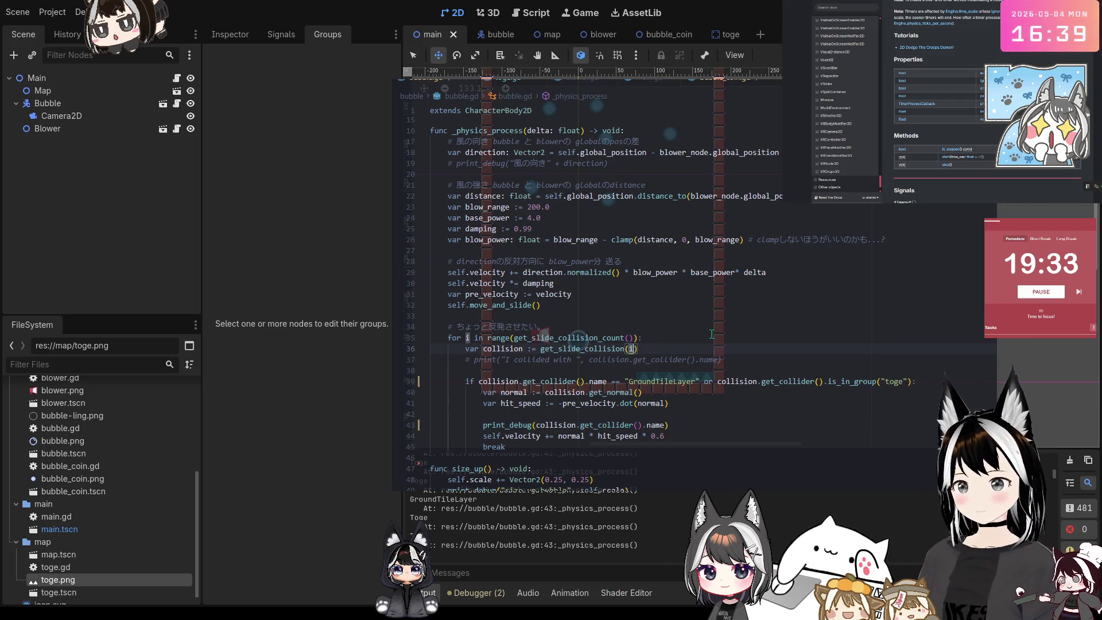
pyautogui.press('Up')
pyautogui.press('Up')
pyautogui.press('Up')
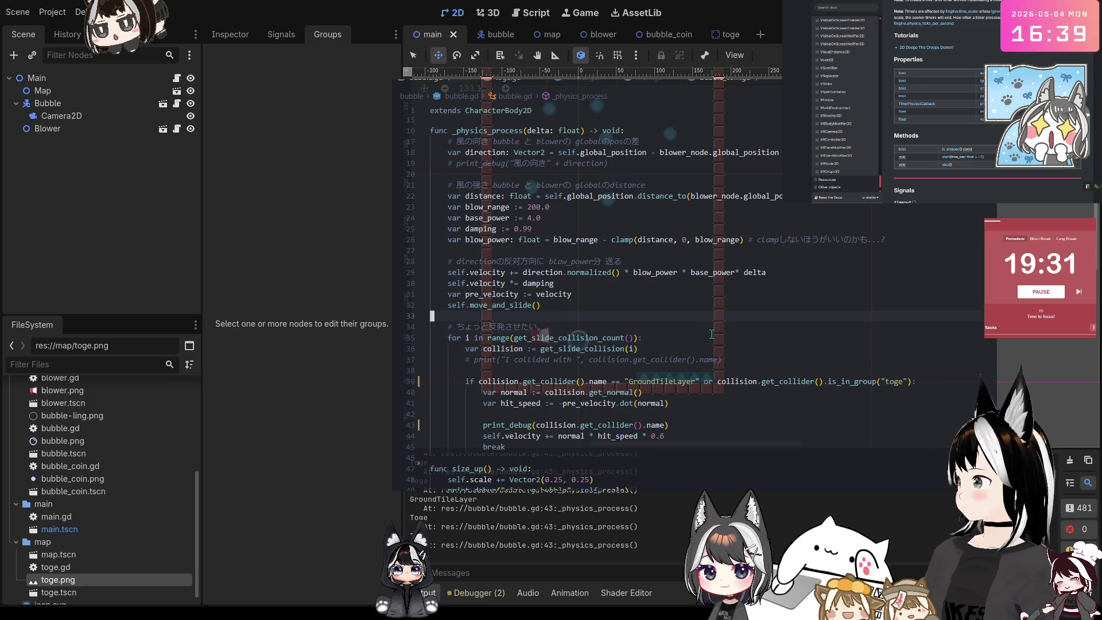
pyautogui.press('pageup')
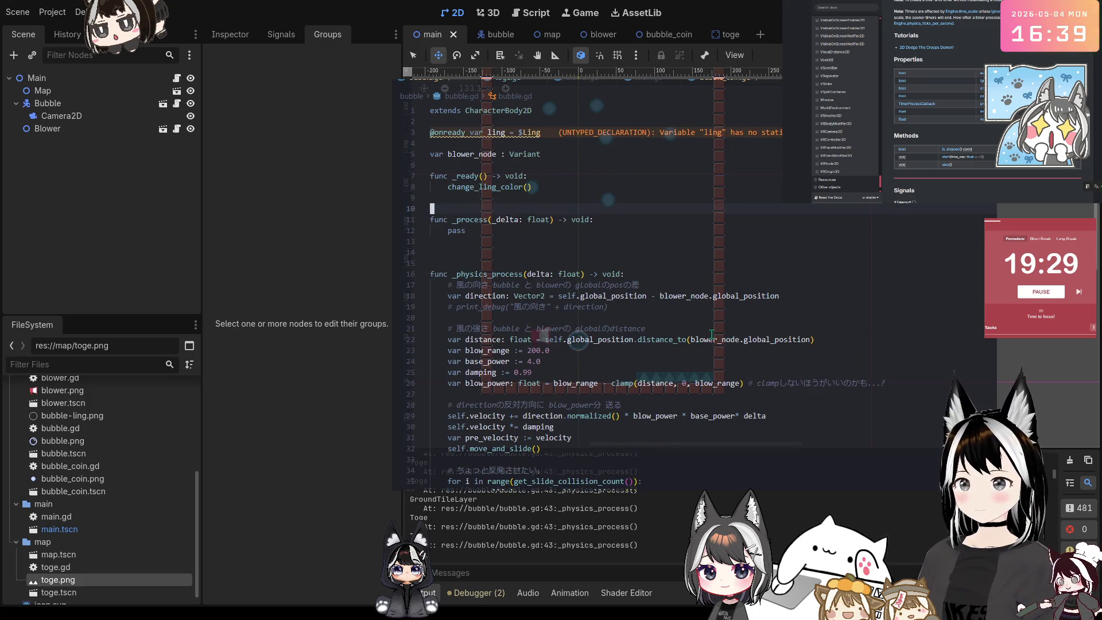
pyautogui.press('Up')
pyautogui.press('Up')
pyautogui.press('Up')
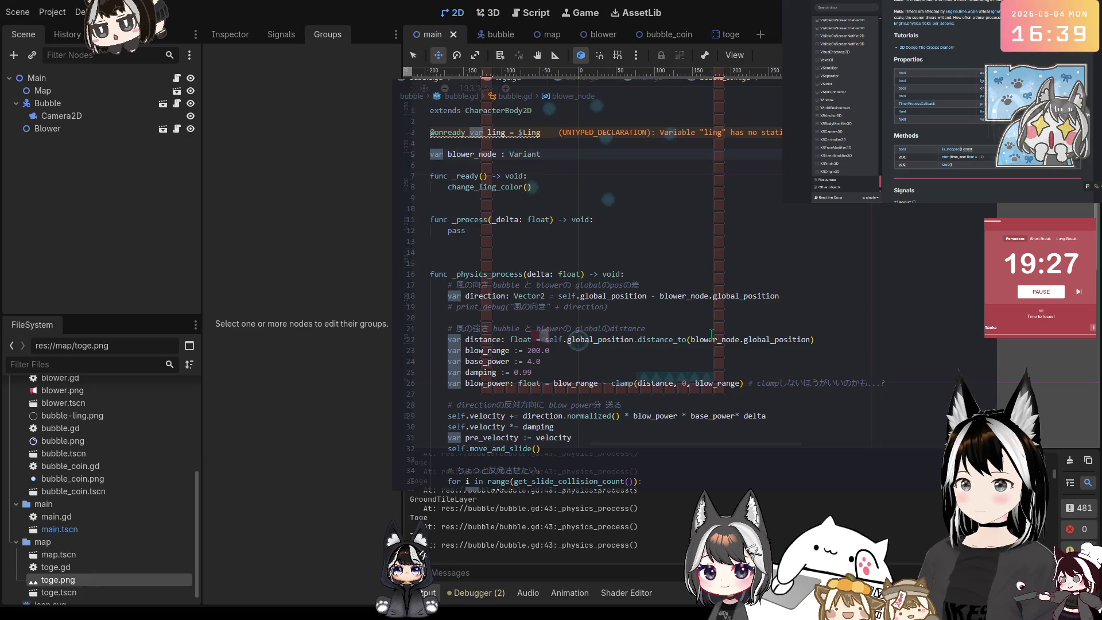
pyautogui.press('Up')
pyautogui.press('Up')
pyautogui.hotkey('ctrl', 'Right')
pyautogui.hotkey('ctrl', 'Right')
pyautogui.hotkey('ctrl', 'Right')
pyautogui.write(':')
# In toge.gd, add an unfinished 'func _on_timer' on new line 20, then return to the toge scene
pyautogui.press('Down')
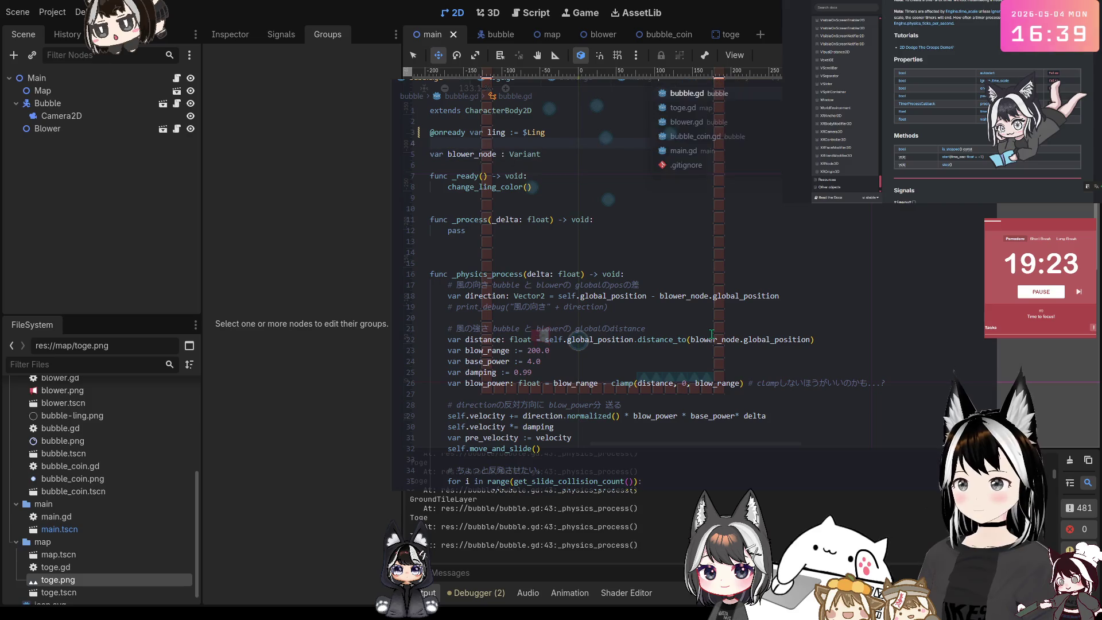
pyautogui.press('Down')
pyautogui.press('Down')
pyautogui.press('Down')
pyautogui.press('Return')
pyautogui.press('Down')
pyautogui.press('Down')
pyautogui.press('Down')
pyautogui.press('Down')
pyautogui.press('Down')
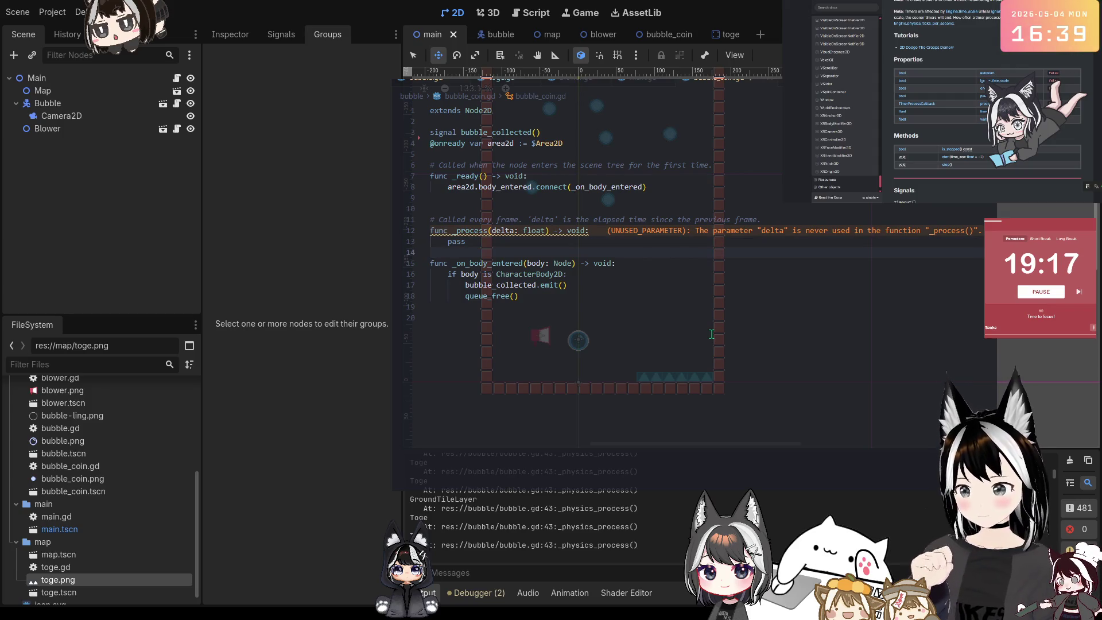
pyautogui.press('Down')
pyautogui.press('Down')
pyautogui.press('Down')
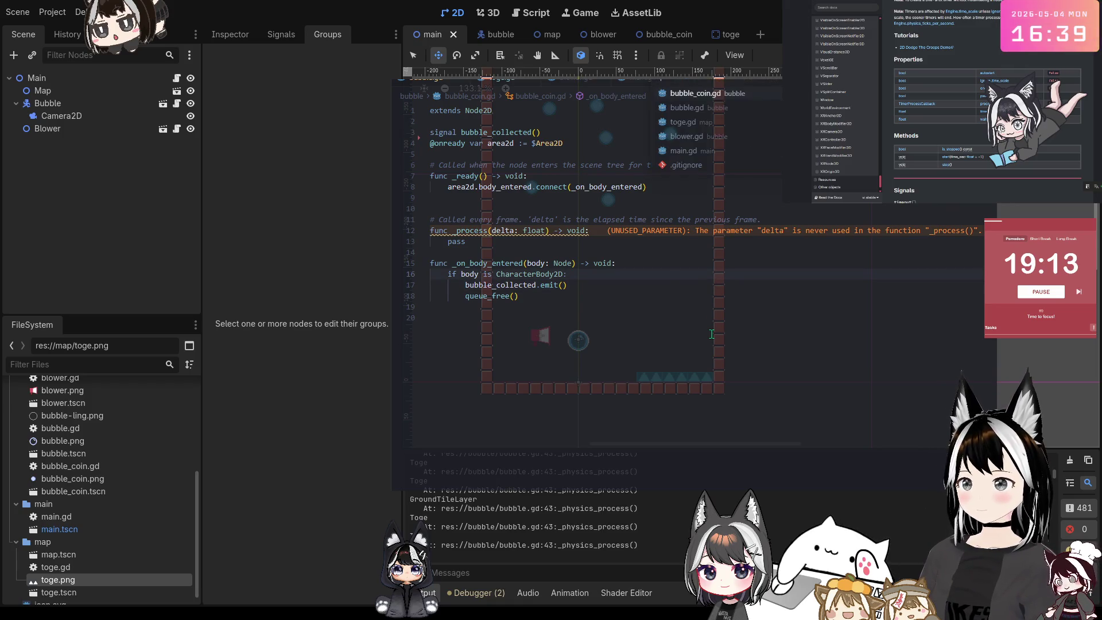
pyautogui.hotkey('alt', 'Left')
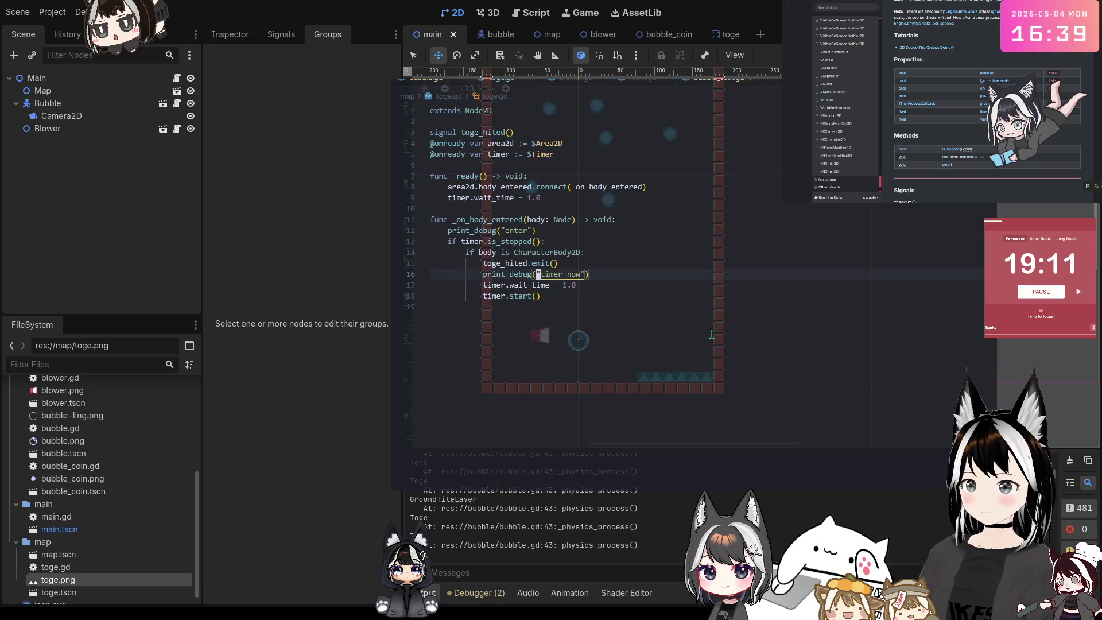
pyautogui.press('Down')
pyautogui.press('Return')
pyautogui.write('func _on')
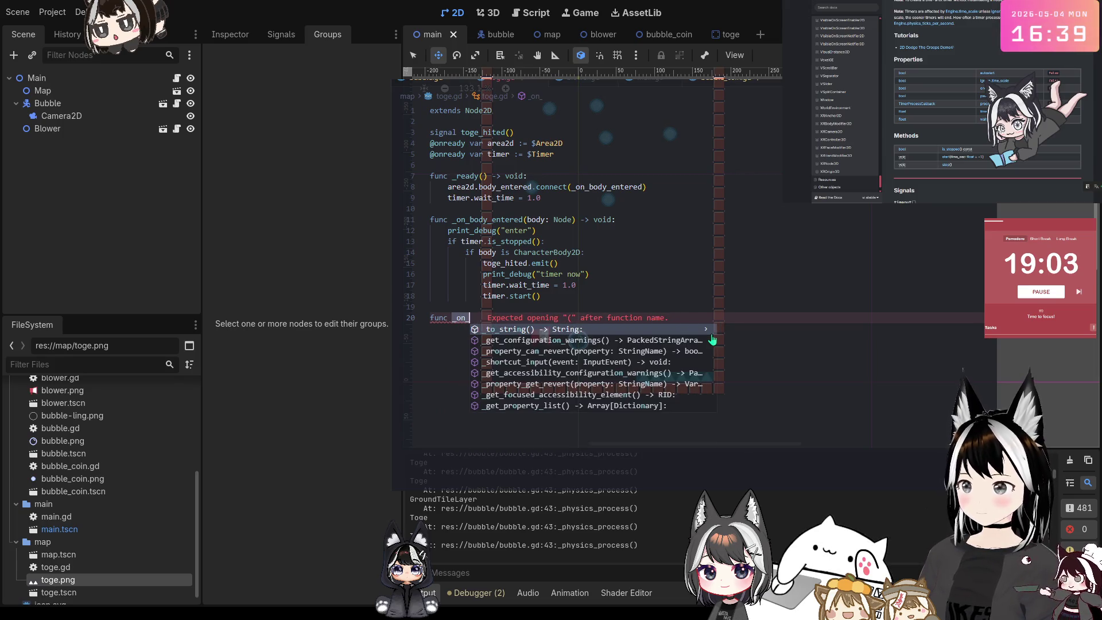
pyautogui.write('_timer')
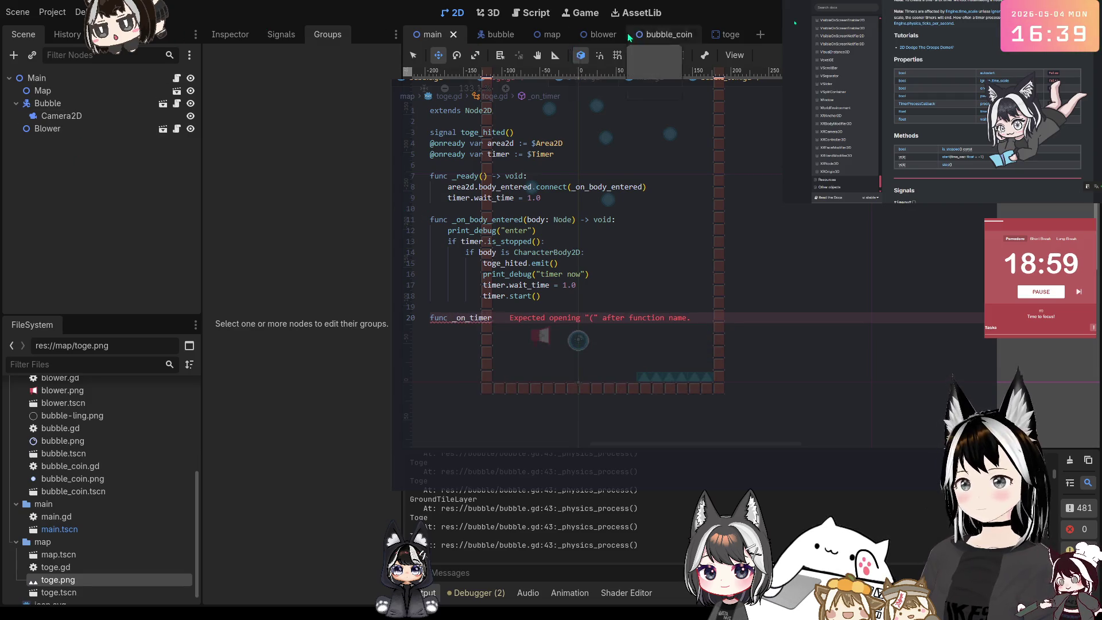
pyautogui.click(728, 35)
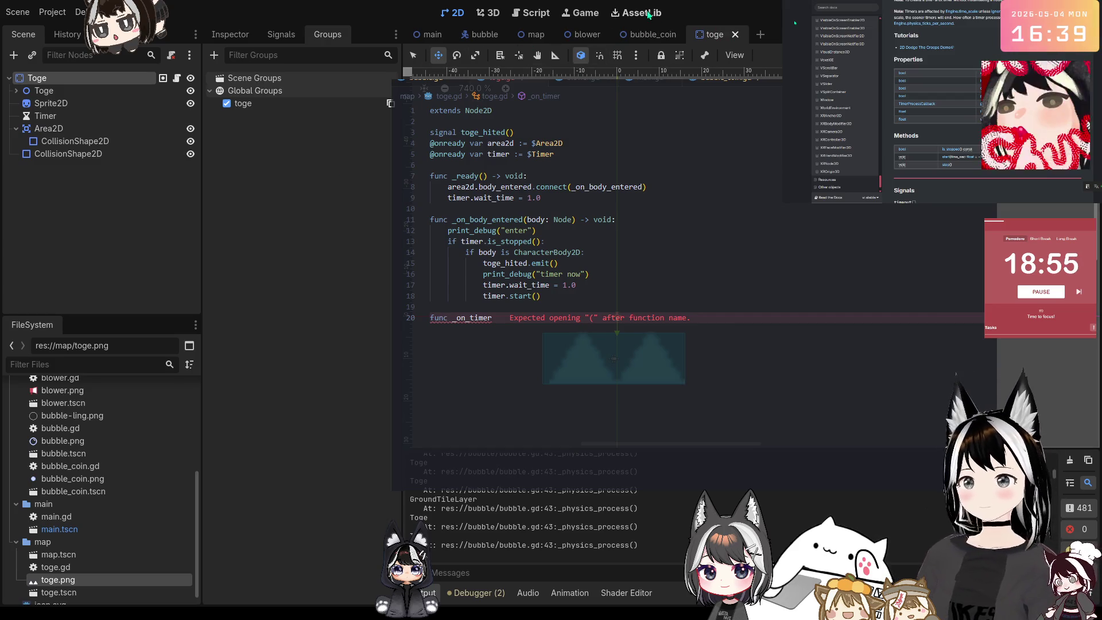
# Look through the bubble_coin, main and map scene tabs, then return to the toge scene
pyautogui.click(588, 36)
pyautogui.click(653, 35)
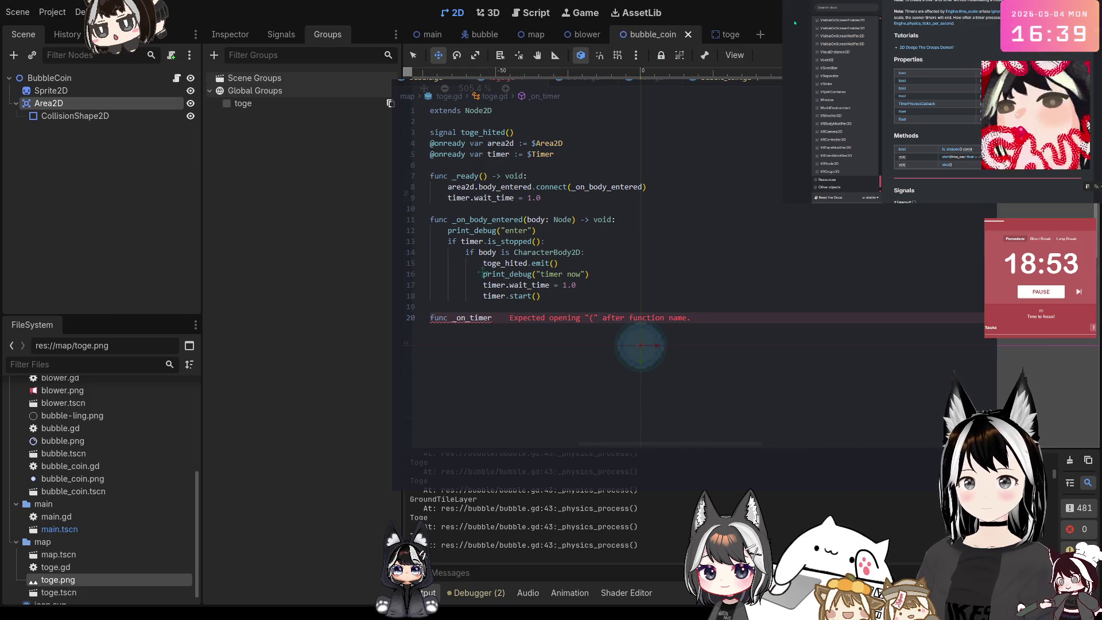
pyautogui.click(432, 35)
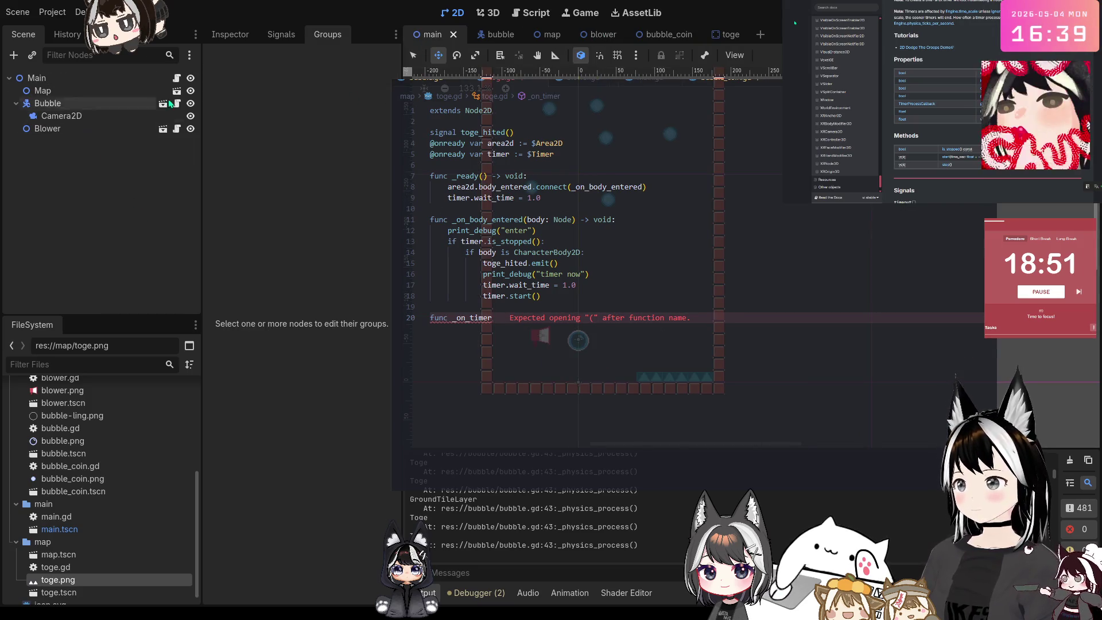
pyautogui.click(491, 34)
pyautogui.click(536, 34)
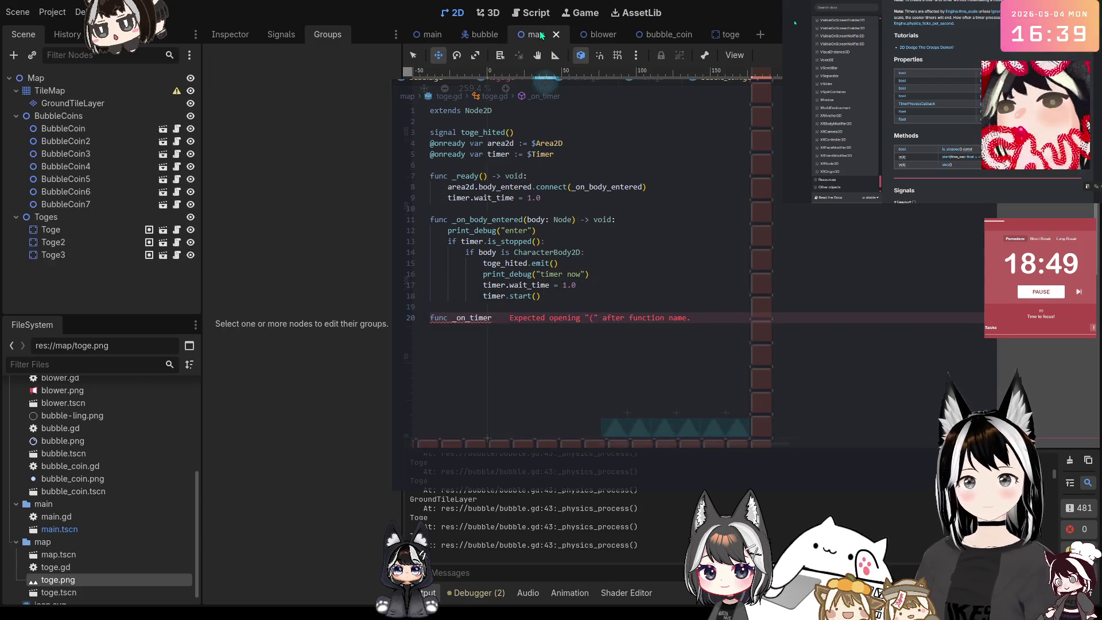
pyautogui.click(594, 35)
pyautogui.click(654, 34)
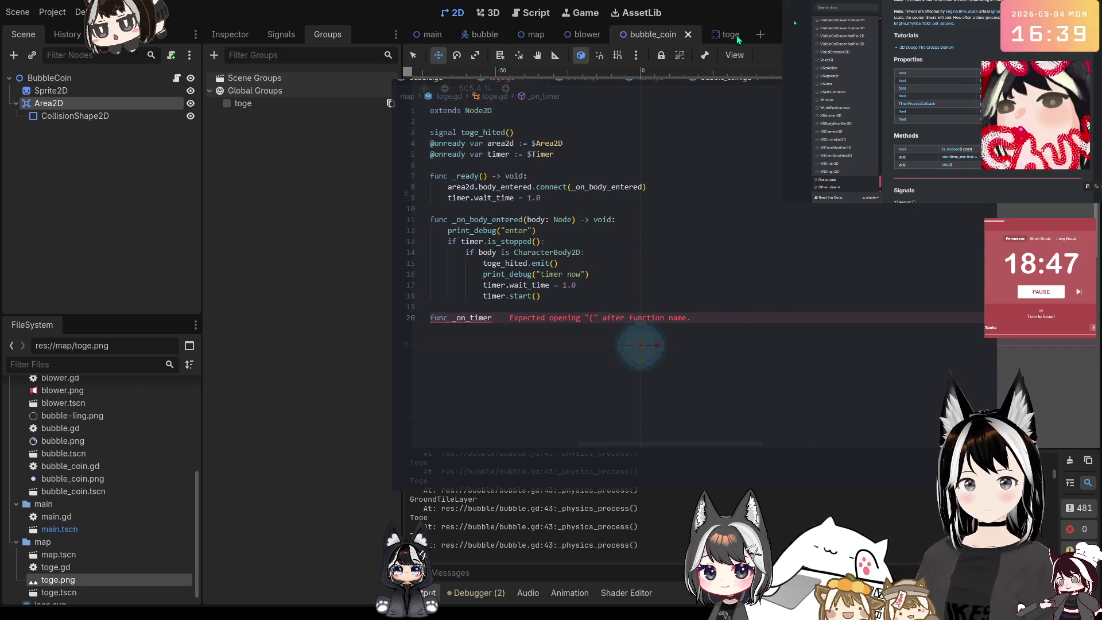
pyautogui.click(727, 36)
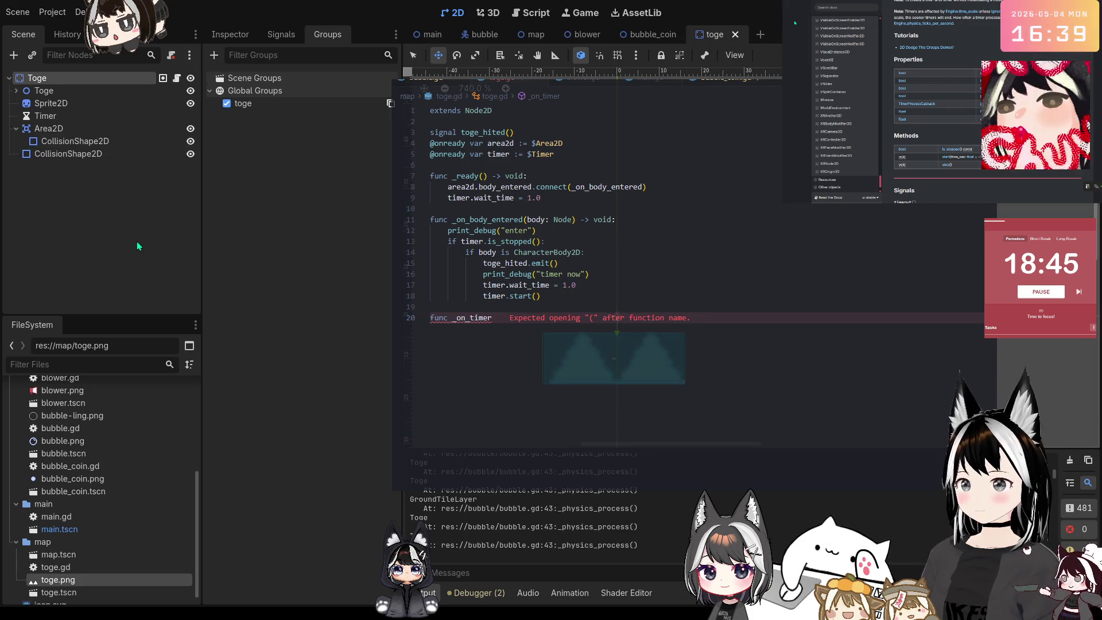
# Inspect the spike's Timer, Area2D and CollisionShape2D nodes
pyautogui.click(114, 198)
pyautogui.click(111, 116)
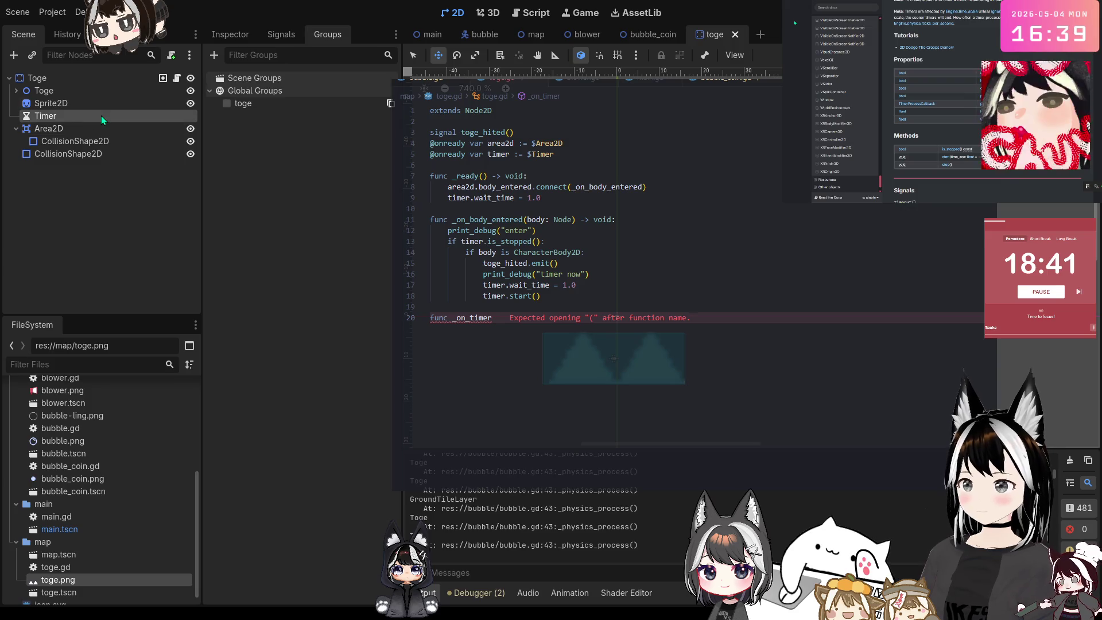
pyautogui.click(221, 38)
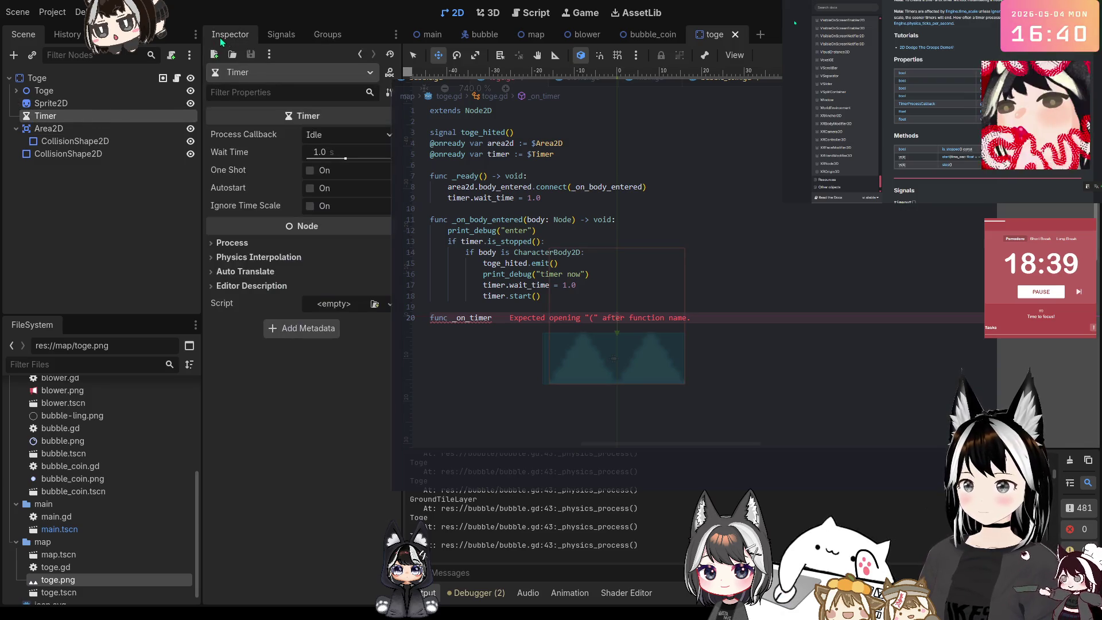
pyautogui.click(115, 128)
pyautogui.click(117, 118)
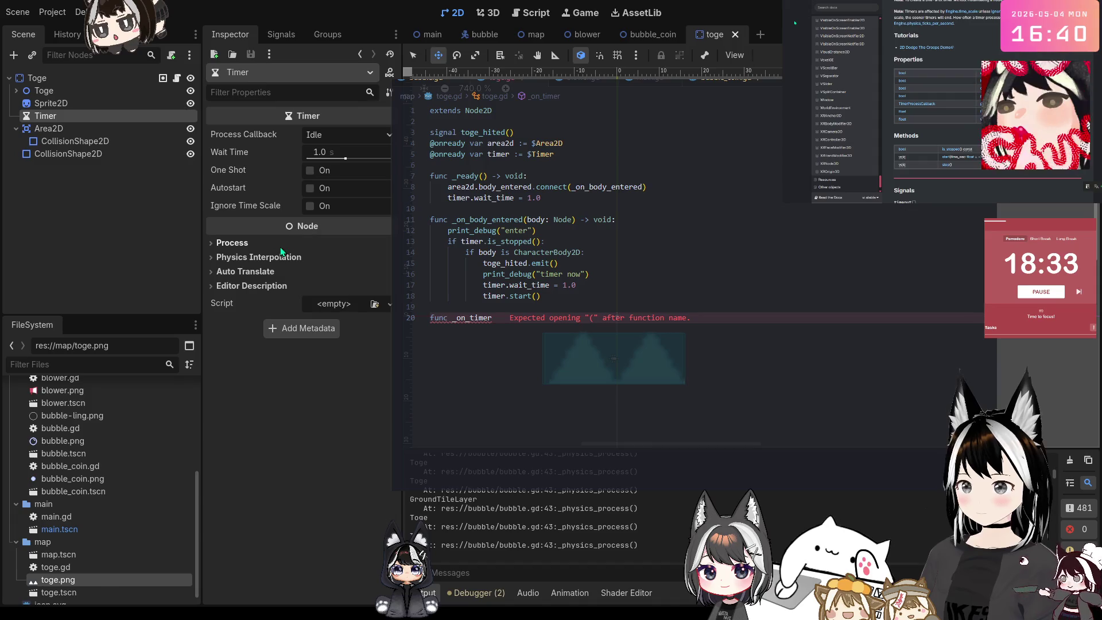
pyautogui.click(126, 229)
pyautogui.click(108, 120)
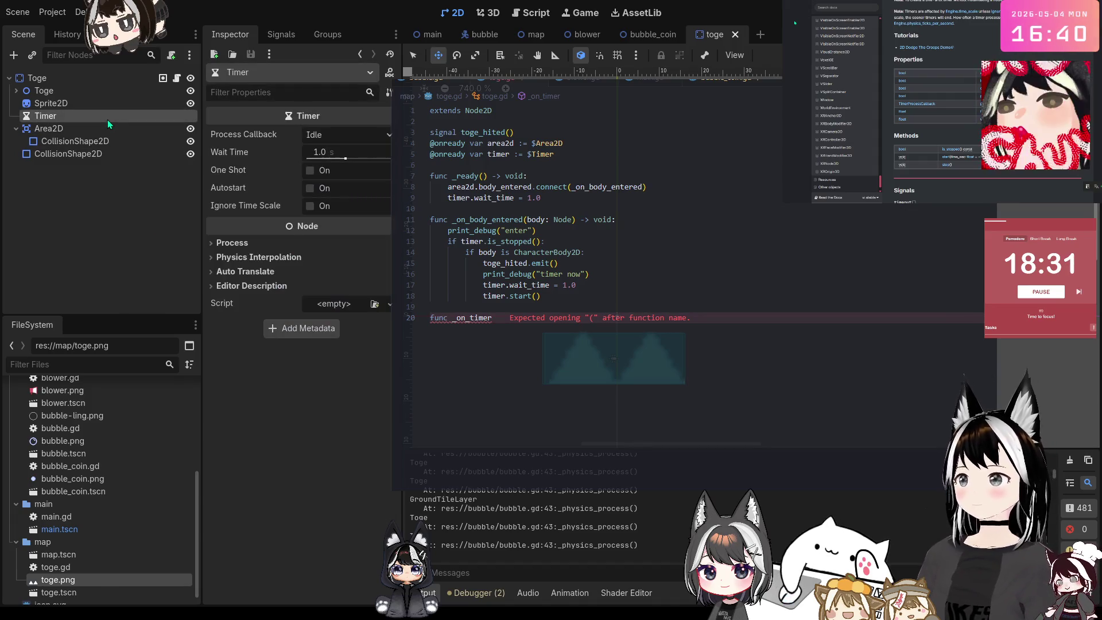
pyautogui.click(106, 156)
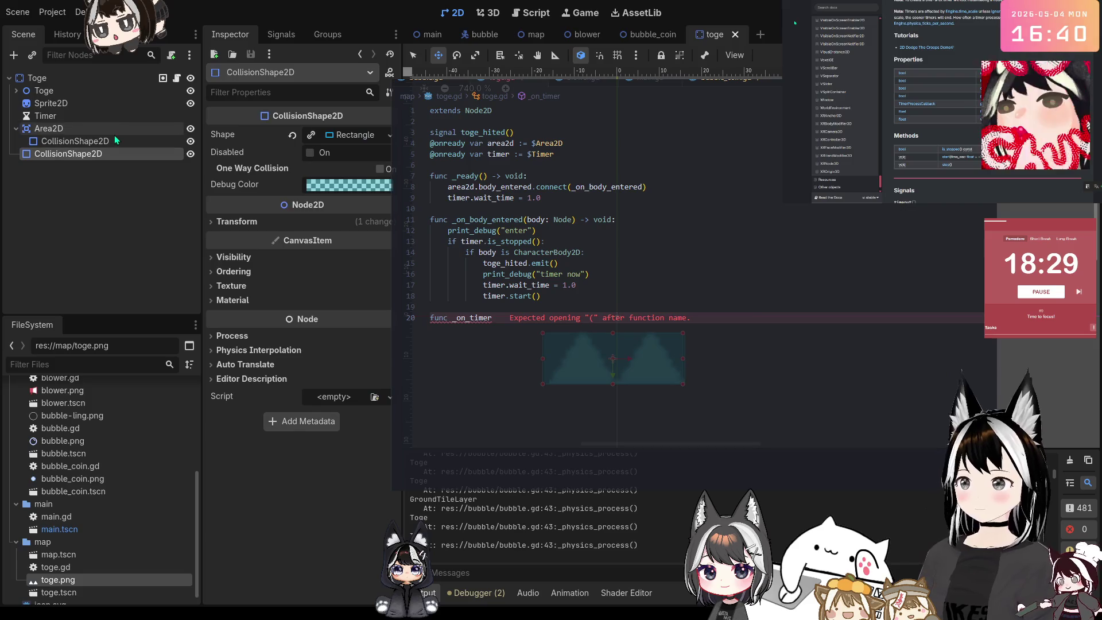
pyautogui.click(115, 135)
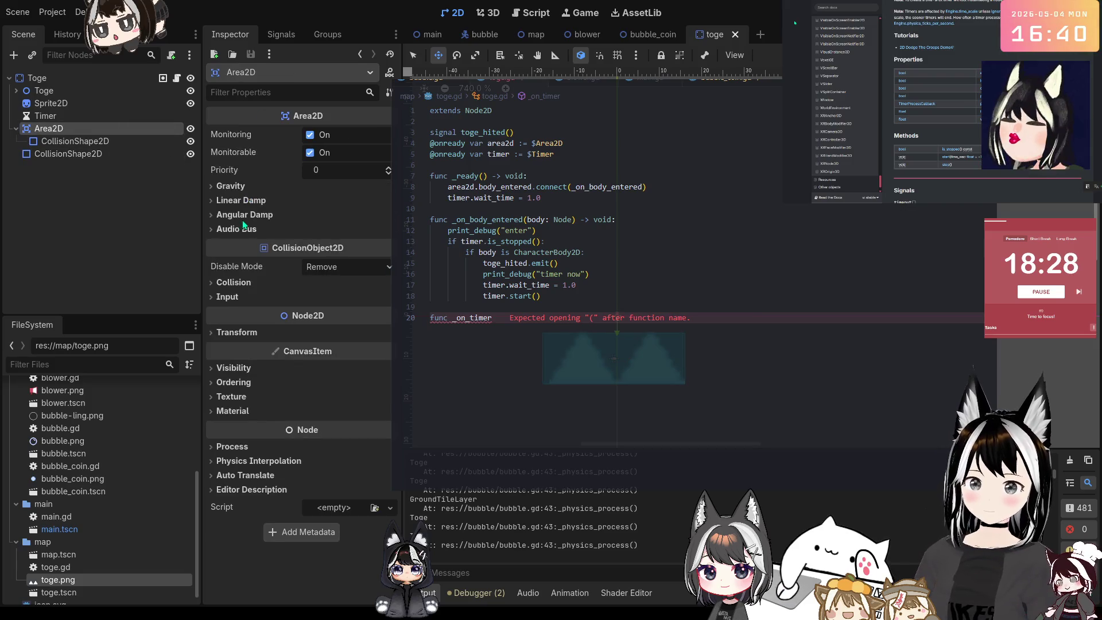
pyautogui.click(93, 143)
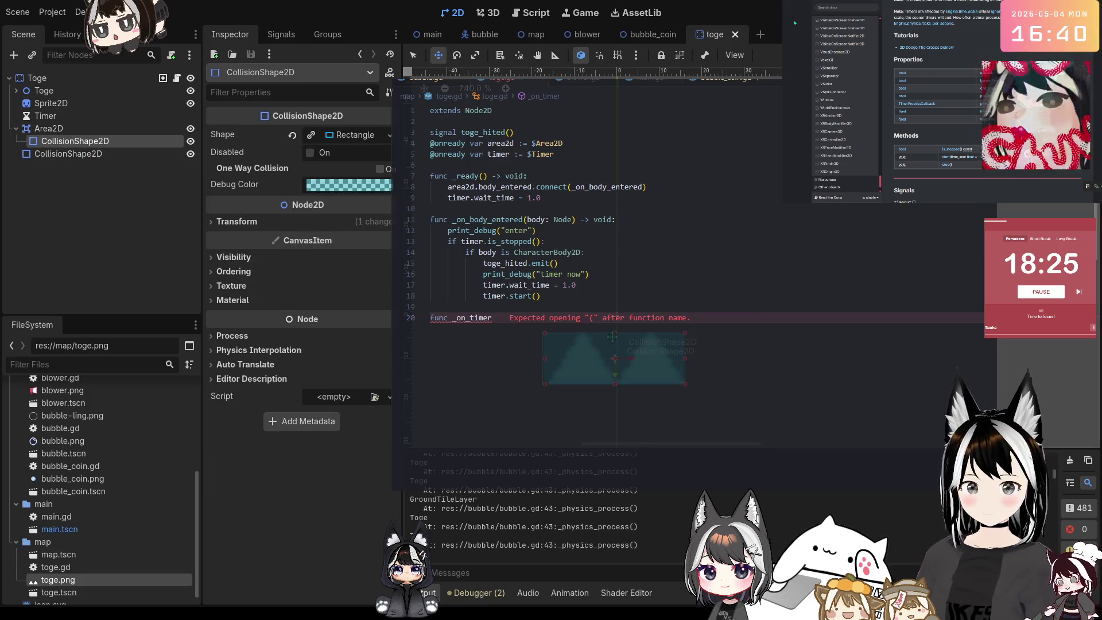
# Try resizing the Area2D's collision shape in Select mode, undo it, and bring up its node actions
pyautogui.press('q')
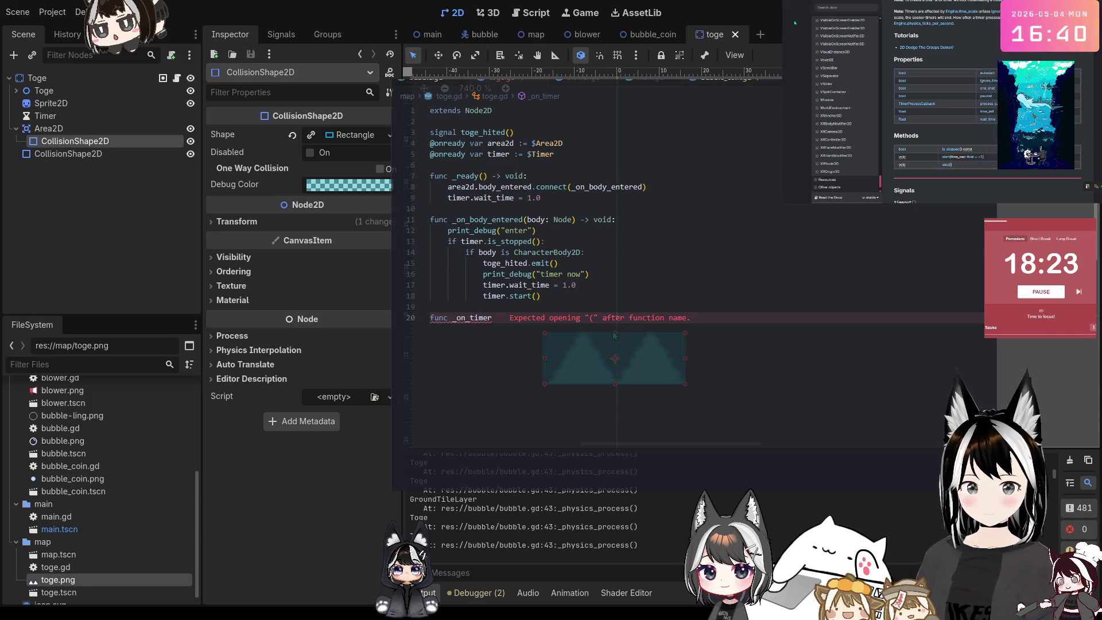
pyautogui.click(661, 353)
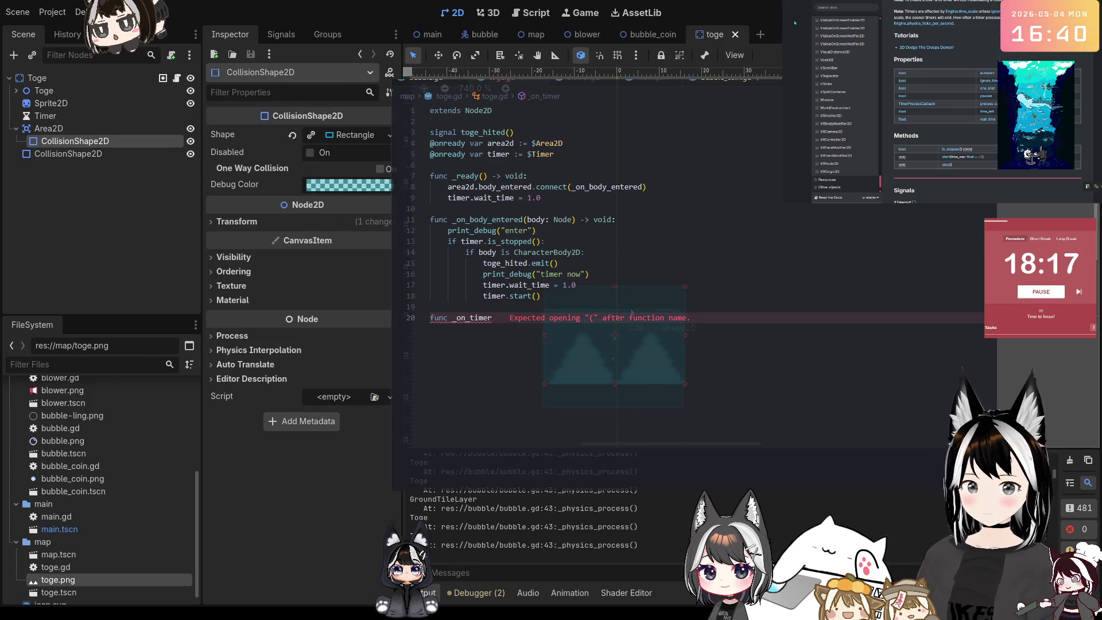
pyautogui.click(631, 312)
pyautogui.hotkey('ctrl', 'z')
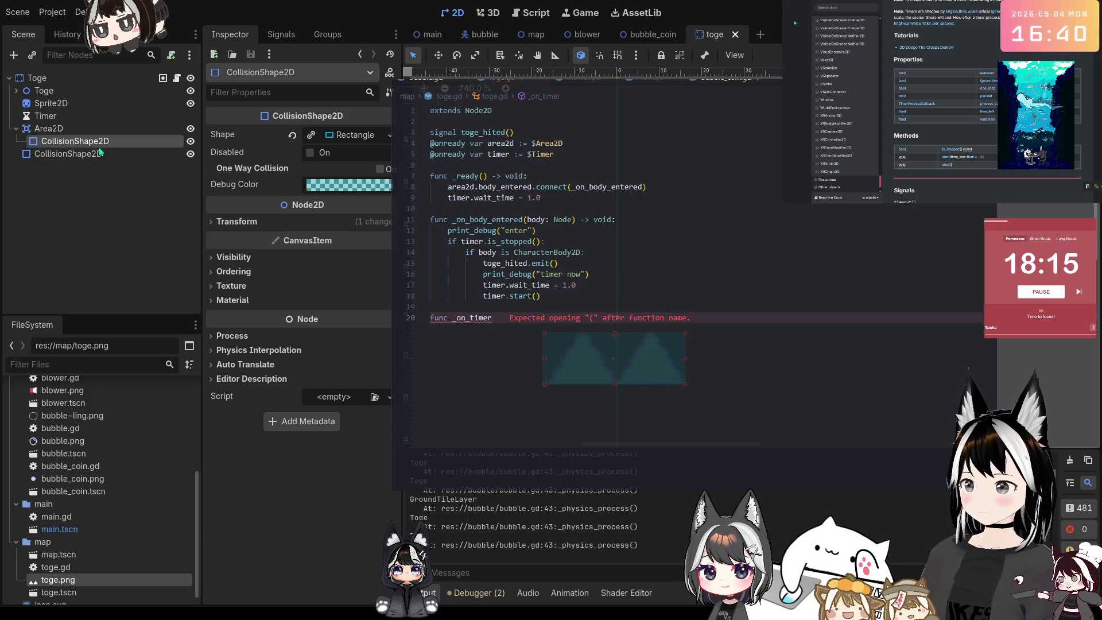
pyautogui.rightClick(114, 141)
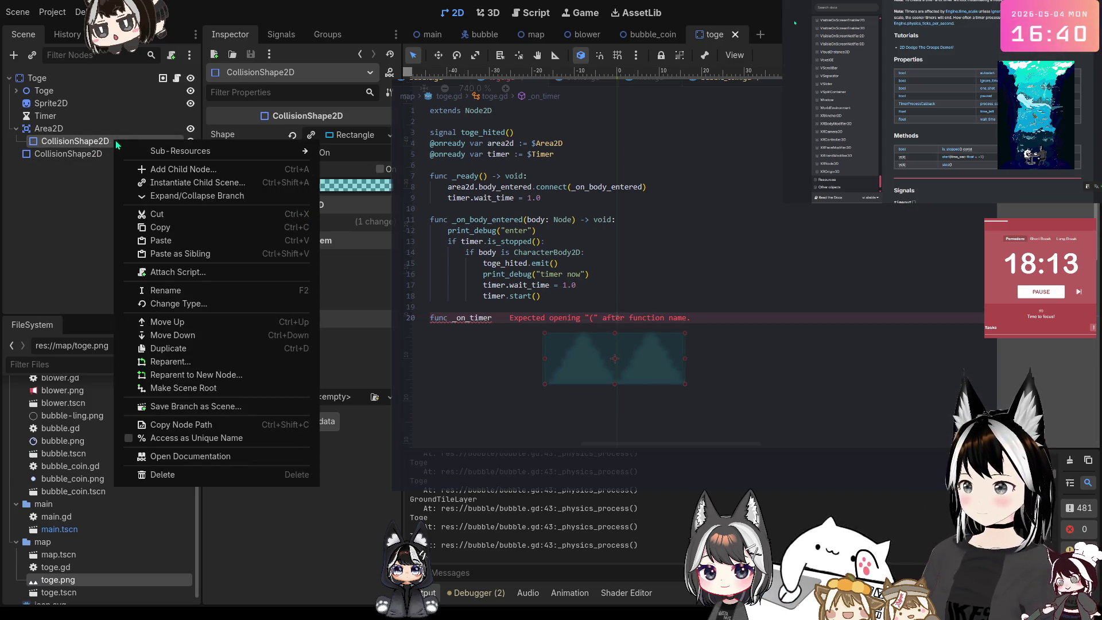
# Delete the Area2D's collision shape and add a new CollisionShape2D with a RectangleShape2D
pyautogui.click(143, 475)
pyautogui.press('Return')
pyautogui.click(111, 131)
pyautogui.hotkey('ctrl', 'a')
pyautogui.write('collision')
pyautogui.press('Return')
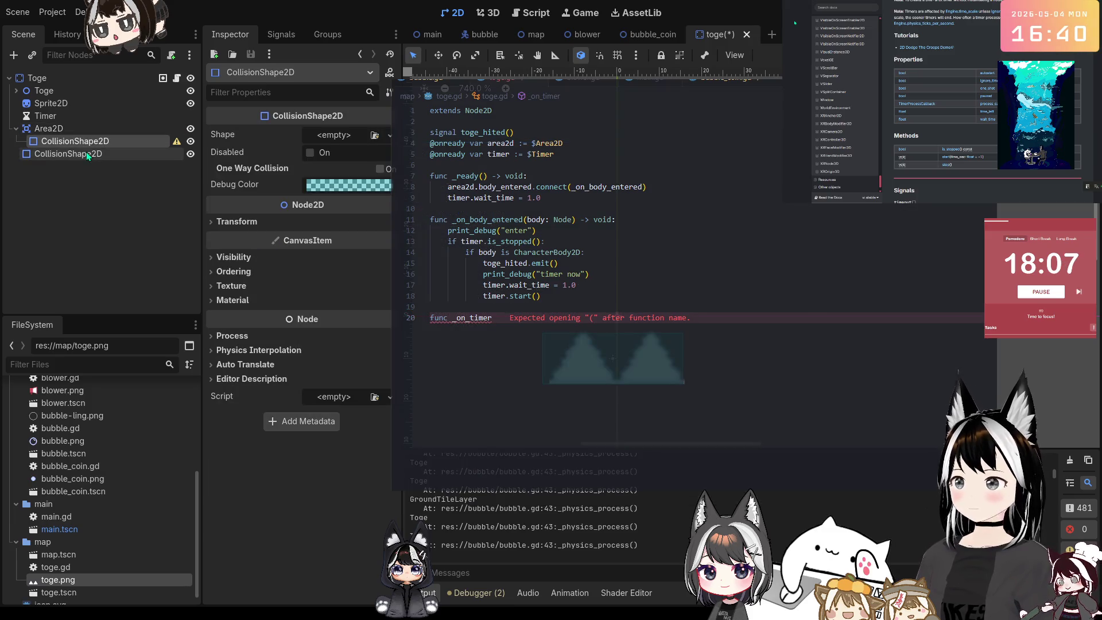
pyautogui.click(352, 138)
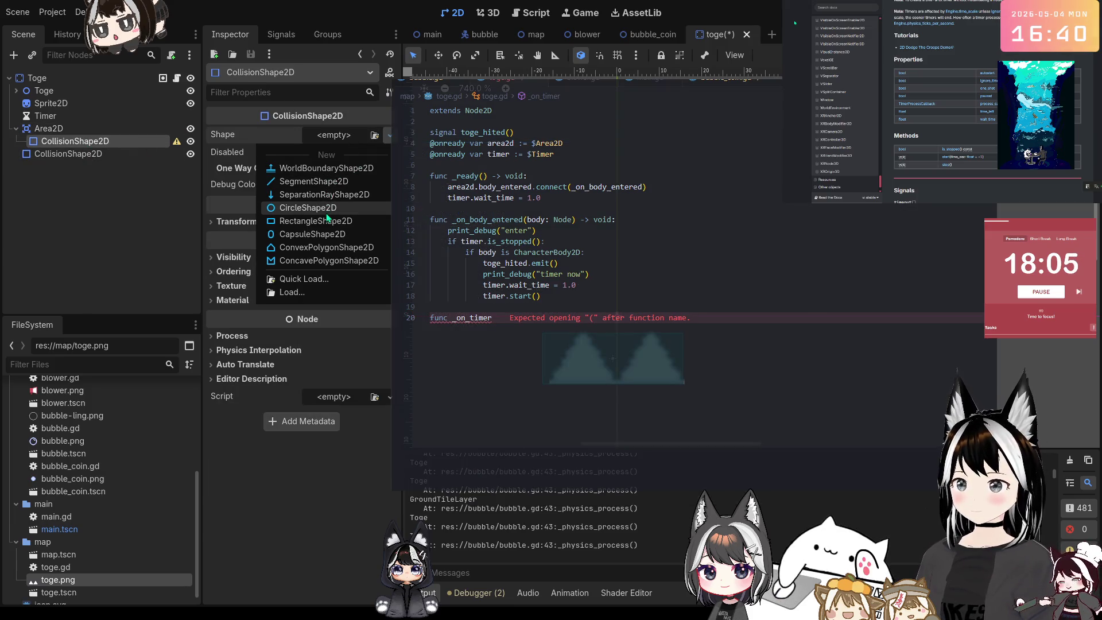
pyautogui.click(316, 221)
# Move, widen and shorten the collision rectangle, then save the toge scene
pyautogui.moveTo(616, 333); pyautogui.dragTo(542, 386)
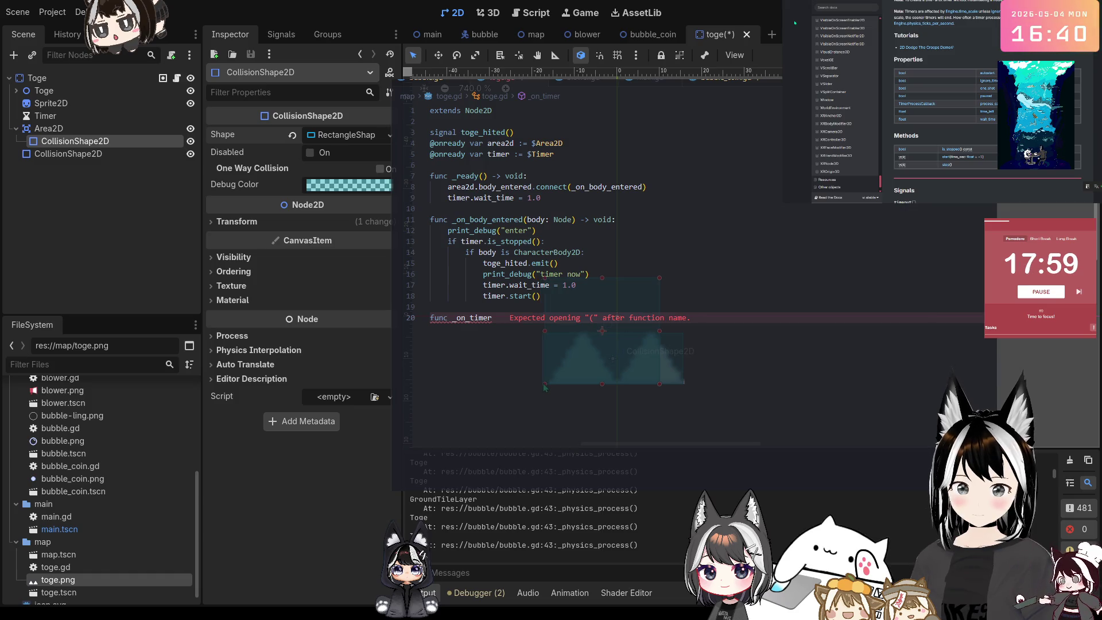
pyautogui.moveTo(659, 390); pyautogui.dragTo(690, 389)
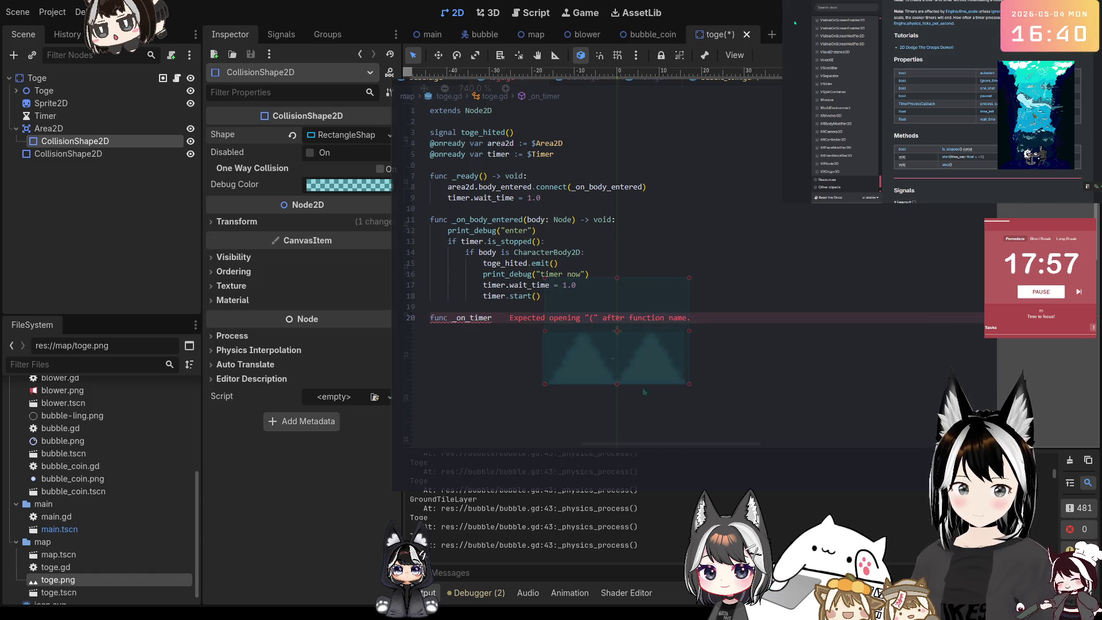
pyautogui.moveTo(612, 278); pyautogui.dragTo(612, 308)
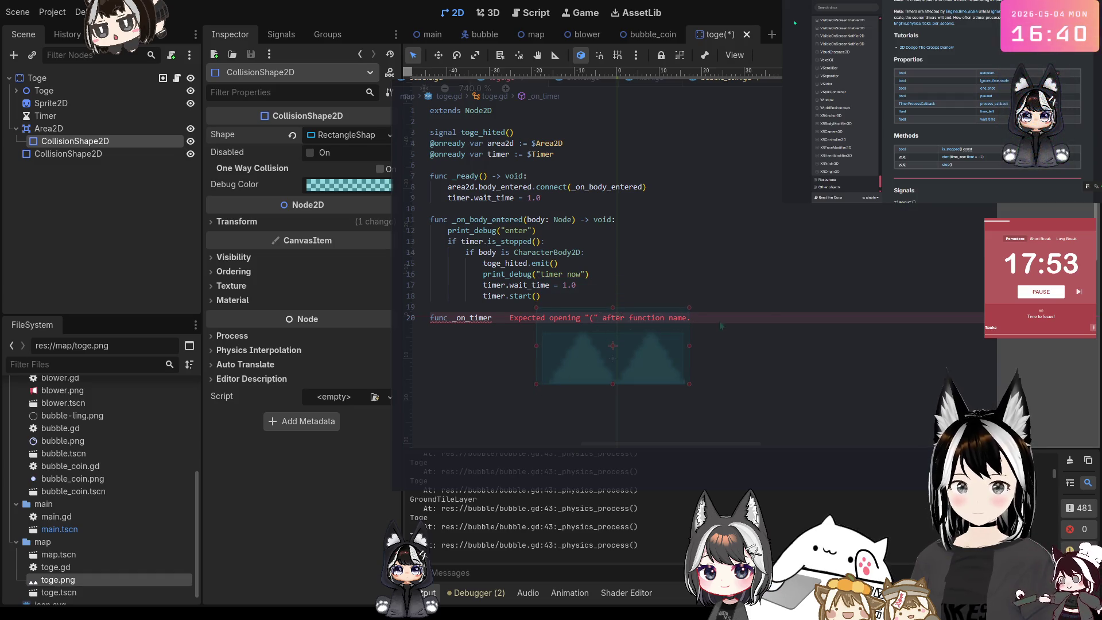
pyautogui.hotkey('ctrl', 's')
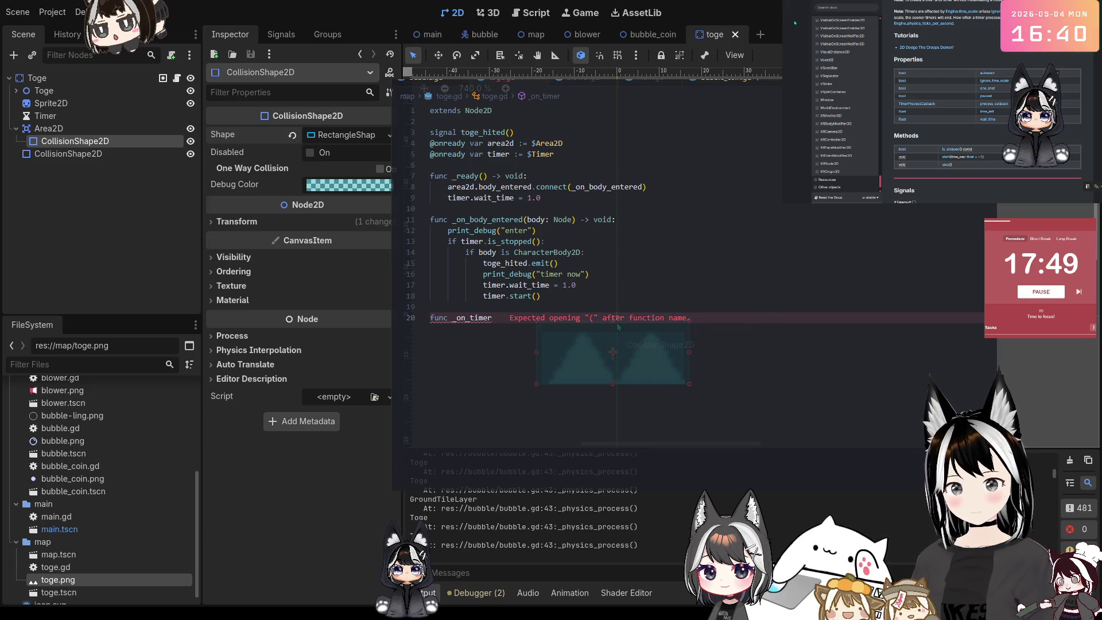
# Undo back to the new CollisionShape2D node and assign it a fresh RectangleShape2D
pyautogui.moveTo(620, 330); pyautogui.dragTo(619, 328)
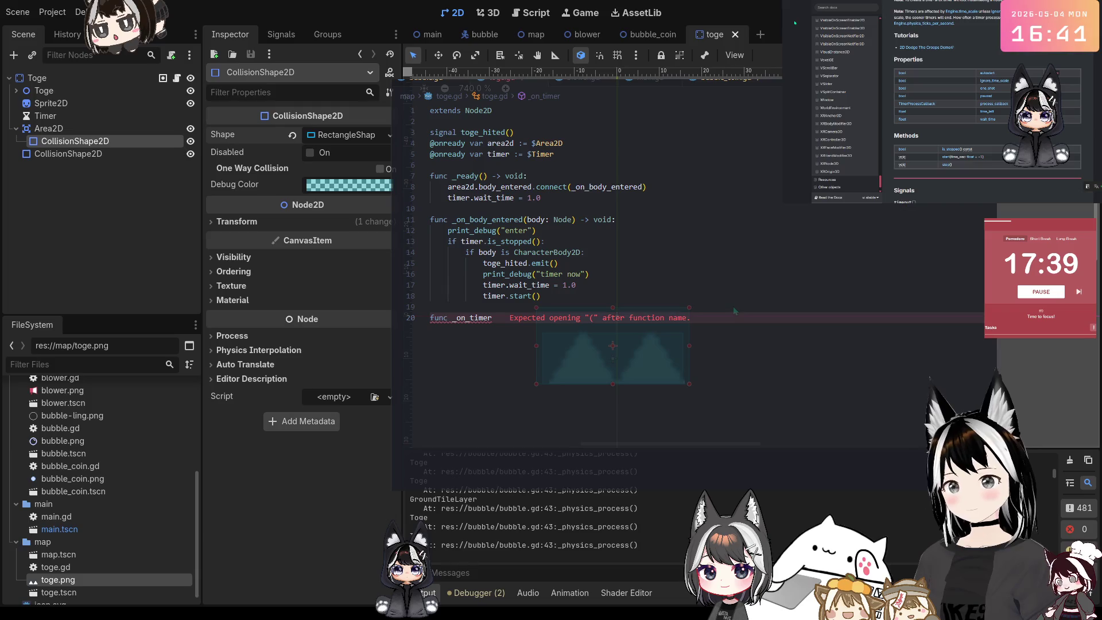
pyautogui.hotkey('ctrl', 'z')
pyautogui.hotkey('ctrl', 'z')
pyautogui.hotkey('ctrl', 'z')
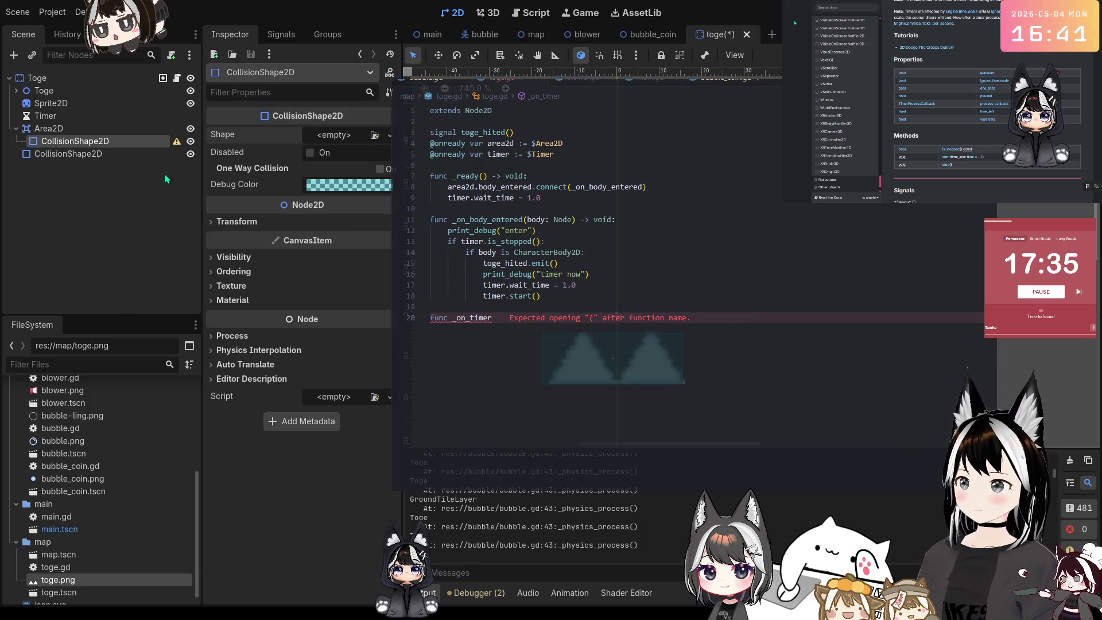
pyautogui.hotkey('ctrl', 'z')
pyautogui.hotkey('ctrl', 'shift', 'z')
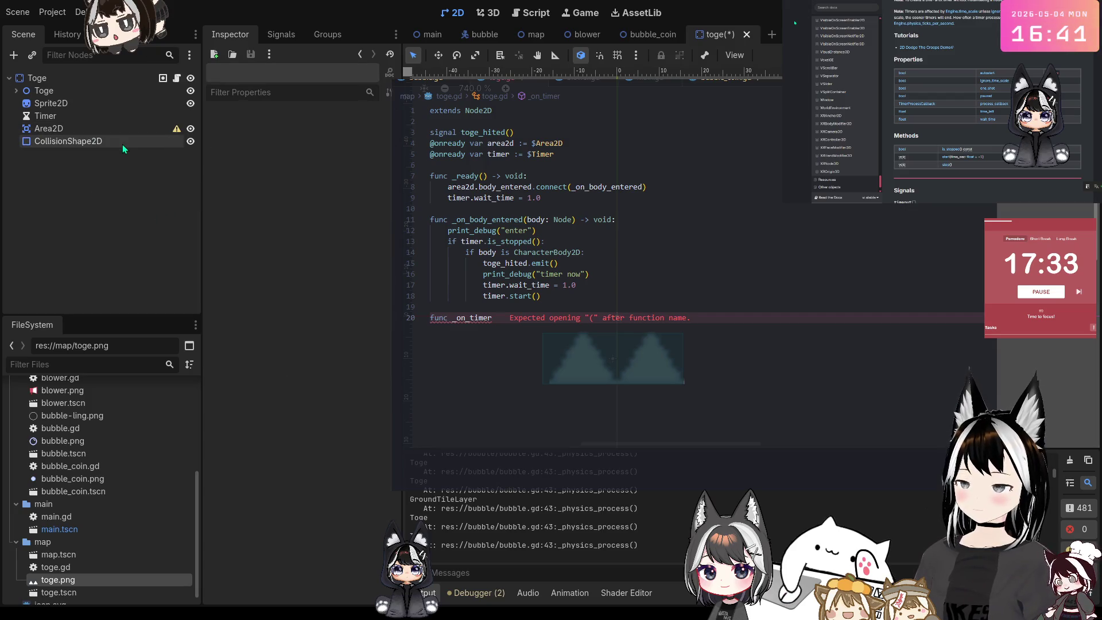
pyautogui.click(142, 222)
pyautogui.click(75, 140)
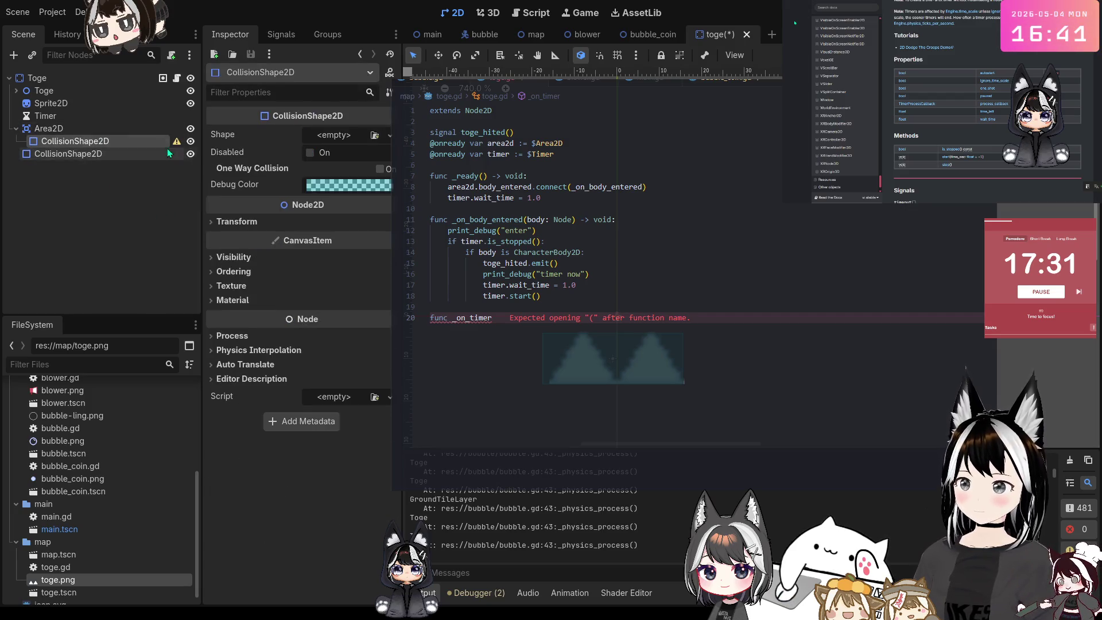
pyautogui.click(389, 135)
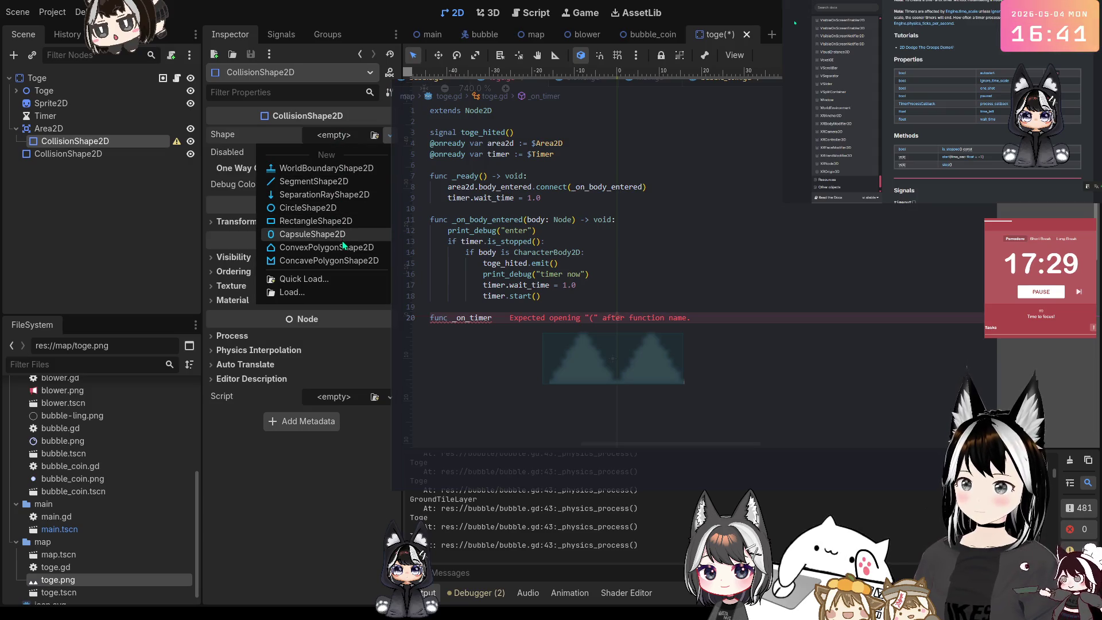
pyautogui.click(341, 225)
# Fit the collision rectangle onto the spikes, saving the scene and widening it rightward
pyautogui.moveTo(601, 344)
pyautogui.mouseDown()
pyautogui.moveTo(572, 353)
pyautogui.moveTo(684, 344)
pyautogui.mouseUp()
pyautogui.moveTo(610, 296); pyautogui.dragTo(619, 344)
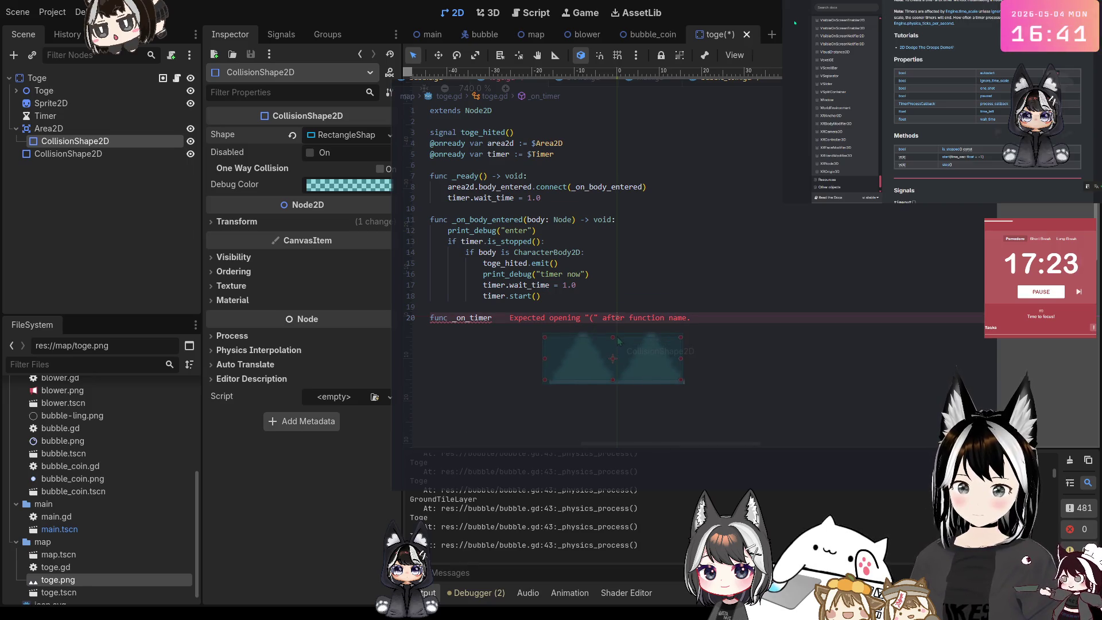
pyautogui.hotkey('ctrl', 's')
pyautogui.click(826, 270)
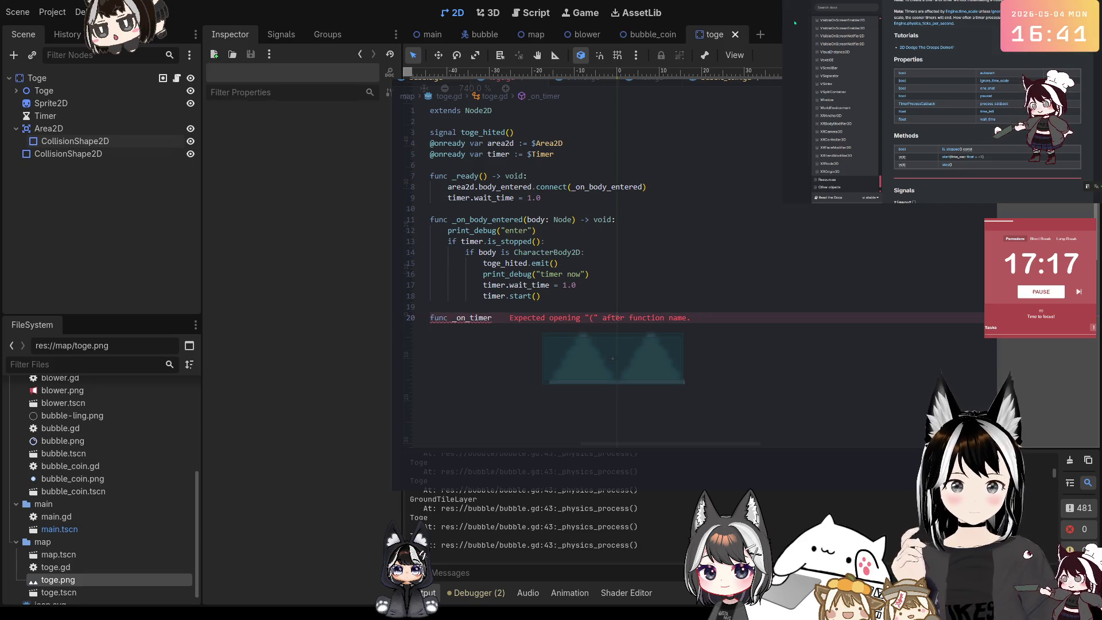
pyautogui.moveTo(547, 338)
pyautogui.mouseDown()
pyautogui.moveTo(547, 299)
pyautogui.moveTo(540, 325)
pyautogui.mouseUp()
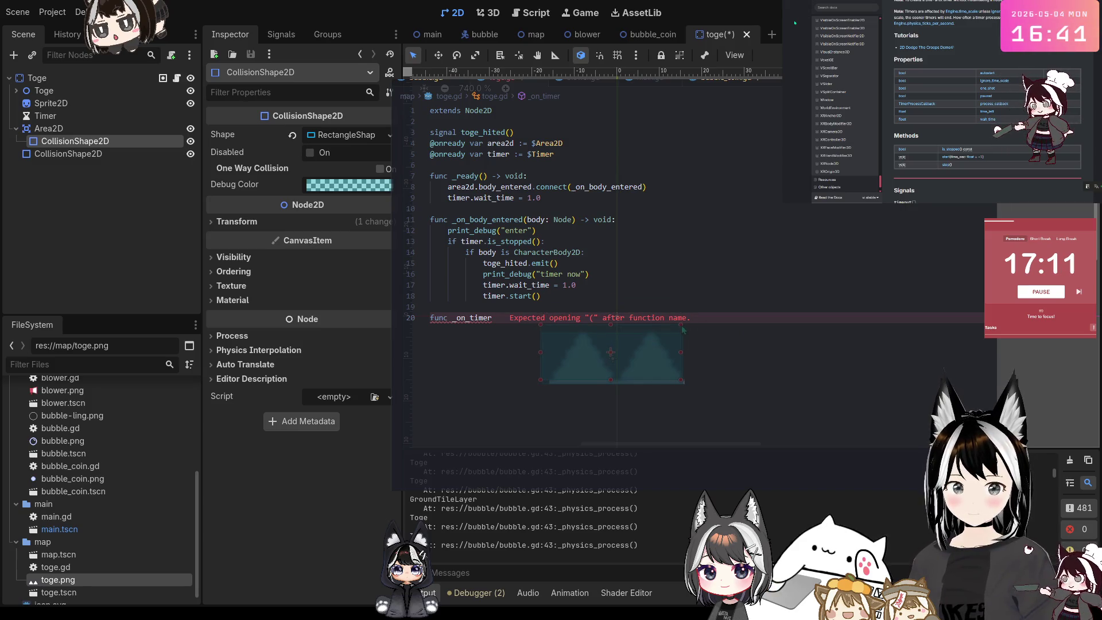
pyautogui.moveTo(684, 330); pyautogui.dragTo(693, 332)
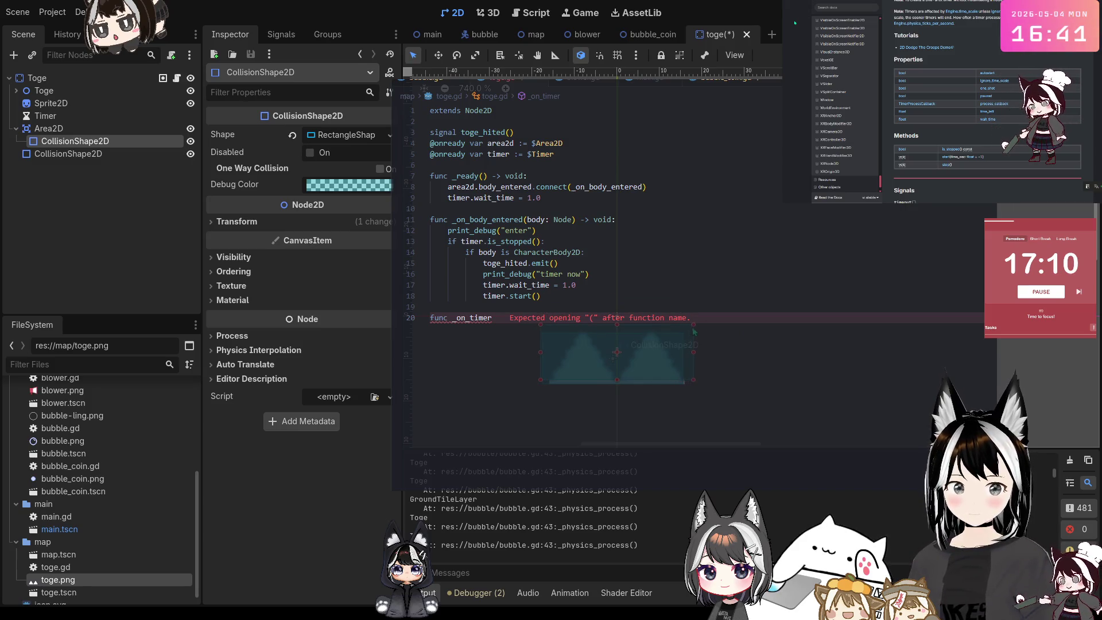
# Select the Area2D's CollisionShape2D among overlapping shapes, adjust its edges over both spikes, and save
pyautogui.click(628, 367)
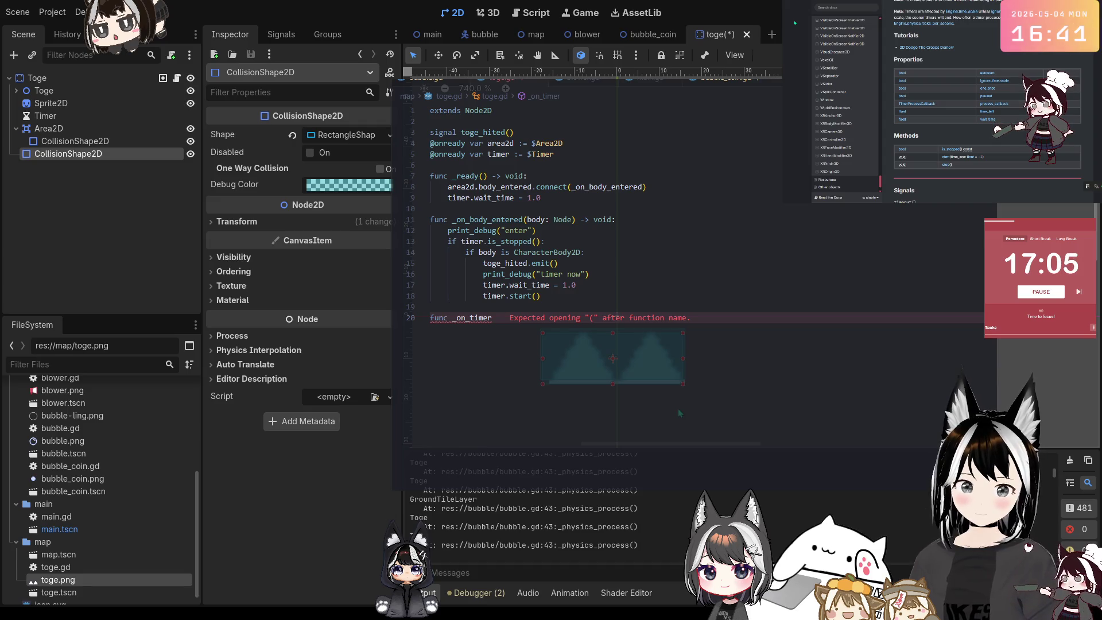
pyautogui.click(798, 386)
pyautogui.click(533, 327)
pyautogui.click(537, 330)
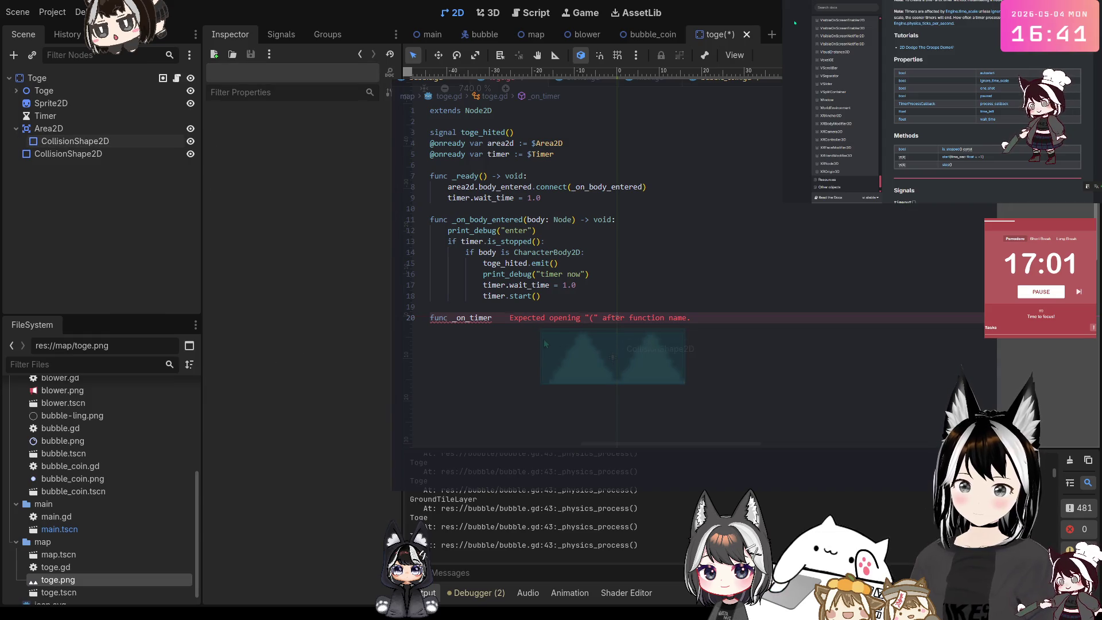
pyautogui.click(546, 341)
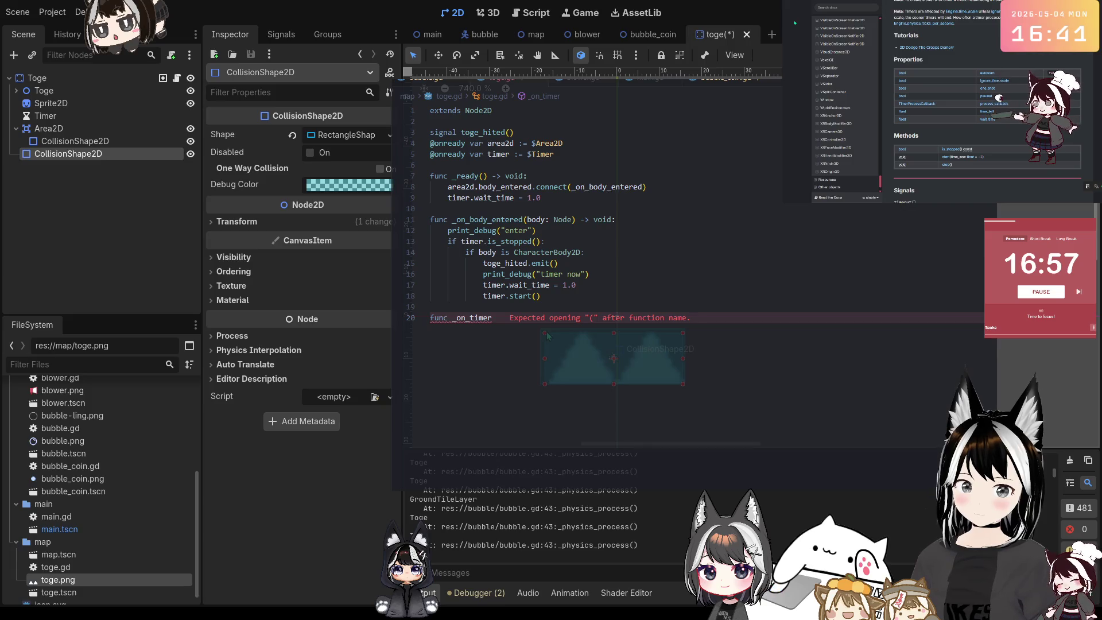
pyautogui.click(543, 331)
pyautogui.click(542, 346)
pyautogui.moveTo(540, 336); pyautogui.dragTo(541, 327)
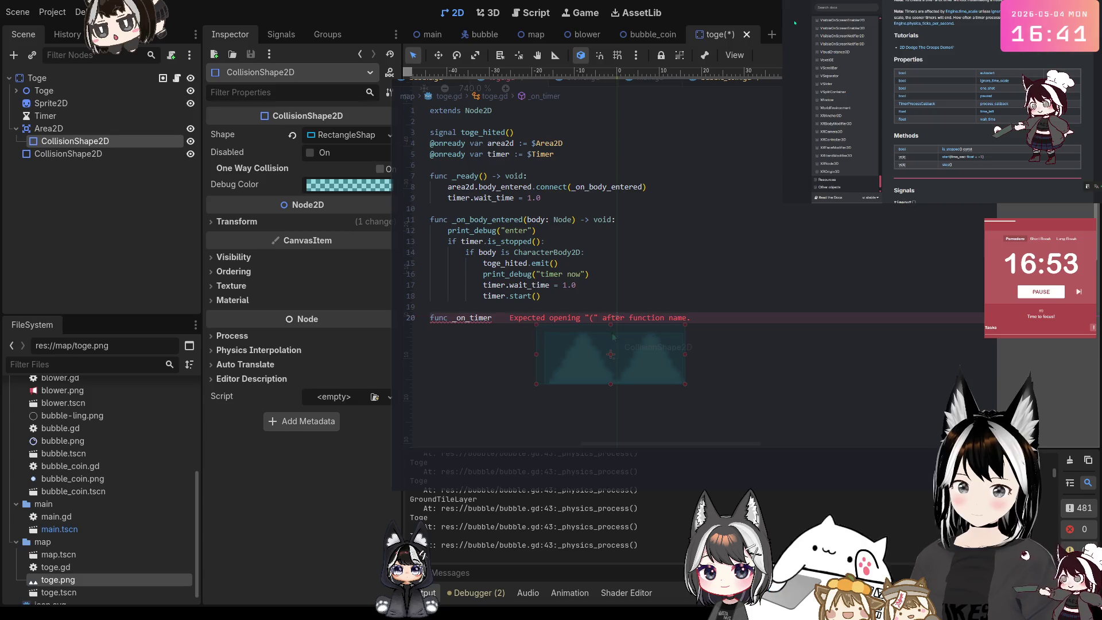
pyautogui.moveTo(692, 325); pyautogui.dragTo(693, 331)
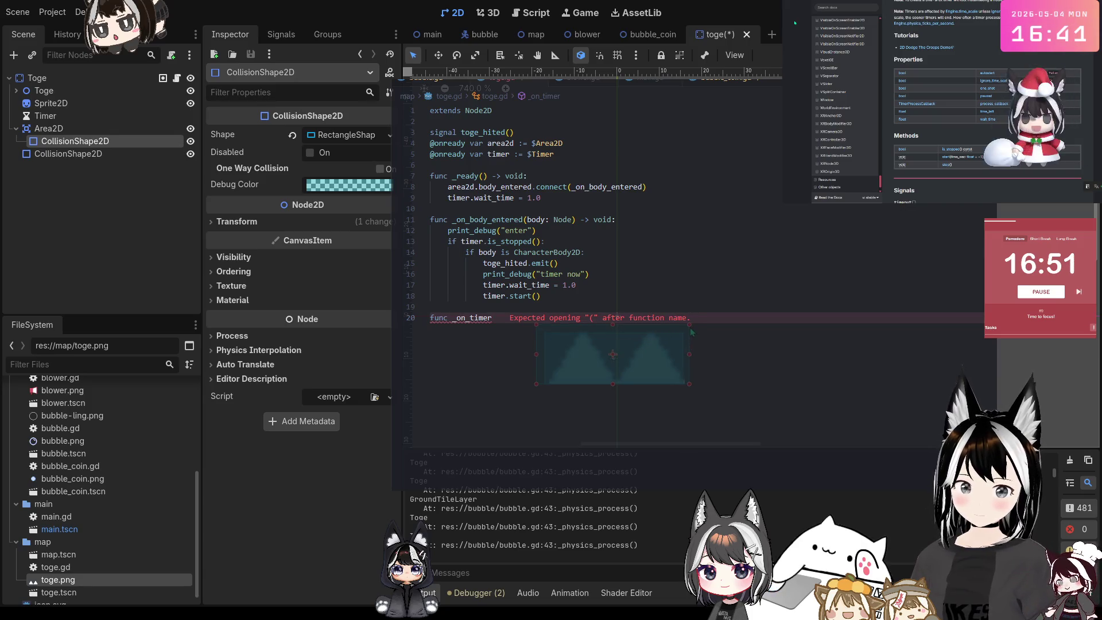
pyautogui.hotkey('ctrl', 's')
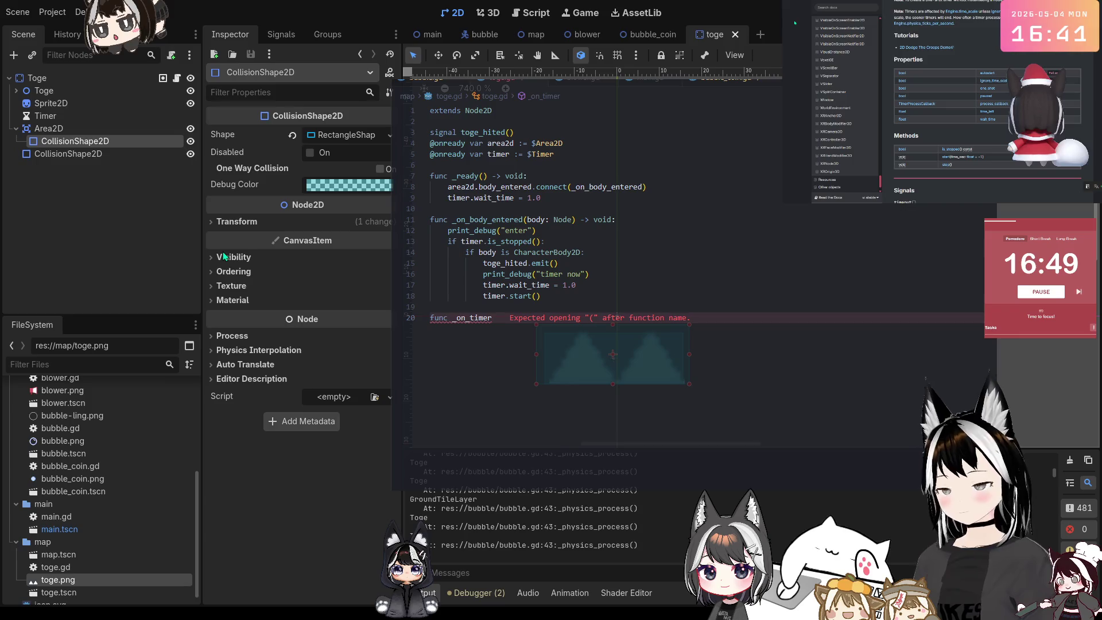
# Run the game, touch the spikes so the output logs enter hits, then stop it
pyautogui.press('F5')
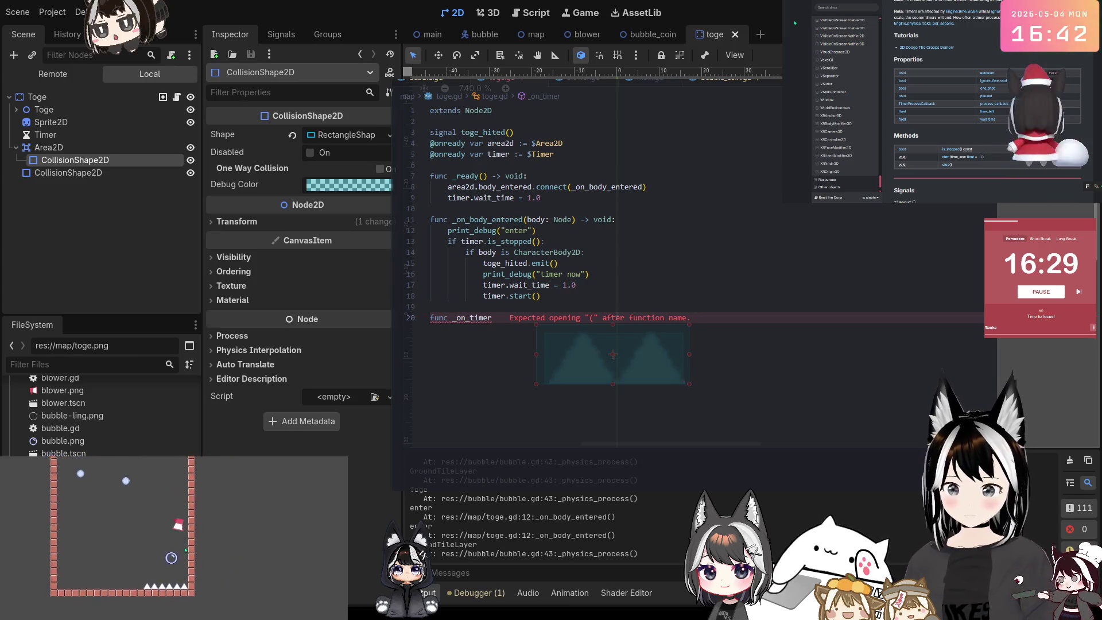
pyautogui.press('F8')
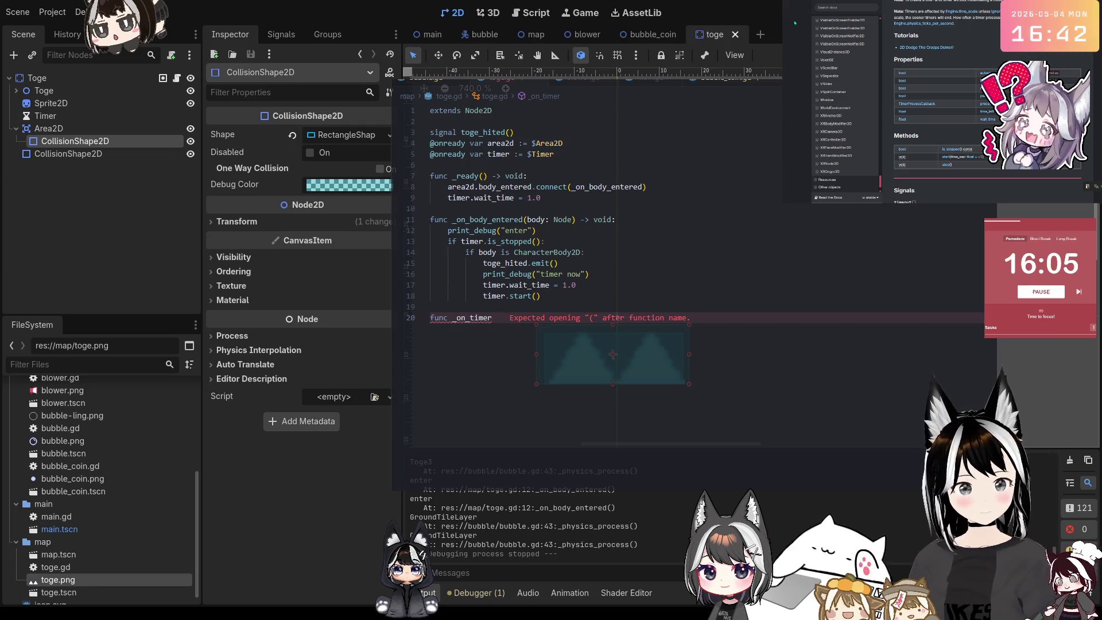
# Delete the unfinished _on_timer line from toge.gd
pyautogui.doubleClick(903, 314)
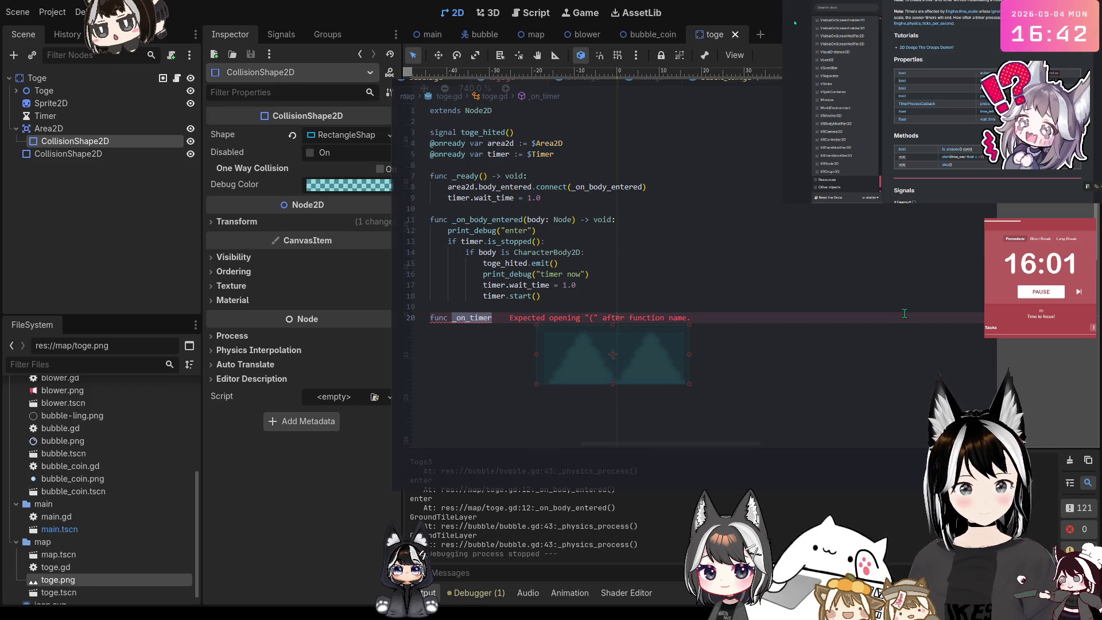
pyautogui.hotkey('shift', 'Left')
pyautogui.press('Up')
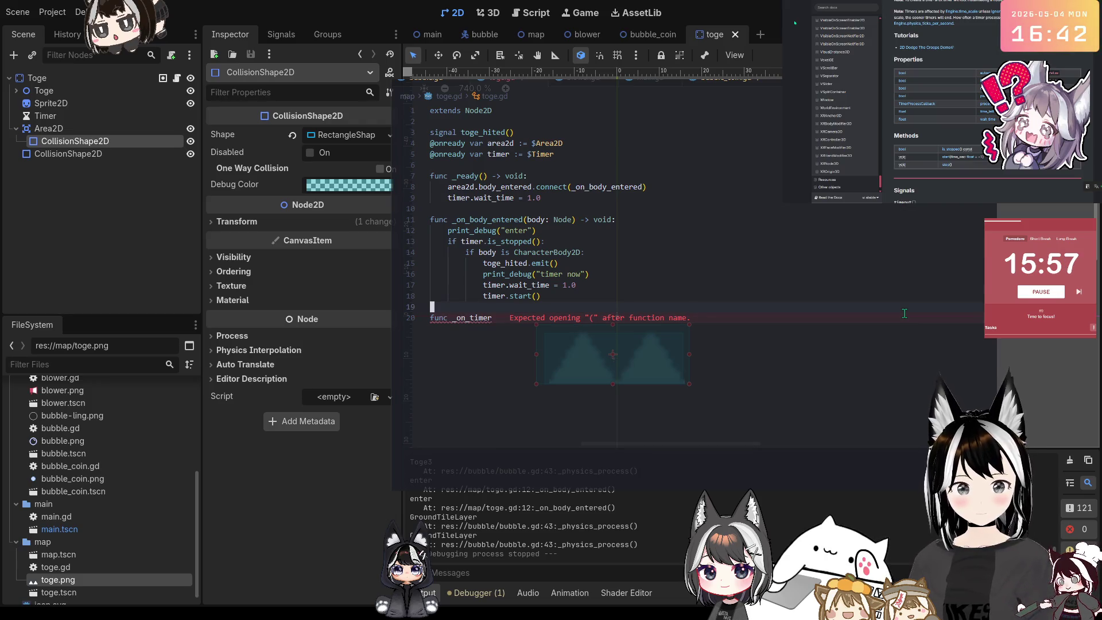
pyautogui.hotkey('shift', 'Down')
pyautogui.hotkey('shift', 'End')
pyautogui.press('BackSpace')
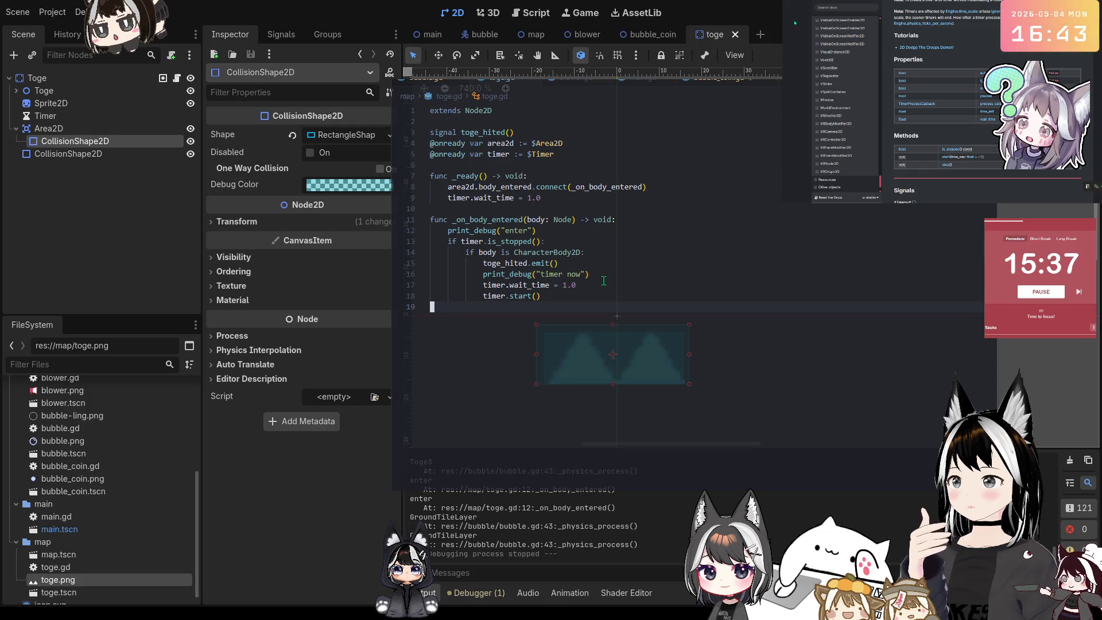
# In main.gd, add blank lines after the _on_coin_collected handler's size_up() call
pyautogui.hotkey('alt', 'Left')
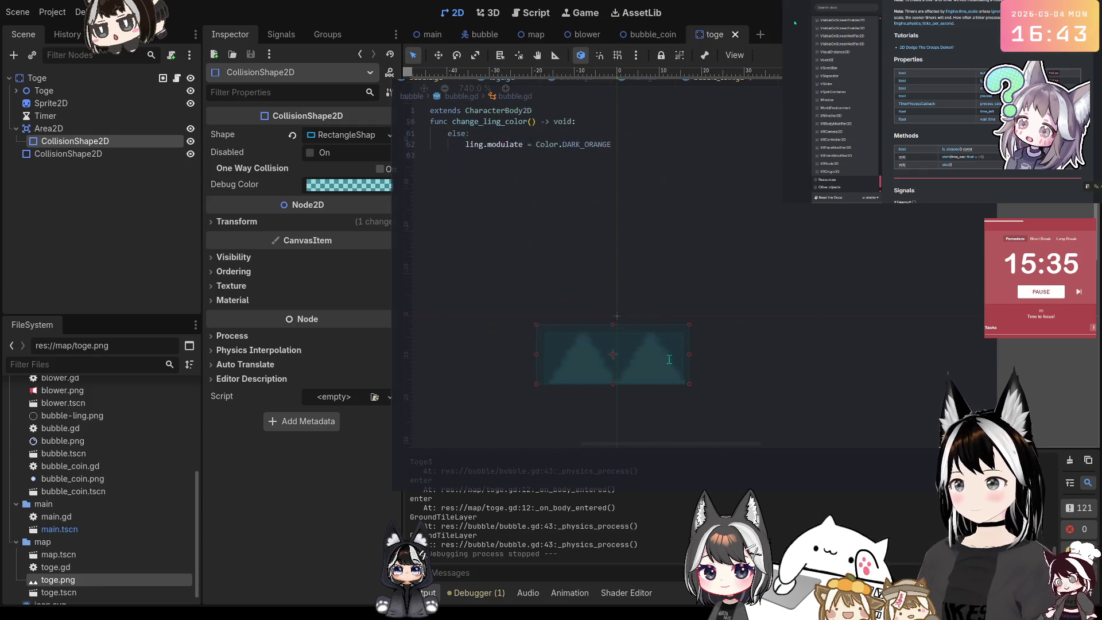
pyautogui.press('Down')
pyautogui.press('Down')
pyautogui.press('Down')
pyautogui.press('Up')
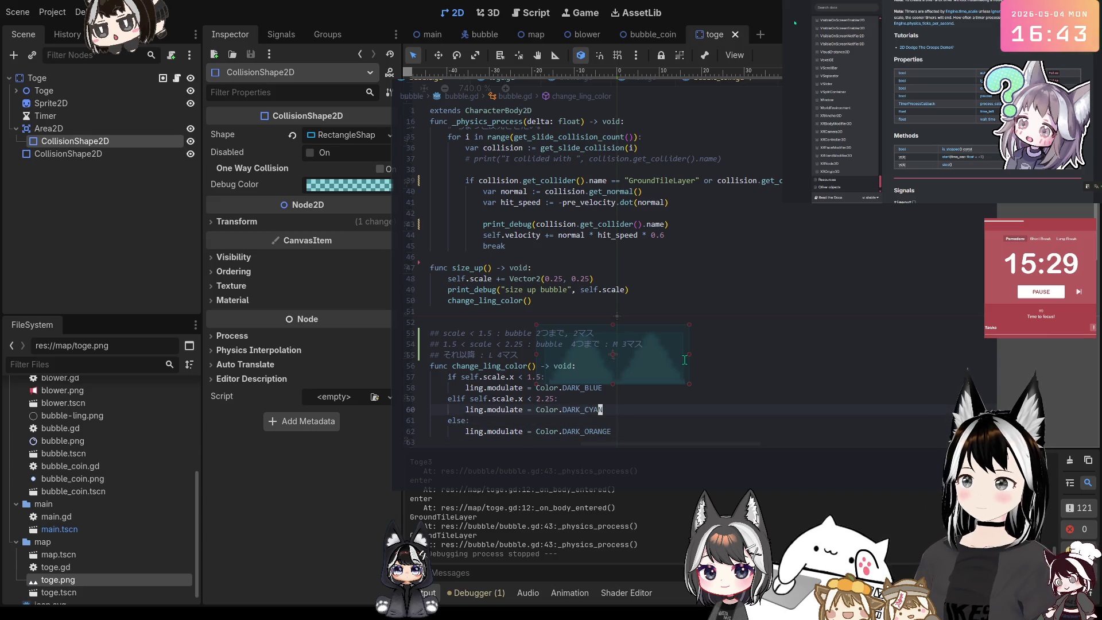
pyautogui.hotkey('alt', 'Left')
pyautogui.press('Up')
pyautogui.press('Down')
pyautogui.press('Return')
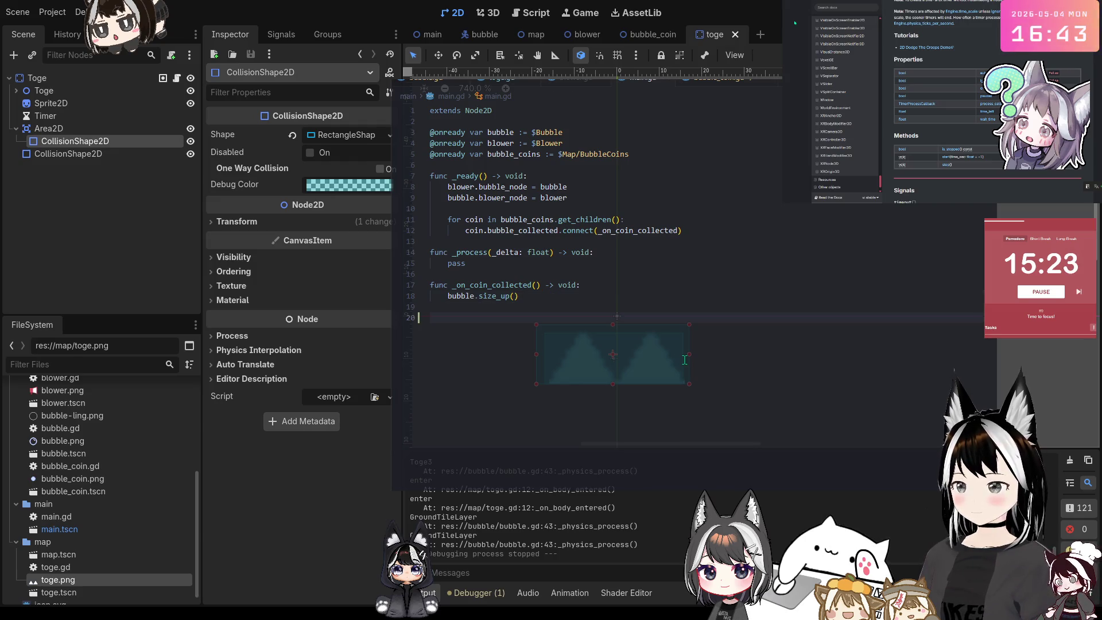
# Write 'func _on_toge_hited() -> void:' in main.gd with the body bubble.size_down()
pyautogui.write('func _')
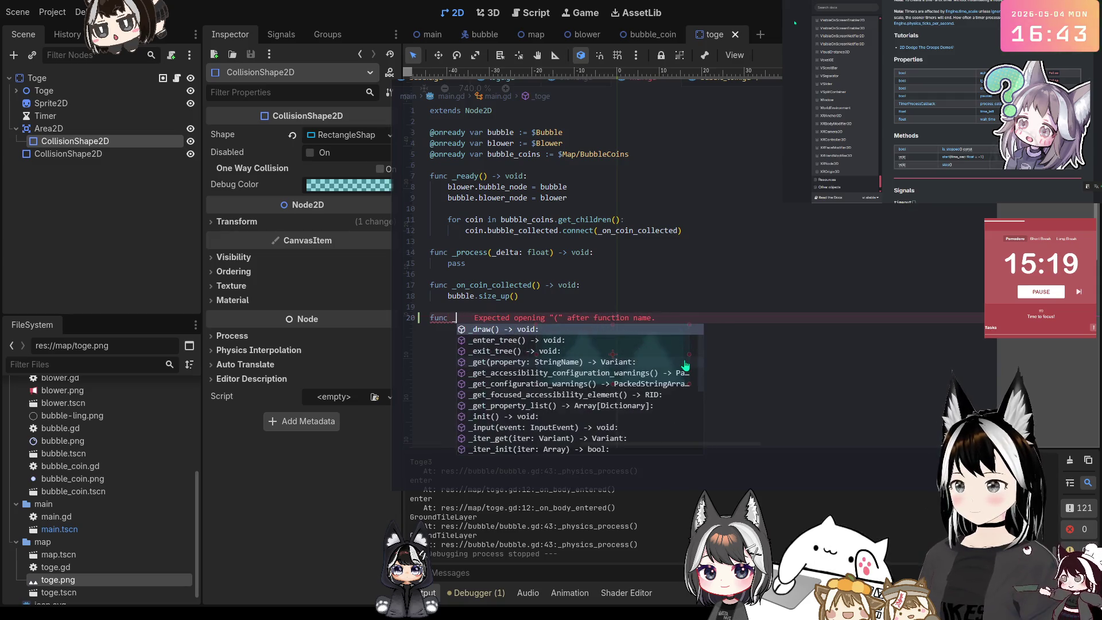
pyautogui.write('on')
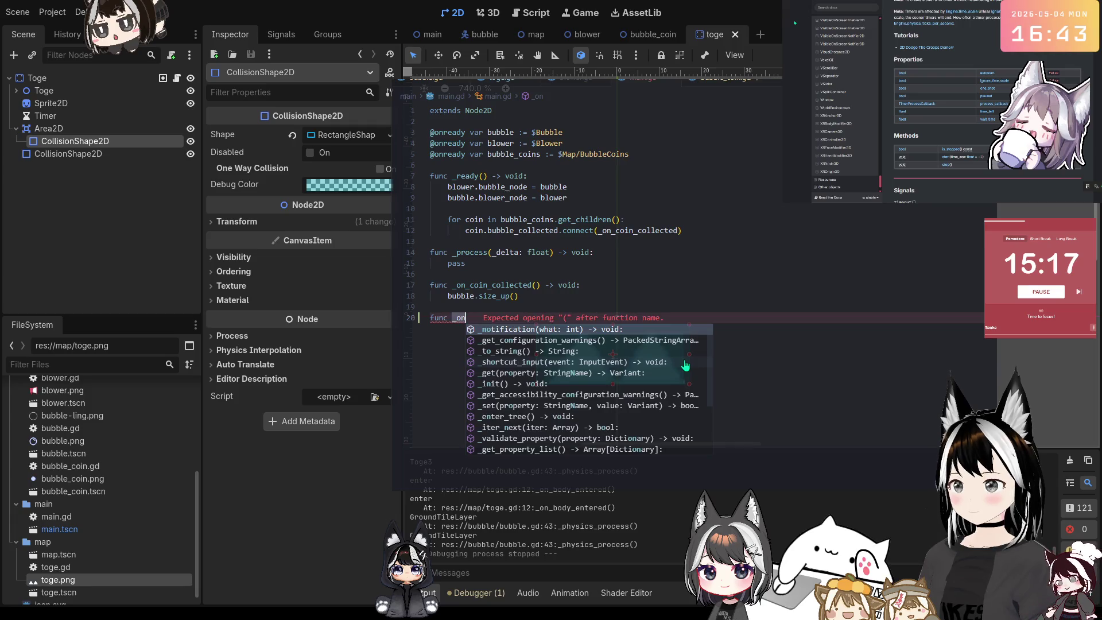
pyautogui.write('_c')
pyautogui.press('BackSpace')
pyautogui.write('toge_hited() -> void:')
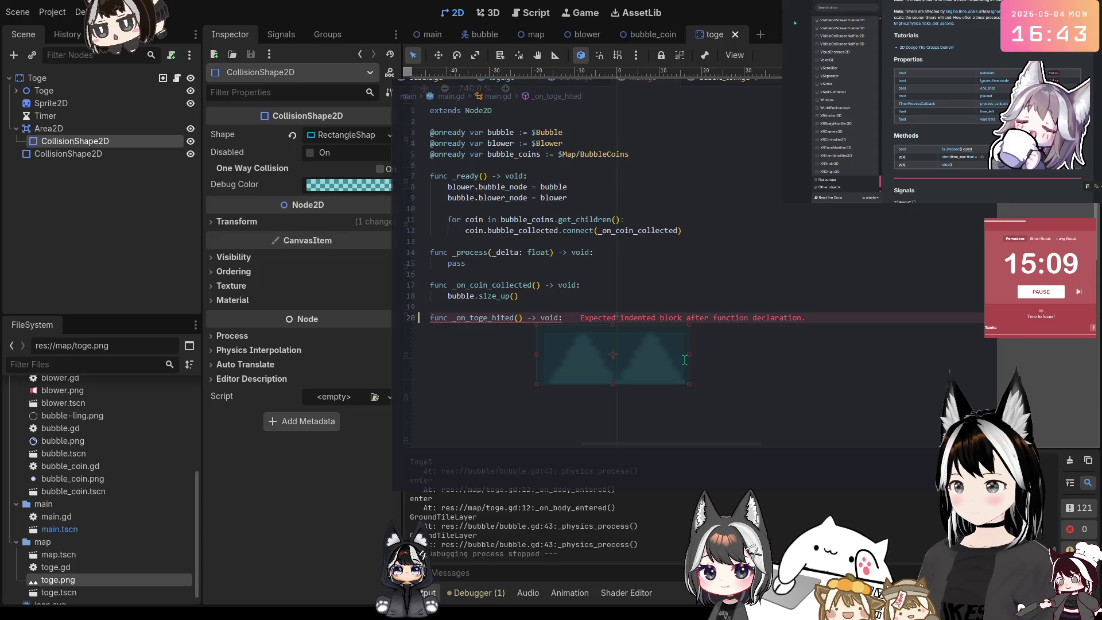
pyautogui.press('Return')
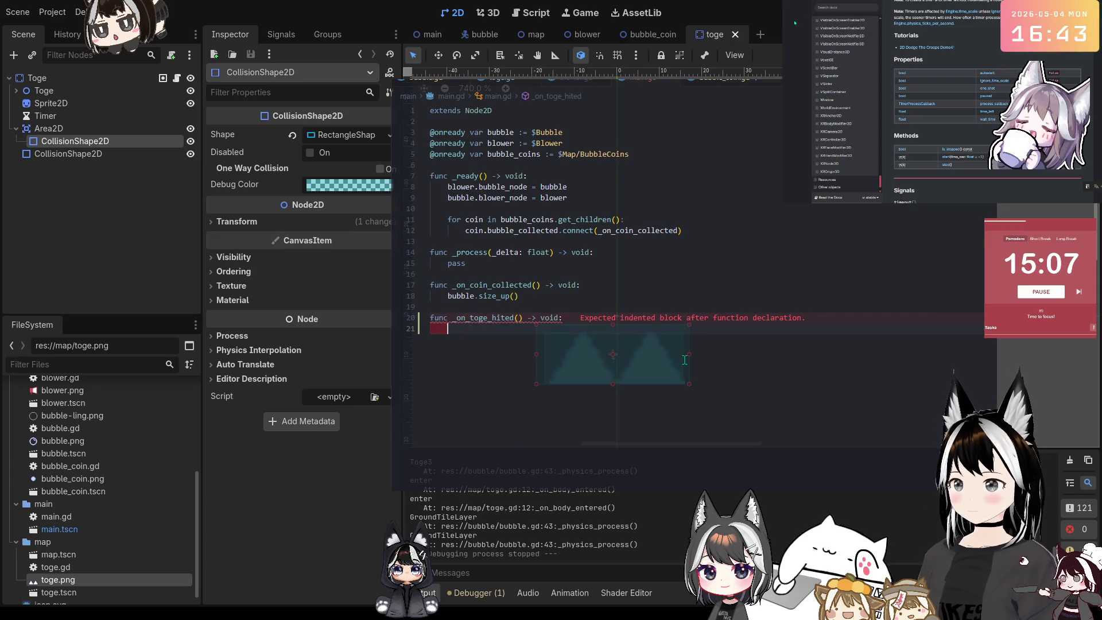
pyautogui.write('bubble.')
pyautogui.press('BackSpace')
pyautogui.press('BackSpace')
pyautogui.press('BackSpace')
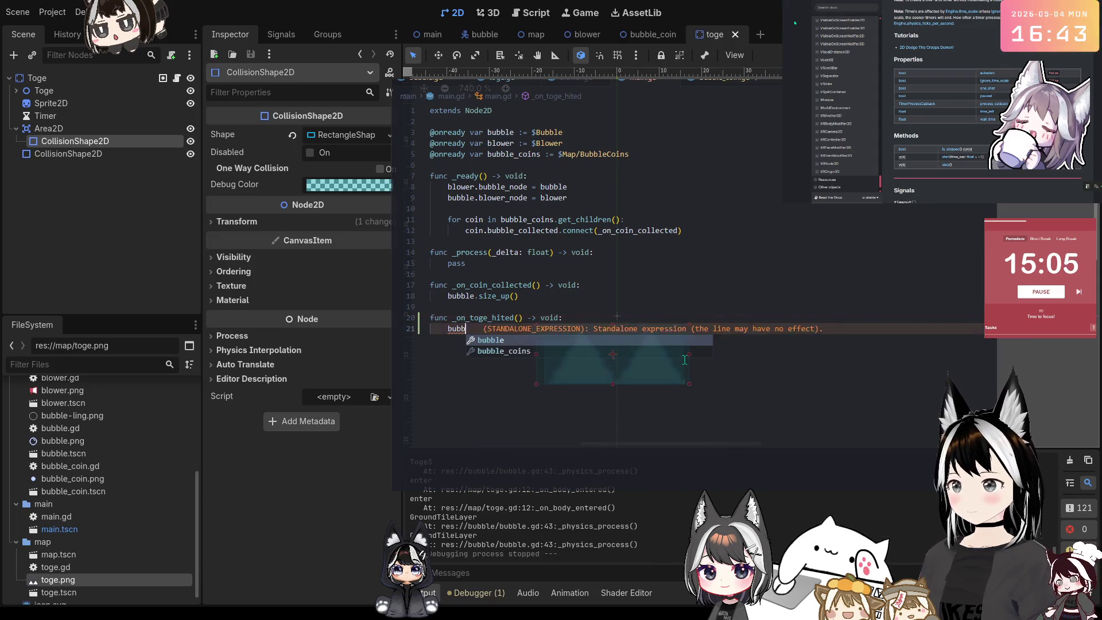
pyautogui.write('bubble.size')
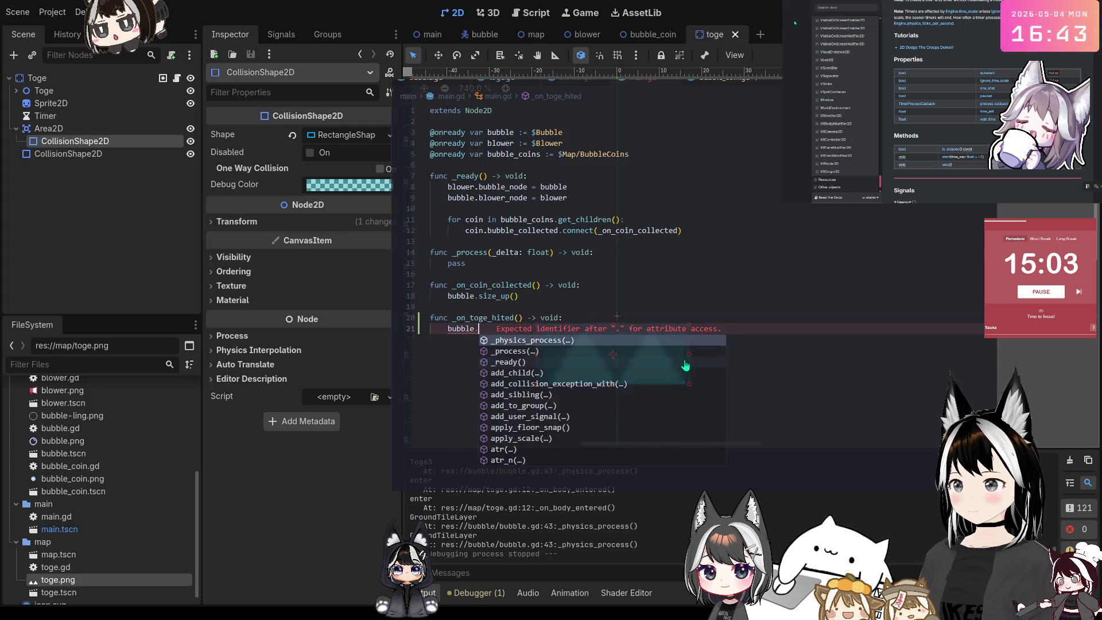
pyautogui.write('_down()')
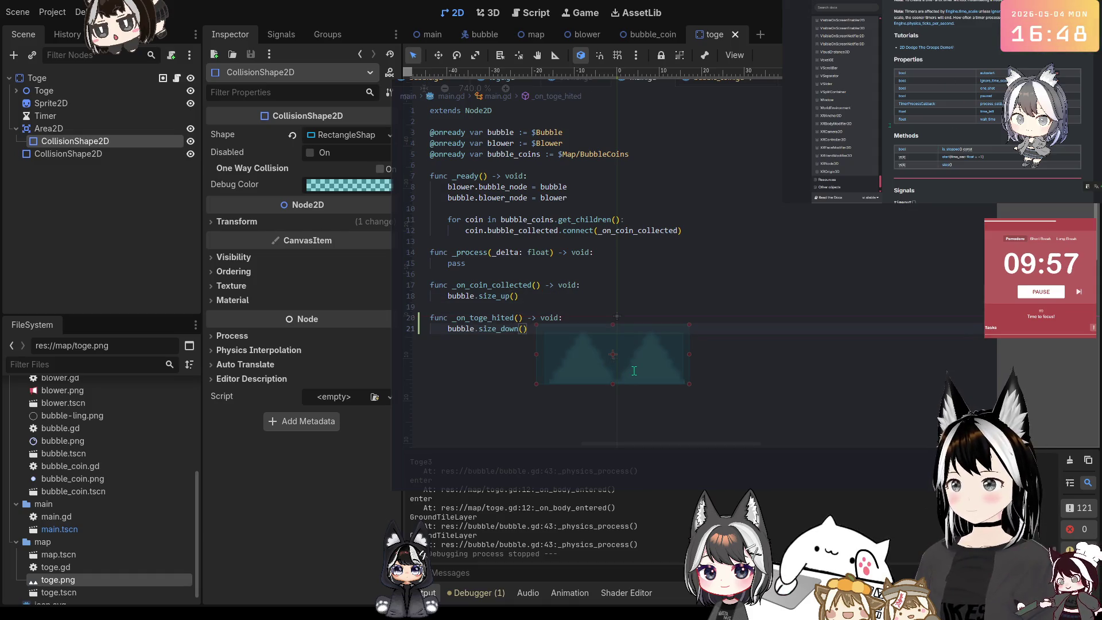
# Move up through main.gd and open the quick file search
pyautogui.press('Up')
pyautogui.press('Up')
pyautogui.press('Up')
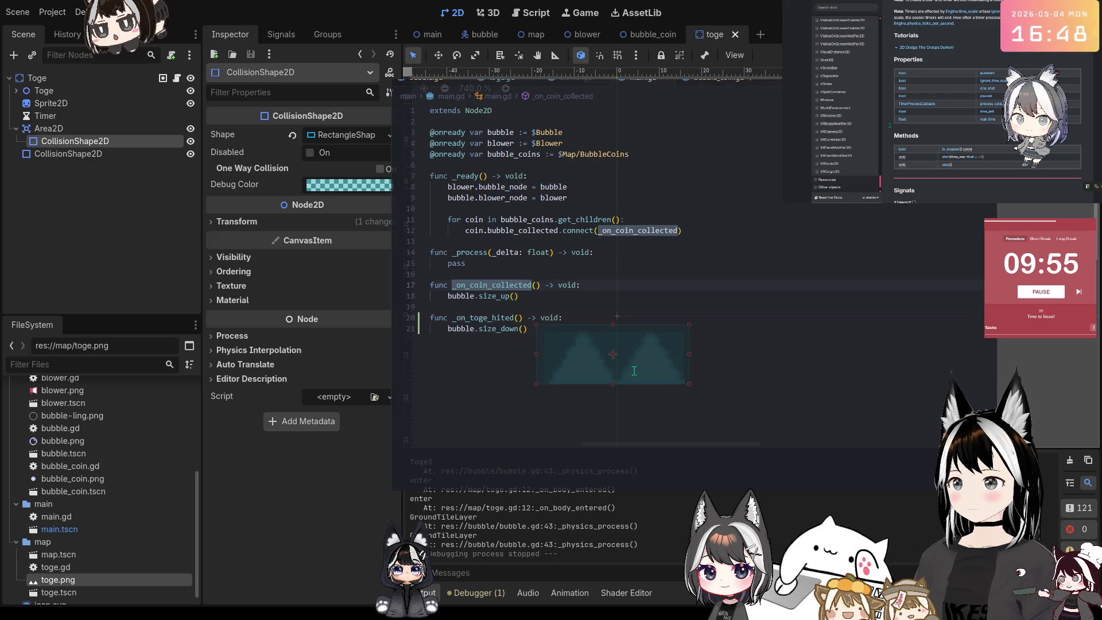
pyautogui.press('Up')
pyautogui.press('Up')
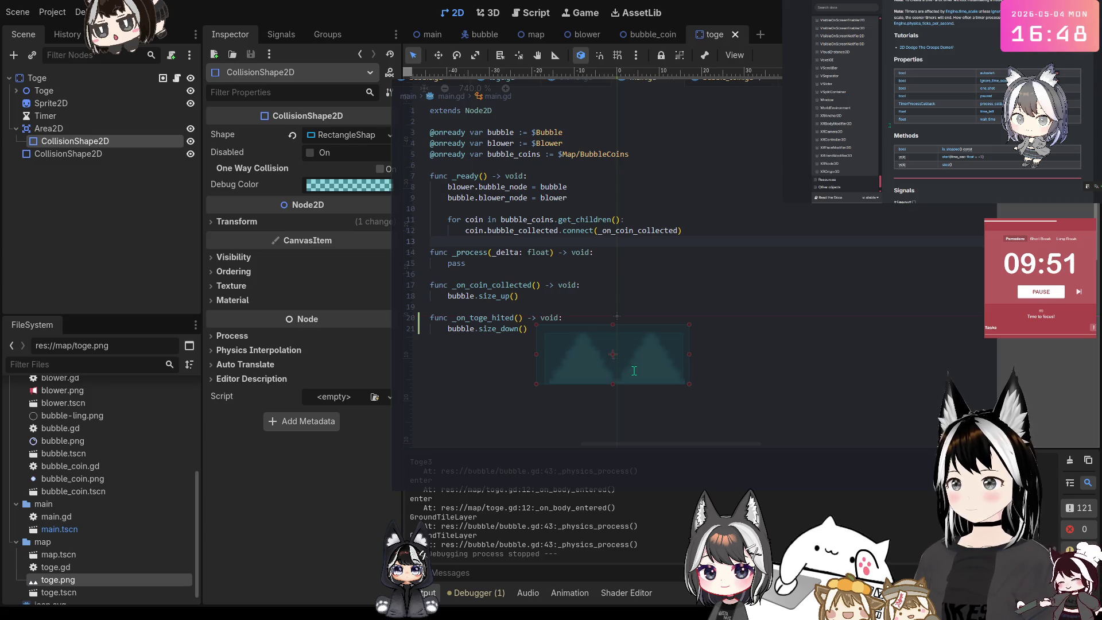
pyautogui.press('Up')
# Open bubble.gd via the search and paste a duplicate of the size_up function
pyautogui.write('bubble')
pyautogui.press('Return')
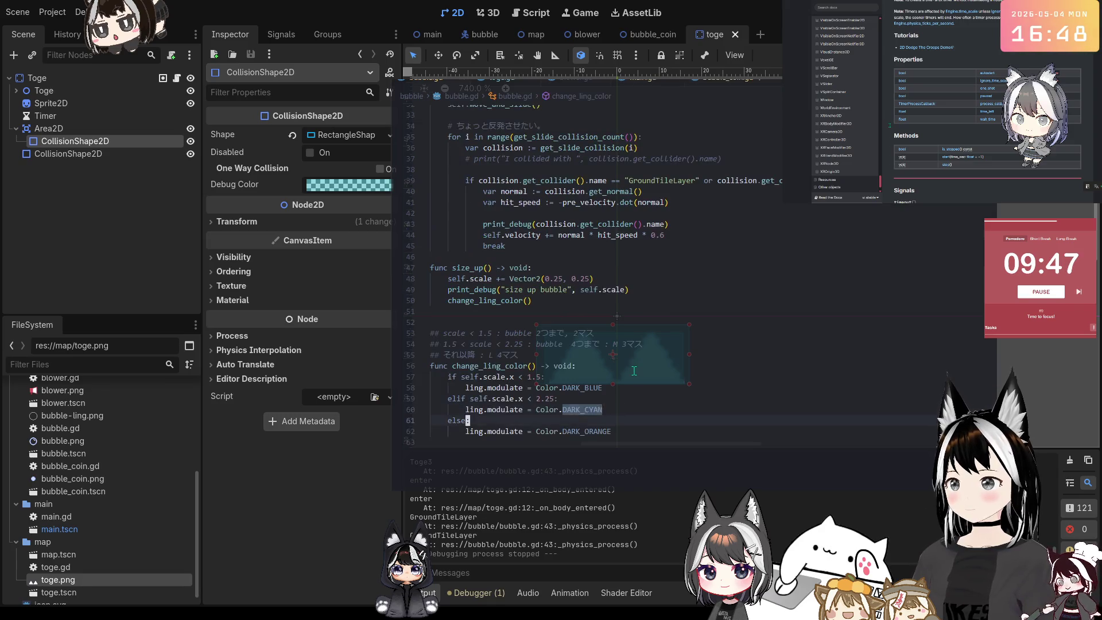
pyautogui.moveTo(430, 268); pyautogui.dragTo(630, 289)
pyautogui.click(432, 268)
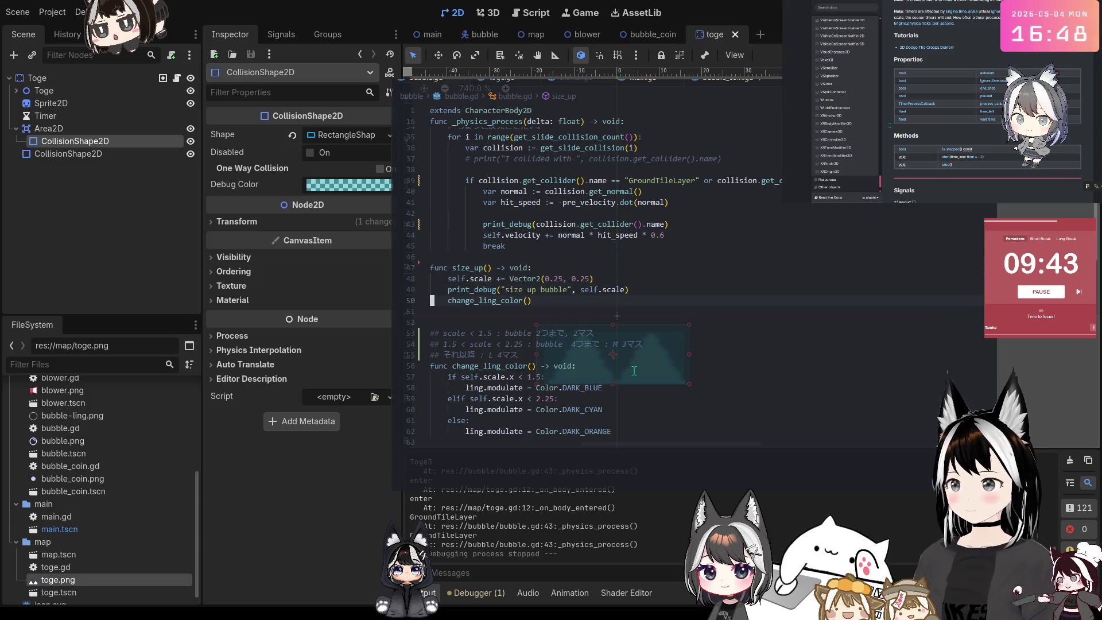
pyautogui.press('Down')
pyautogui.press('Down')
pyautogui.write('func size_up() -> void: \tself.scale += Vector2(0.25, 0.25) \tprint_debug("size up bubble", self.scale) \tchange_ling_color()')
pyautogui.press('Up')
pyautogui.press('Up')
pyautogui.press('Up')
pyautogui.hotkey('ctrl', 'Right')
pyautogui.hotkey('ctrl', 'Right')
pyautogui.press('Right')
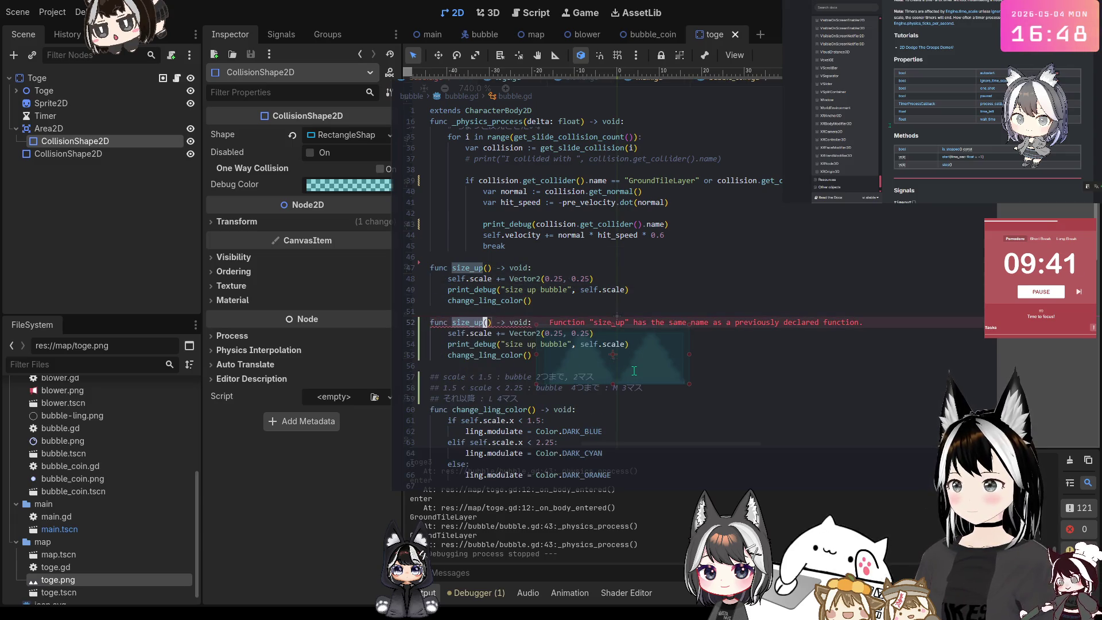
pyautogui.press('Left')
# Rename the duplicated function to size_down
pyautogui.press('BackSpace')
pyautogui.press('BackSpace')
pyautogui.write('dowwn')
pyautogui.press('Up')
pyautogui.press('Down')
pyautogui.hotkey('ctrl', 'Right')
pyautogui.hotkey('ctrl', 'Right')
pyautogui.press('BackSpace')
pyautogui.press('BackSpace')
pyautogui.press('BackSpace')
pyautogui.write('down')
# Change size_down's scale line from += to -= so it shrinks by Vector2(0.25, 0.25)
pyautogui.press('Down')
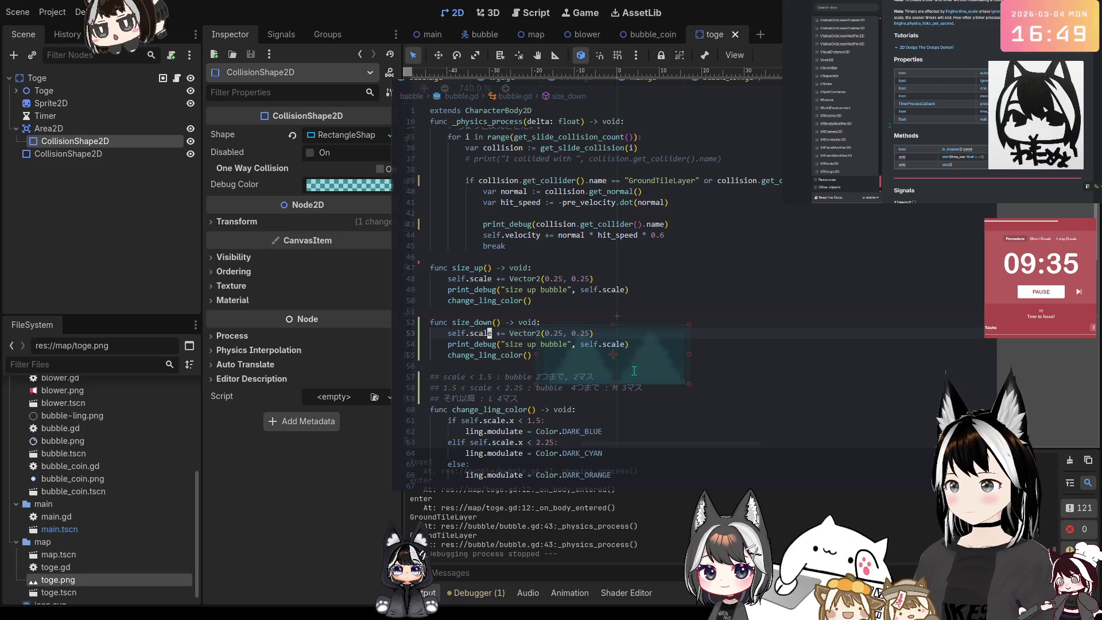
pyautogui.hotkey('ctrl', 'Right')
pyautogui.hotkey('ctrl', 'Right')
pyautogui.press('Left')
pyautogui.press('Left')
pyautogui.press('BackSpace')
pyautogui.write('-')
# Review size_down's lines and add a new line after the change_ling_color() call
pyautogui.press('Up')
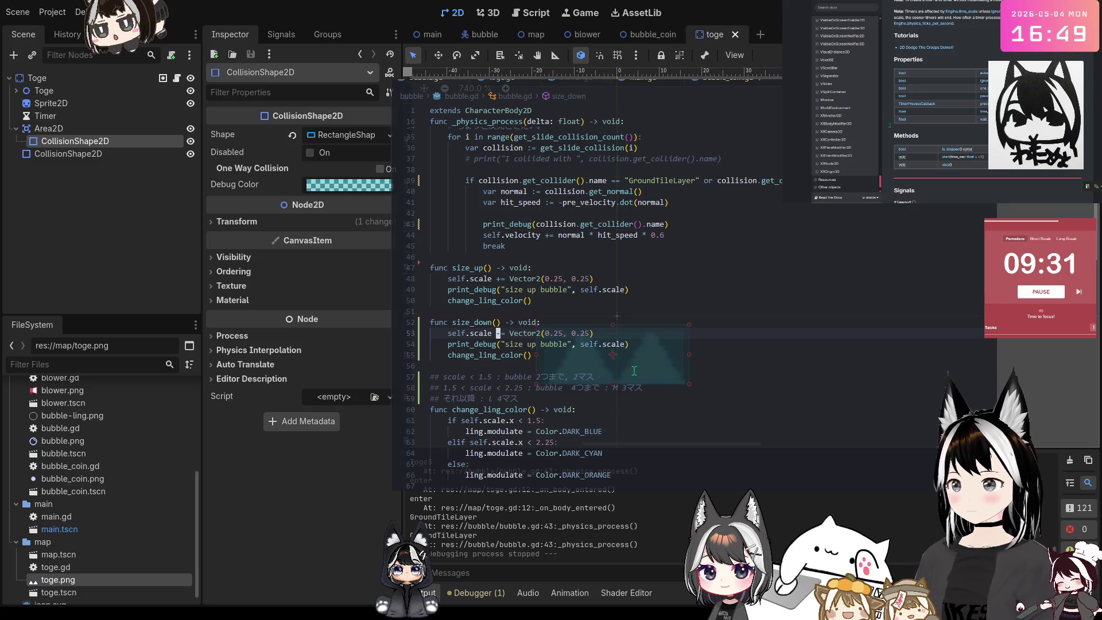
pyautogui.press('Down')
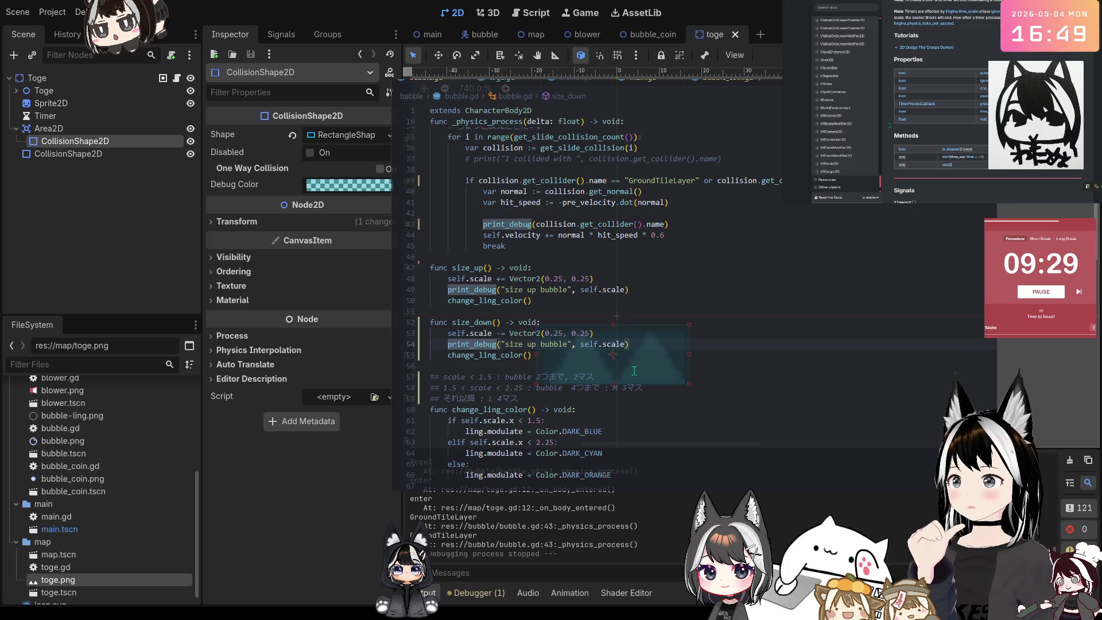
pyautogui.press('Down')
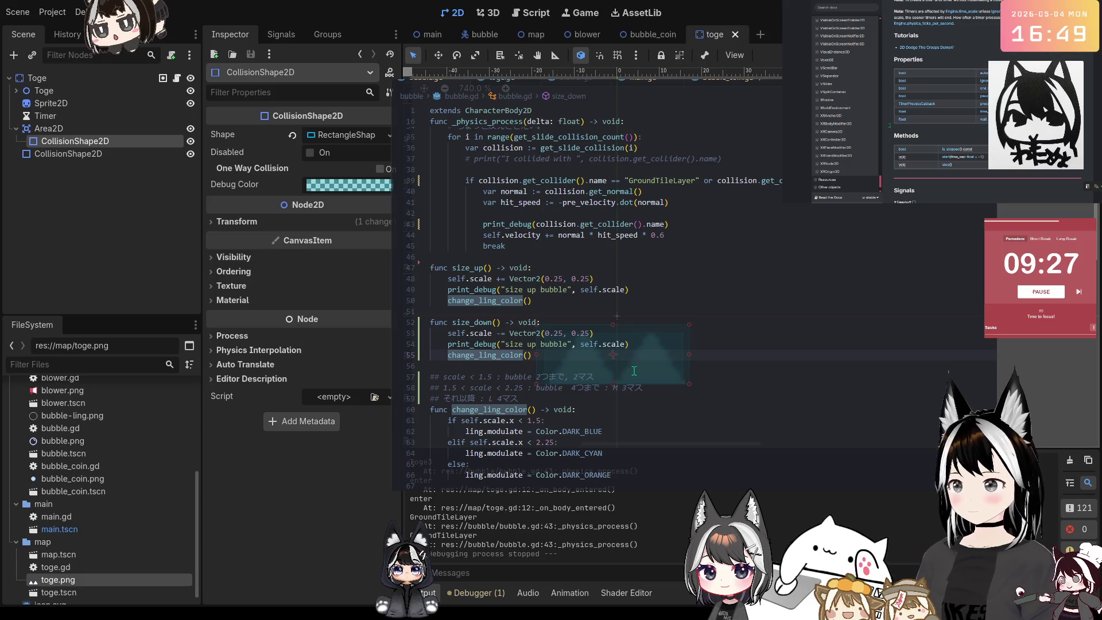
pyautogui.press('Up')
pyautogui.press('Down')
pyautogui.press('Down')
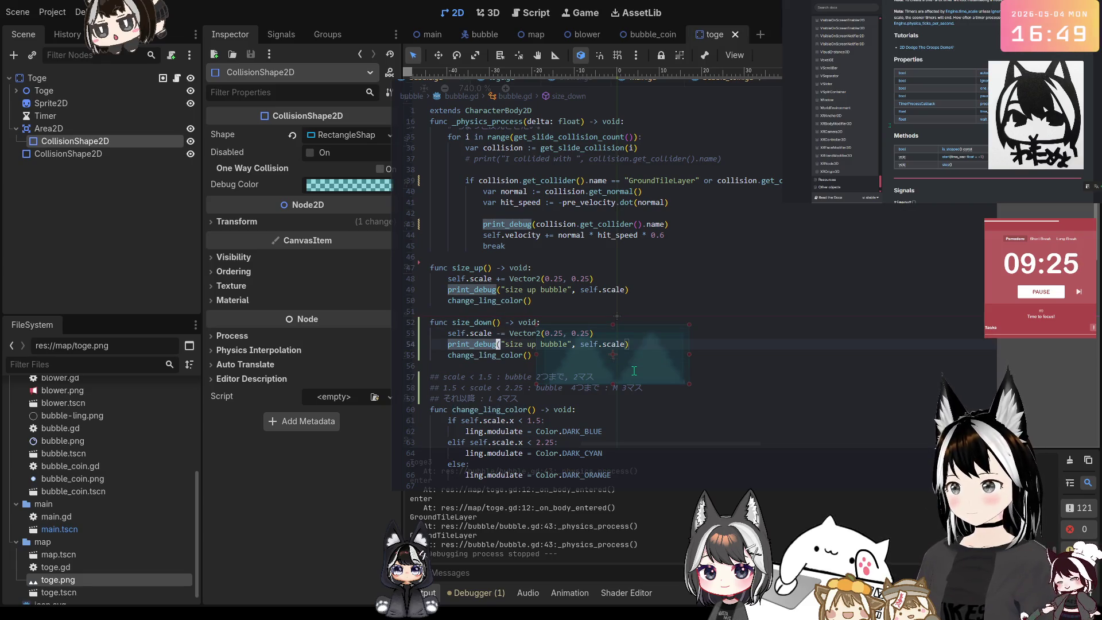
pyautogui.press('Down')
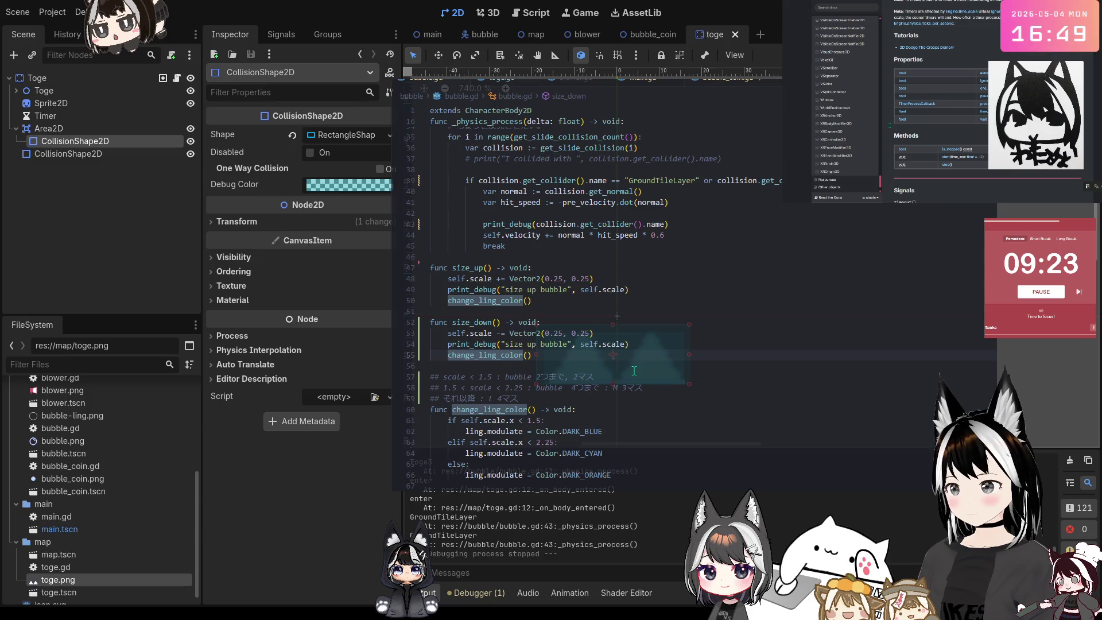
pyautogui.press('Return')
pyautogui.press('Return')
# In size_down, add 'if self.scale < Vector2(1.0, 1.0):' that calls queue_free()
pyautogui.write('if')
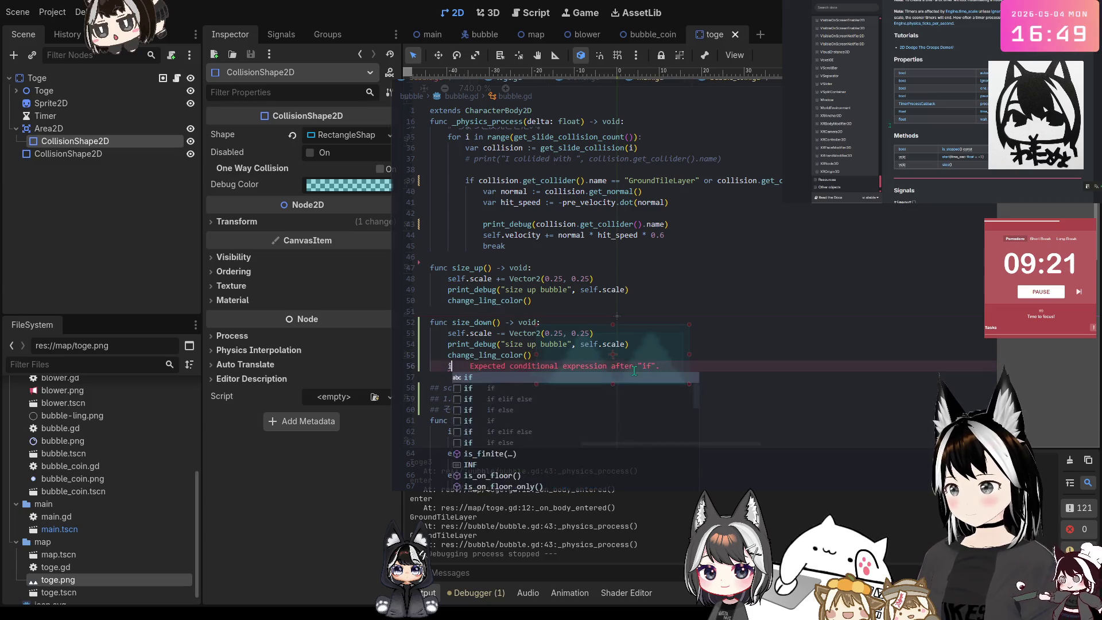
pyautogui.press('Escape')
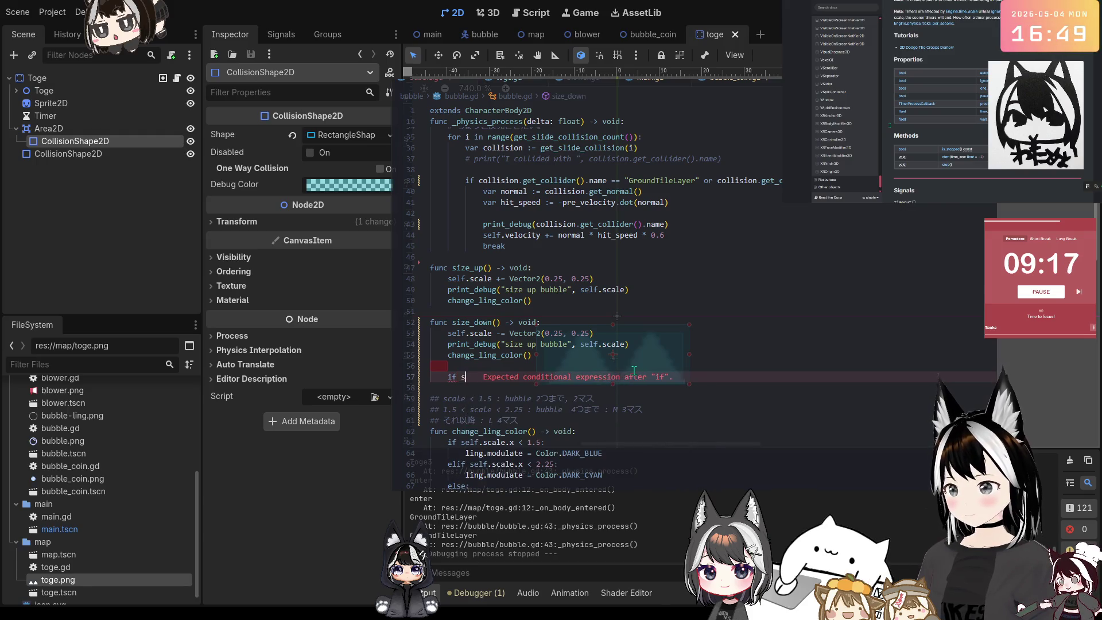
pyautogui.write('self.sca')
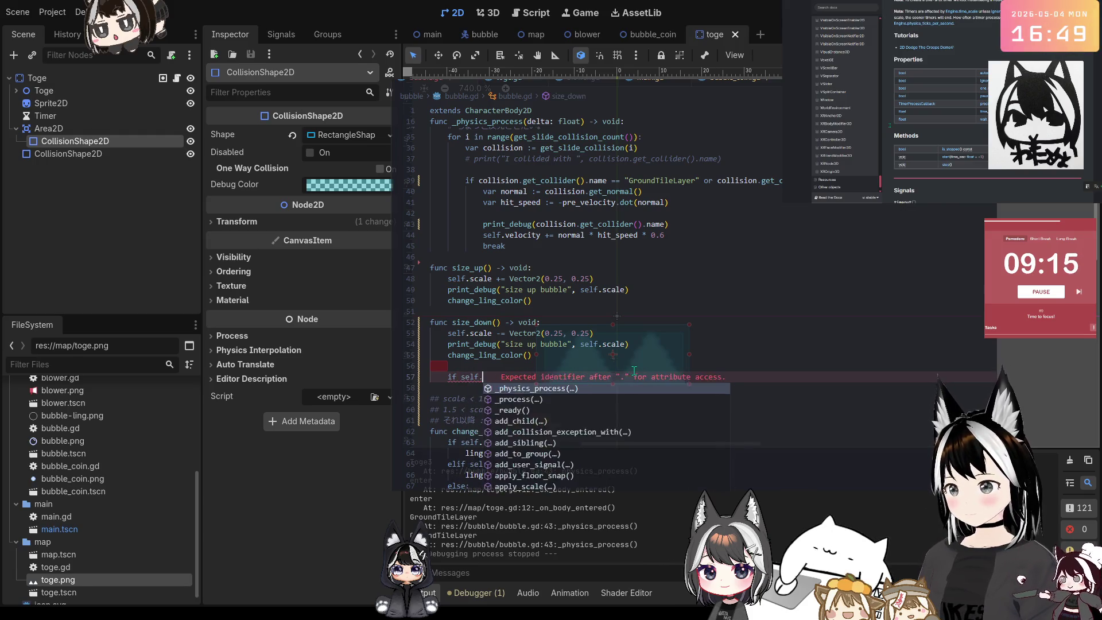
pyautogui.write('le ')
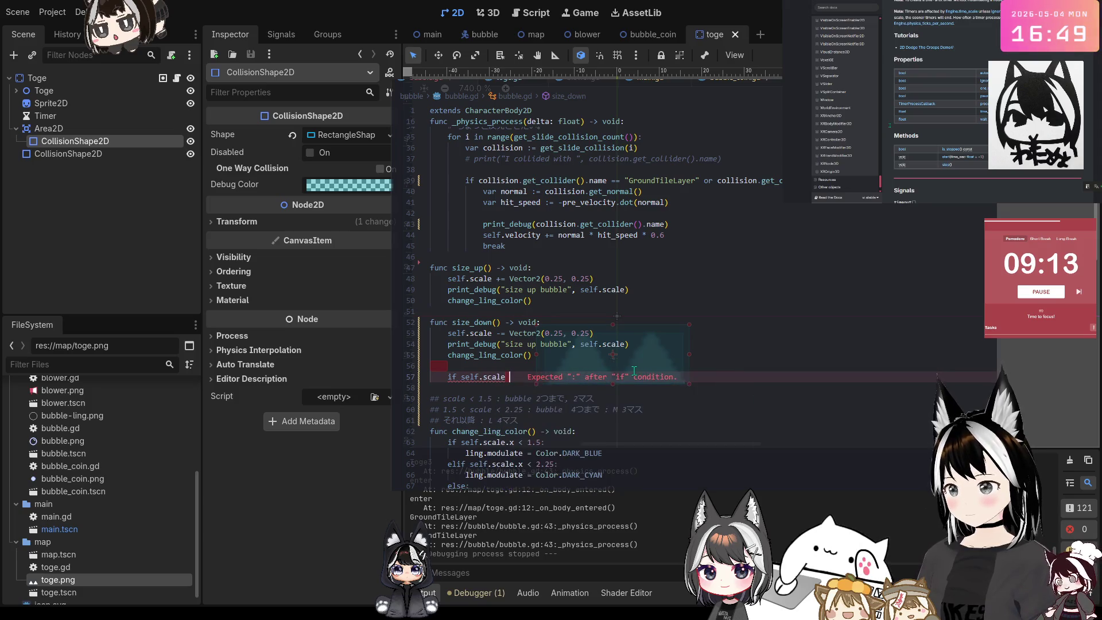
pyautogui.write('<')
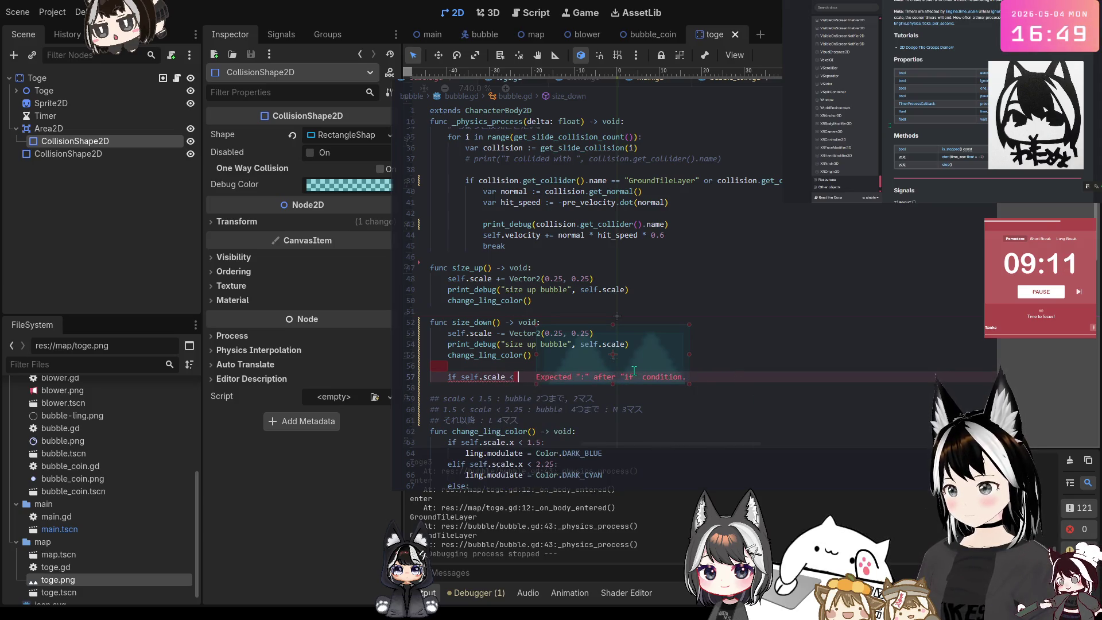
pyautogui.write(' Vector2(')
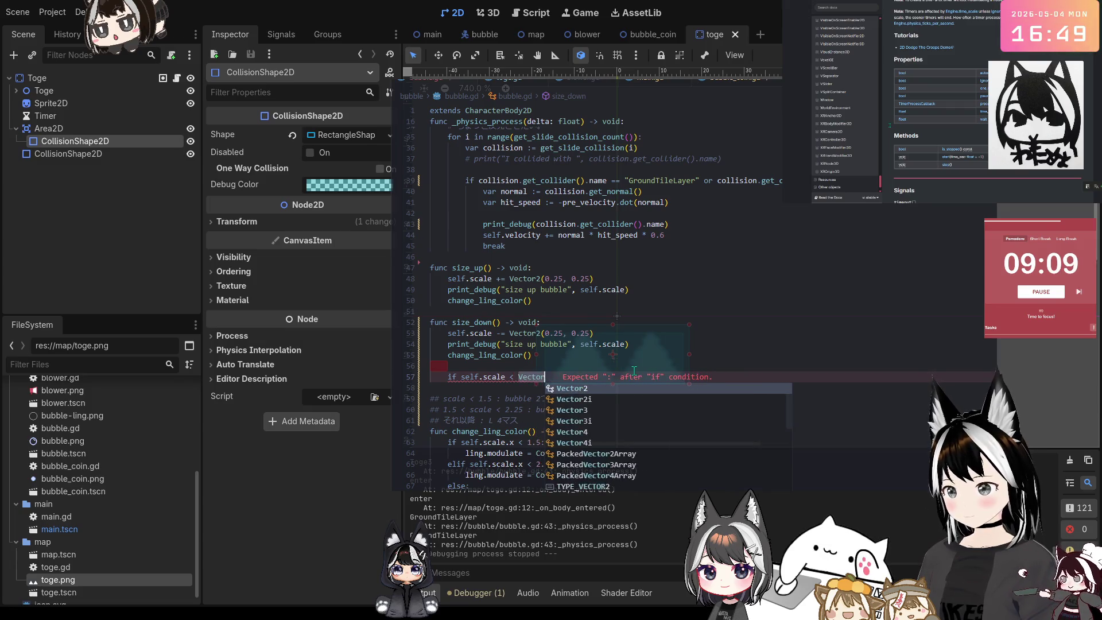
pyautogui.write('0.')
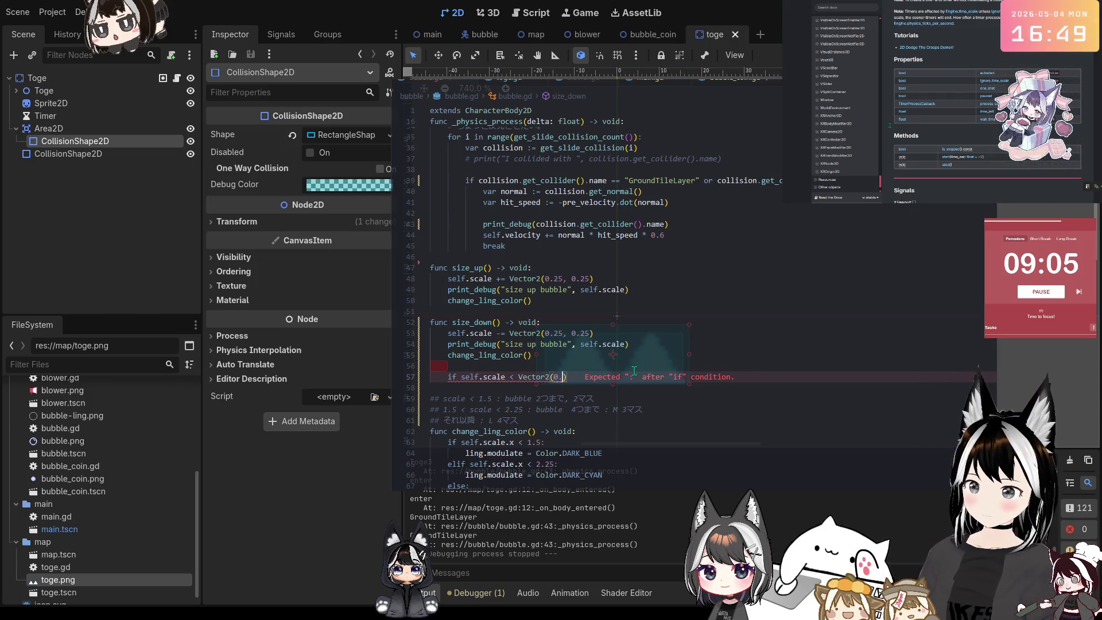
pyautogui.press('BackSpace')
pyautogui.press('BackSpace')
pyautogui.write('1.0, 1.0):')
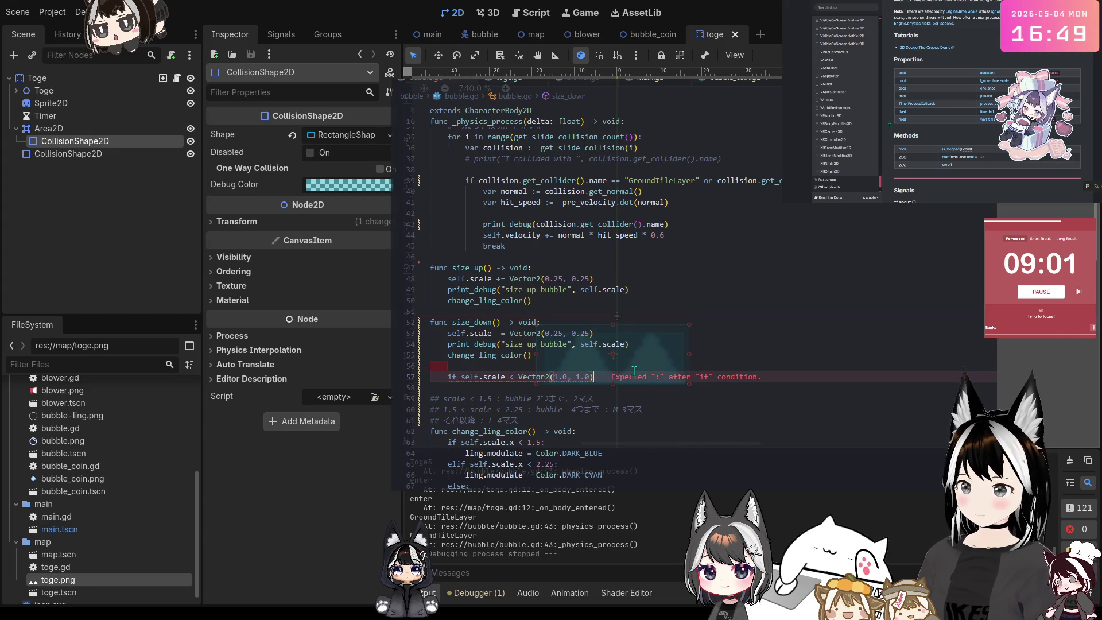
pyautogui.press('Return')
pyautogui.write('queue_f')
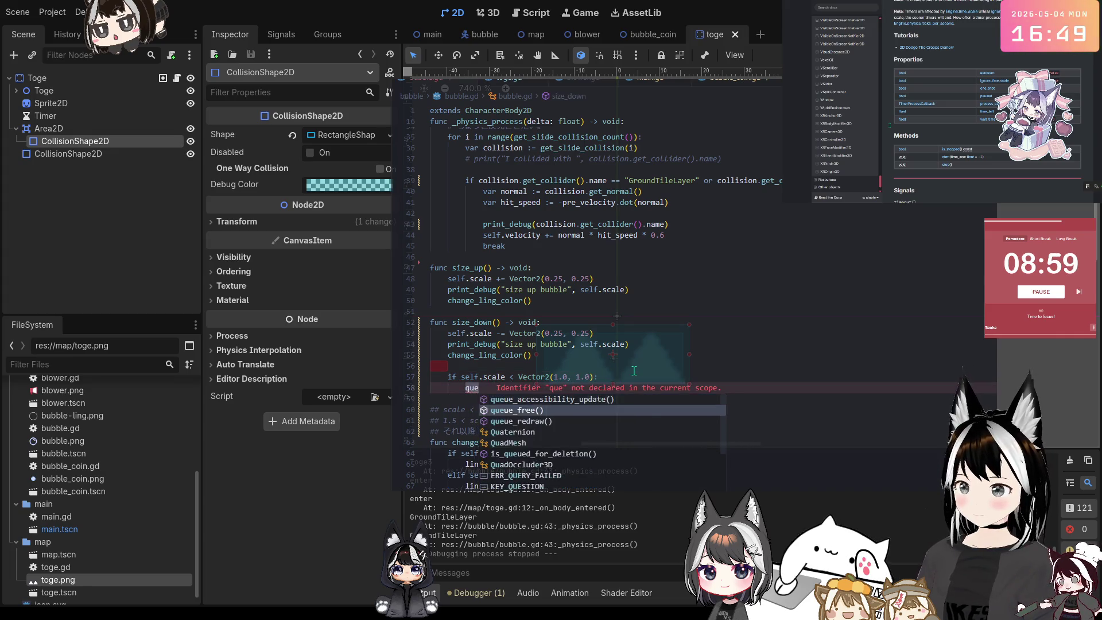
pyautogui.press('Return')
# Add a '# game over()' comment line below queue_free()
pyautogui.press('Right')
pyautogui.press('Return')
pyautogui.write('#')
pyautogui.write('o')
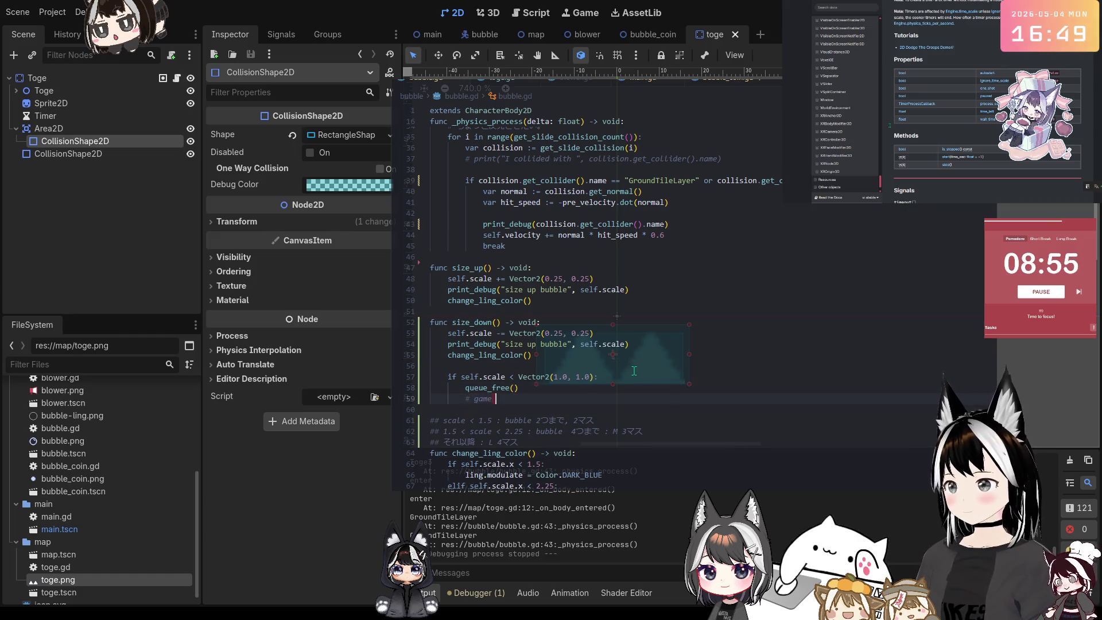
pyautogui.write(' over(')
pyautogui.click(634, 370)
pyautogui.press('Down')
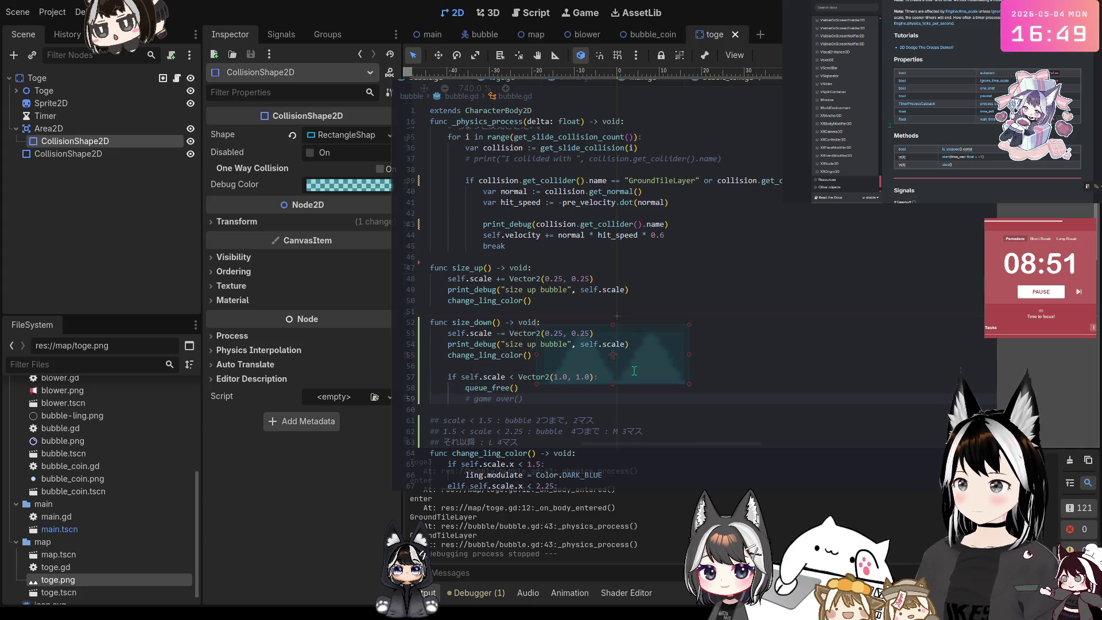
pyautogui.press('Up')
pyautogui.press('Up')
pyautogui.press('Up')
pyautogui.press('Up')
pyautogui.press('Up')
# Open main.gd and begin a second for loop below the coin connection loop
pyautogui.hotkey('shift', 'alt', 'o')
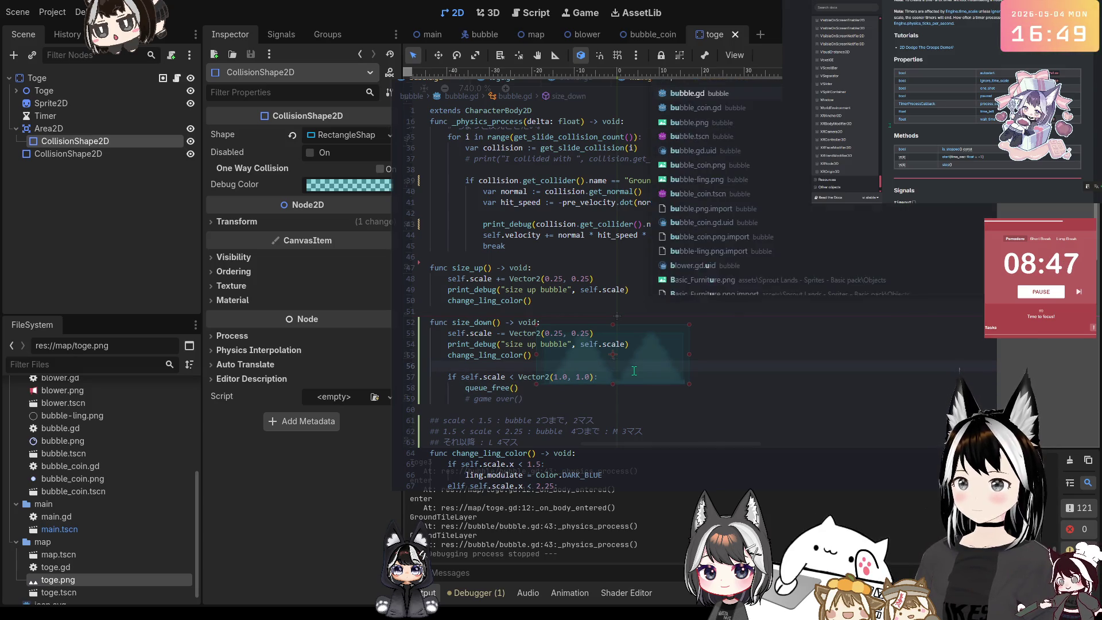
pyautogui.press('Escape')
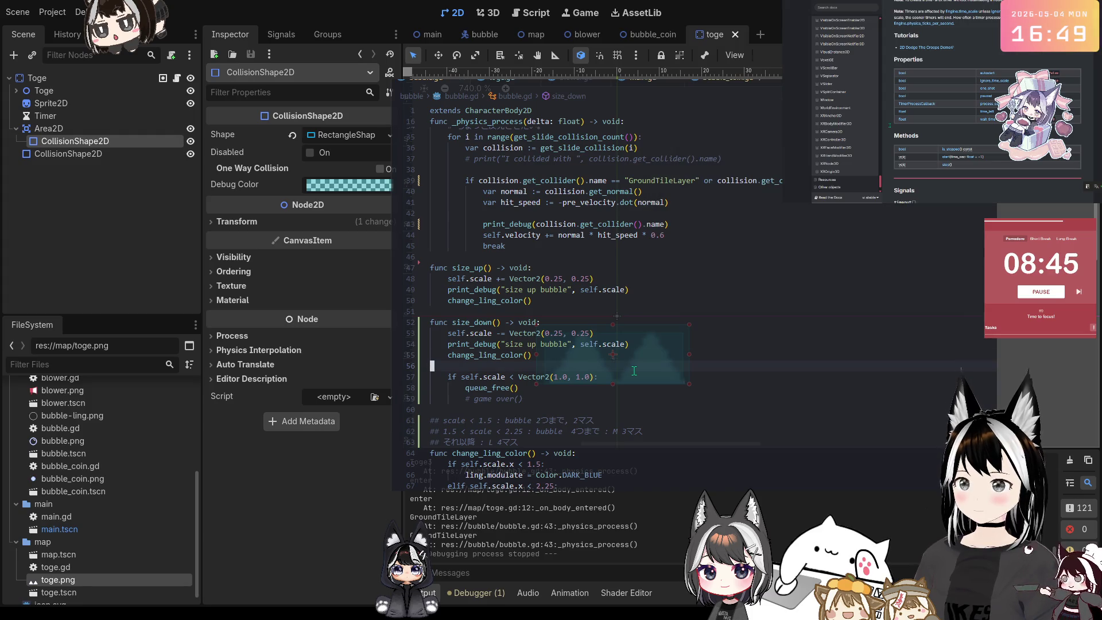
pyautogui.hotkey('shift', 'alt', 'o')
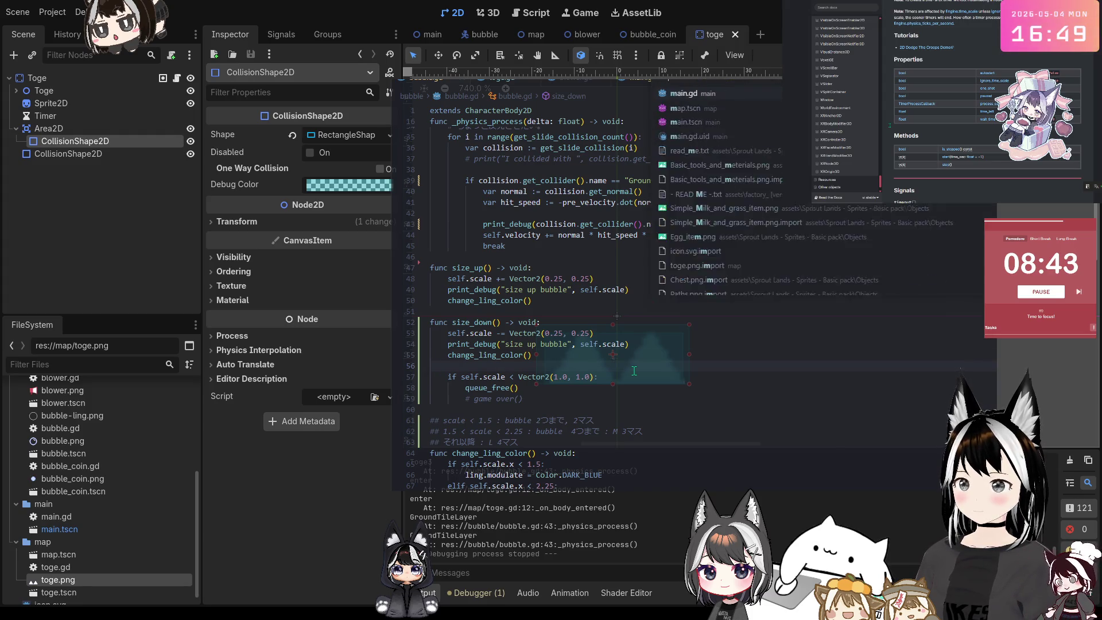
pyautogui.press('Return')
pyautogui.press('Down')
pyautogui.press('Down')
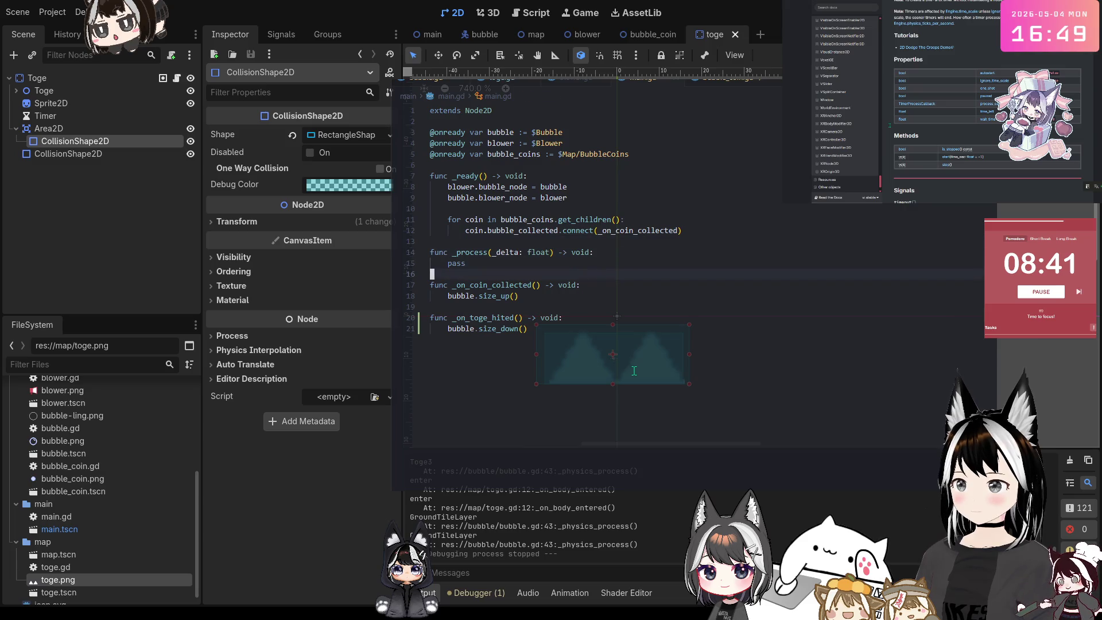
pyautogui.press('Up')
pyautogui.press('Up')
pyautogui.press('End')
pyautogui.press('Return')
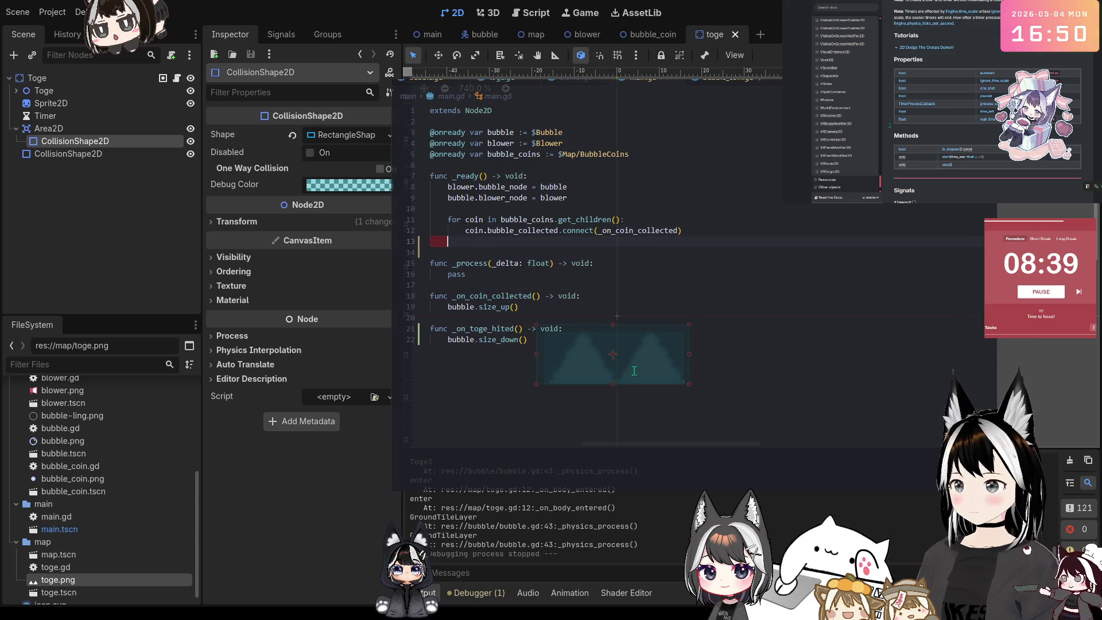
pyautogui.press('Return')
pyautogui.write('for t')
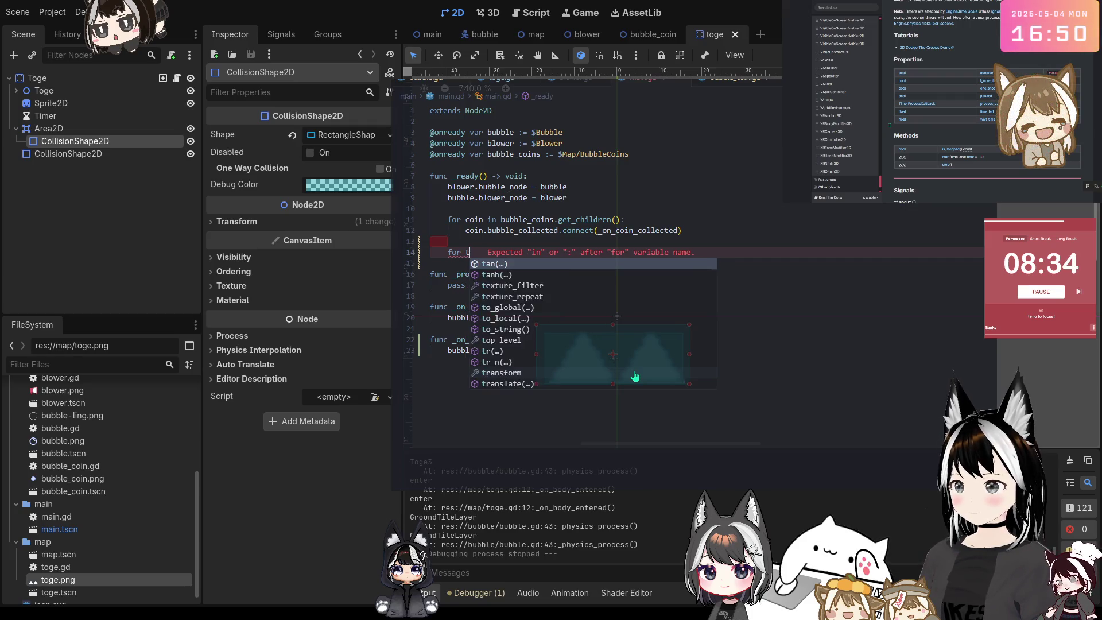
pyautogui.press('Escape')
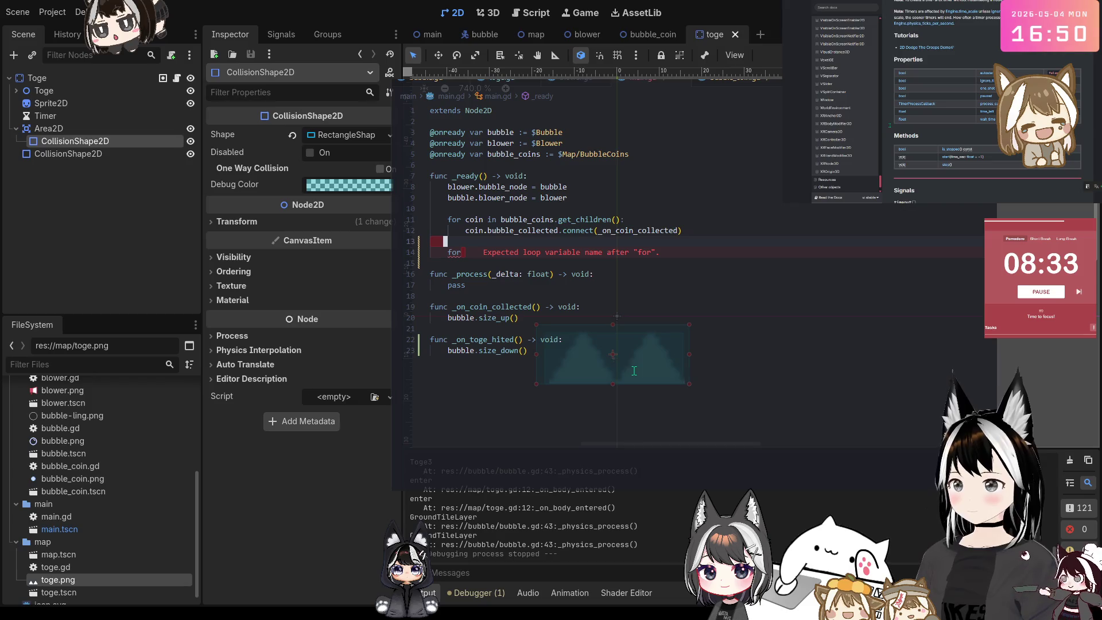
pyautogui.press('Up')
pyautogui.press('Up')
pyautogui.press('Up')
pyautogui.press('End')
pyautogui.press('Return')
pyautogui.write('@onrea')
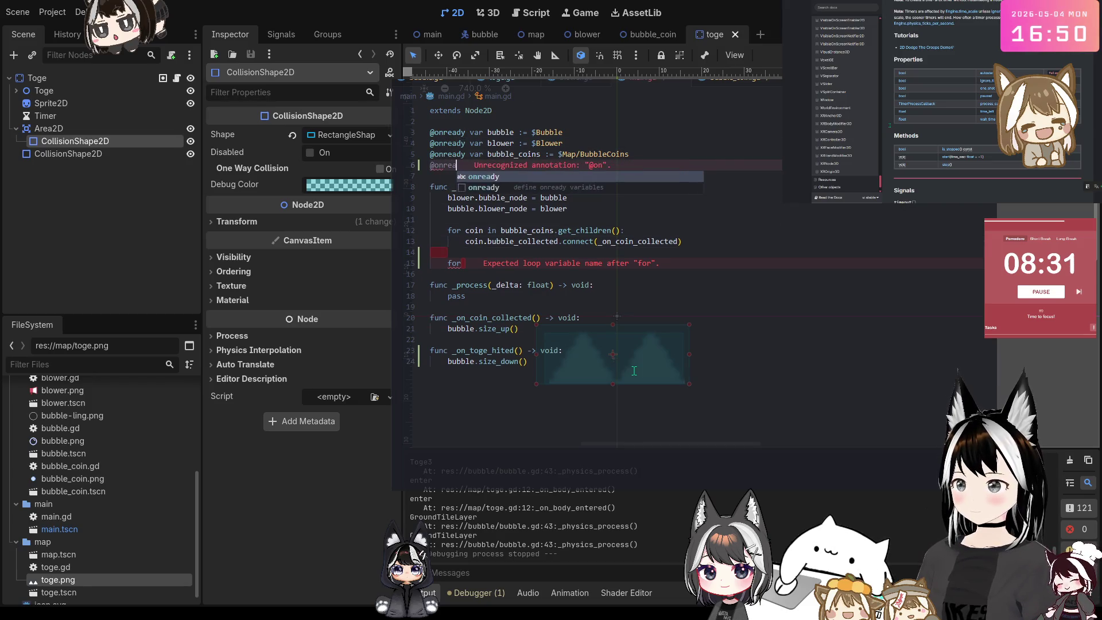
pyautogui.press('Return')
pyautogui.write('var toge_')
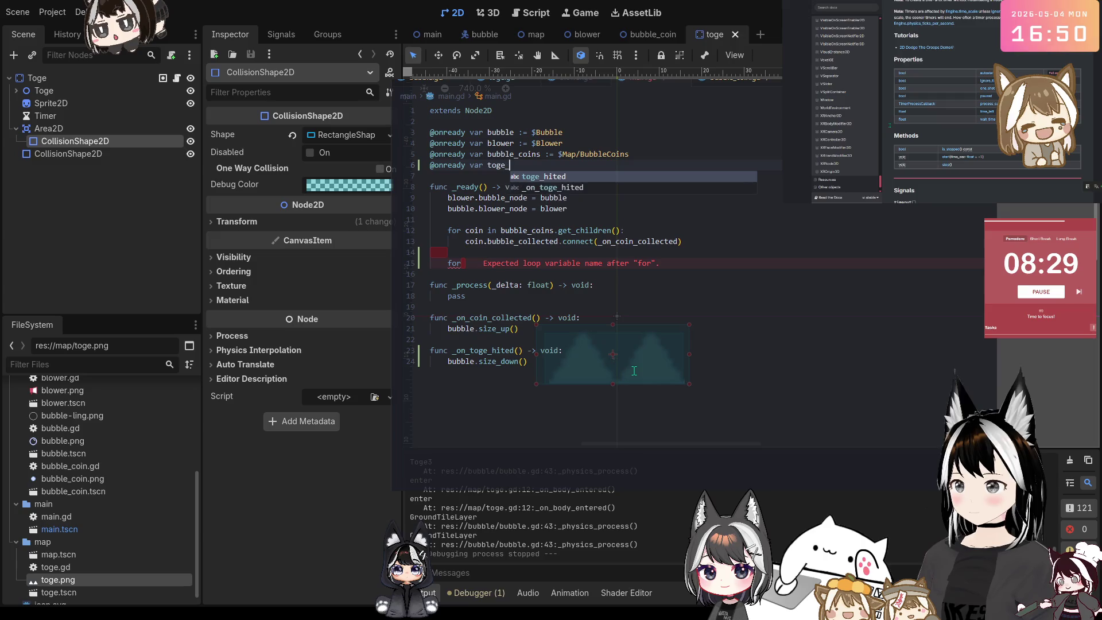
pyautogui.press('BackSpace')
pyautogui.write('s :=')
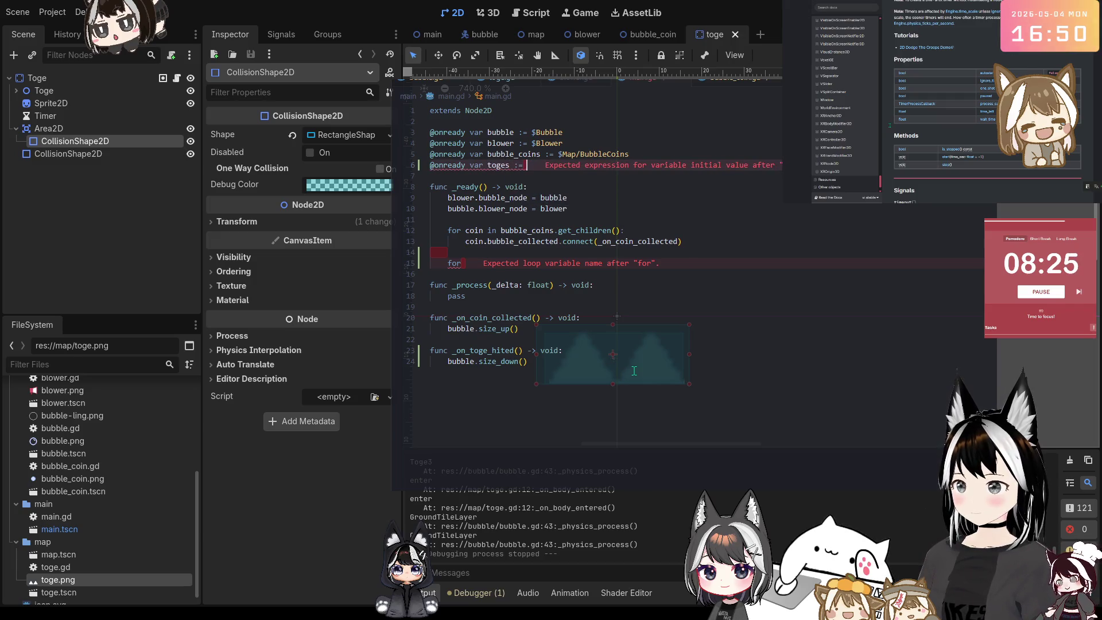
pyautogui.write(' $')
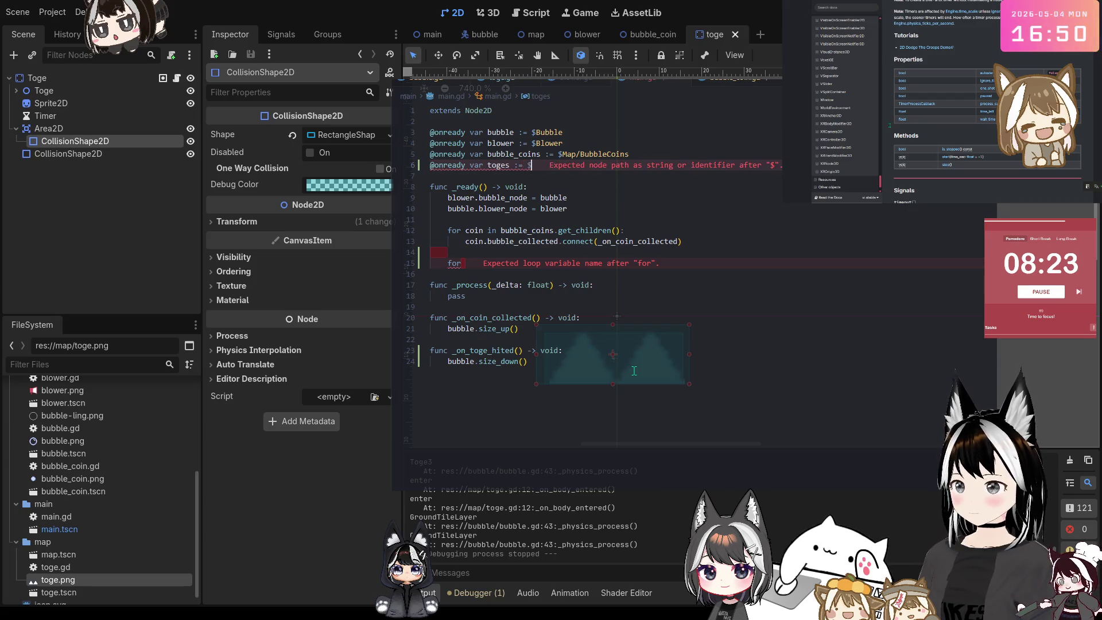
pyautogui.write('Map/toges')
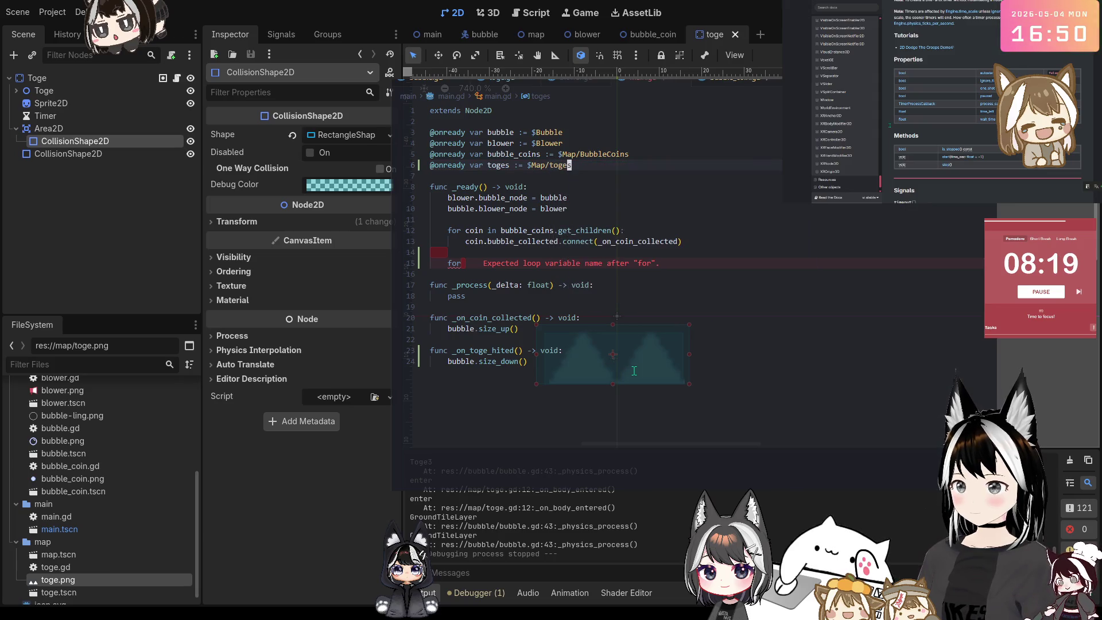
pyautogui.press('Down')
pyautogui.press('Down')
pyautogui.press('Up')
pyautogui.press('Up')
pyautogui.press('BackSpace')
pyautogui.press('BackSpace')
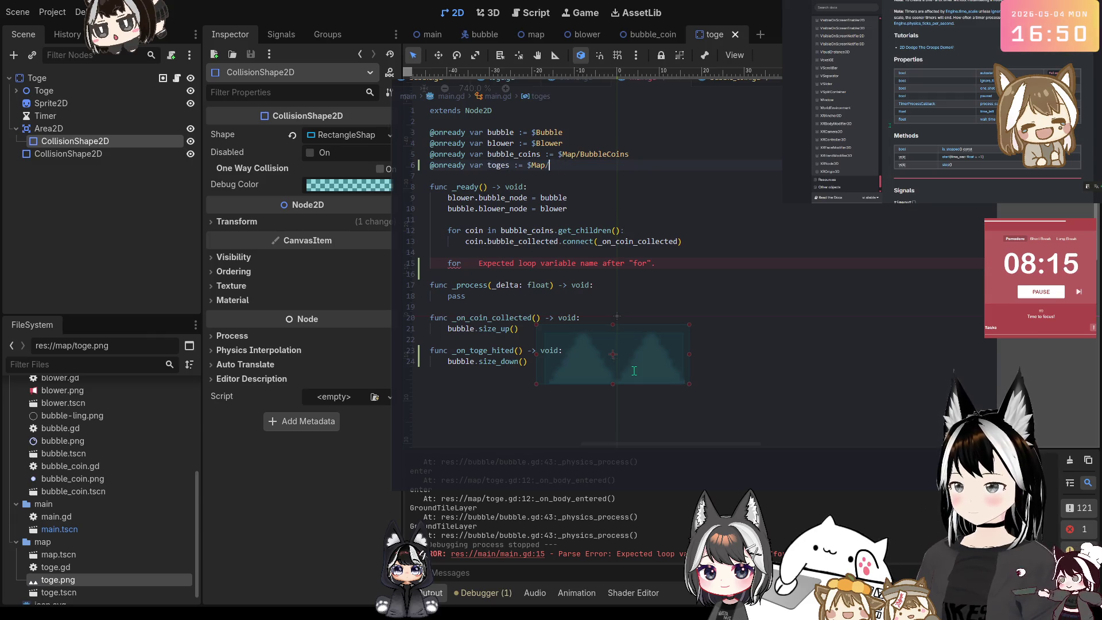
pyautogui.press('Return')
pyautogui.press('Down')
pyautogui.press('Down')
pyautogui.press('Down')
pyautogui.press('Down')
# Write the loop header 'for toge in toges.get_children():' with a toge. body line
pyautogui.press('End')
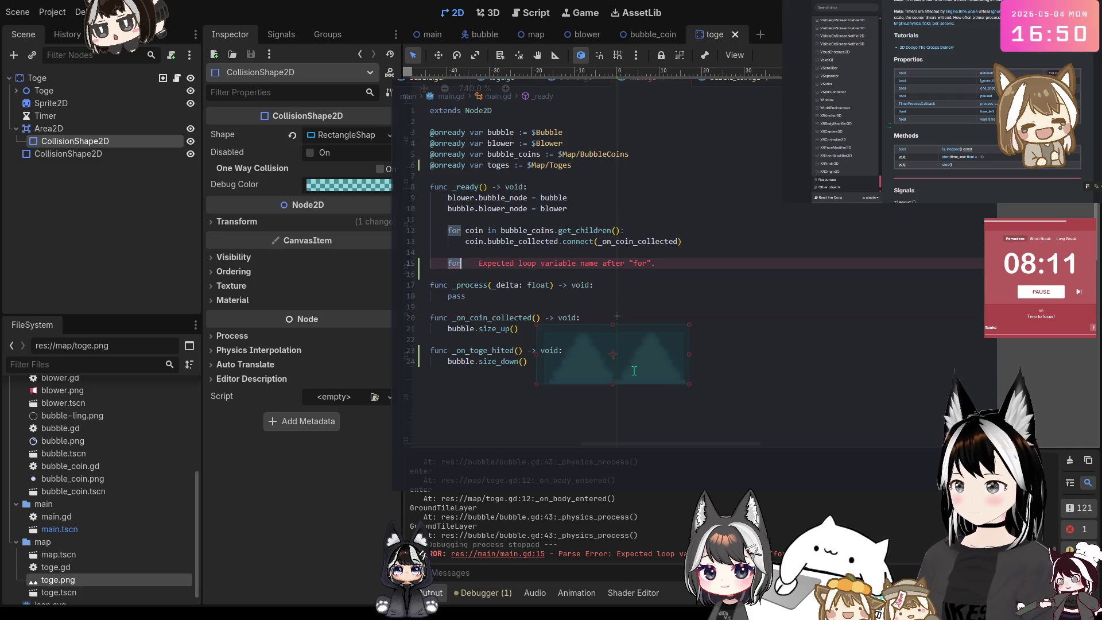
pyautogui.write('toge in toge')
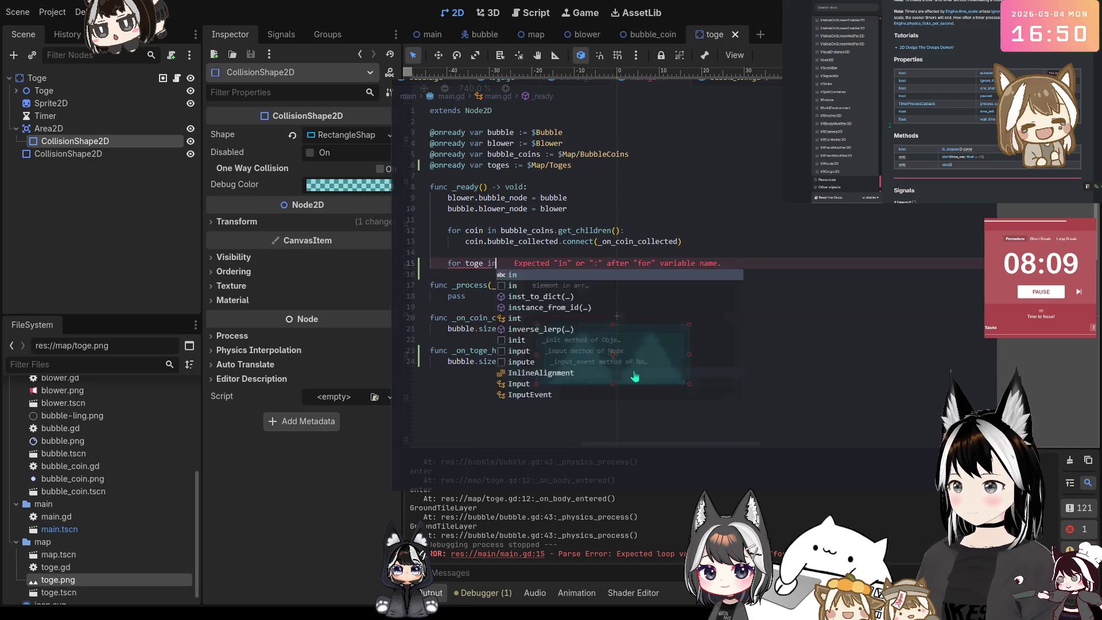
pyautogui.write('s')
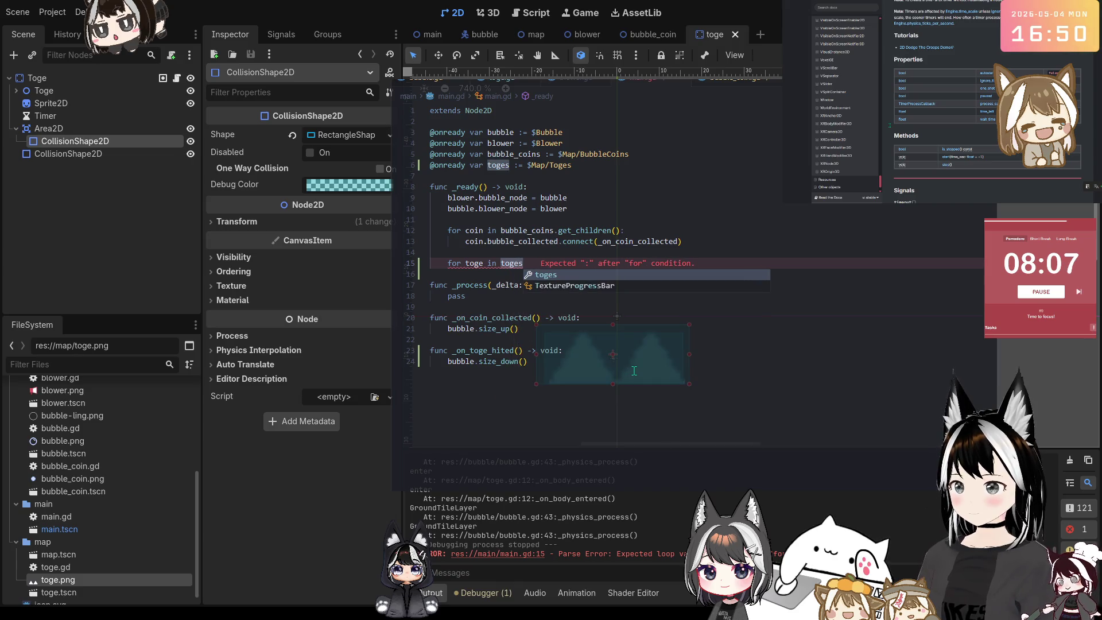
pyautogui.write(':')
pyautogui.press('Return')
pyautogui.write('s')
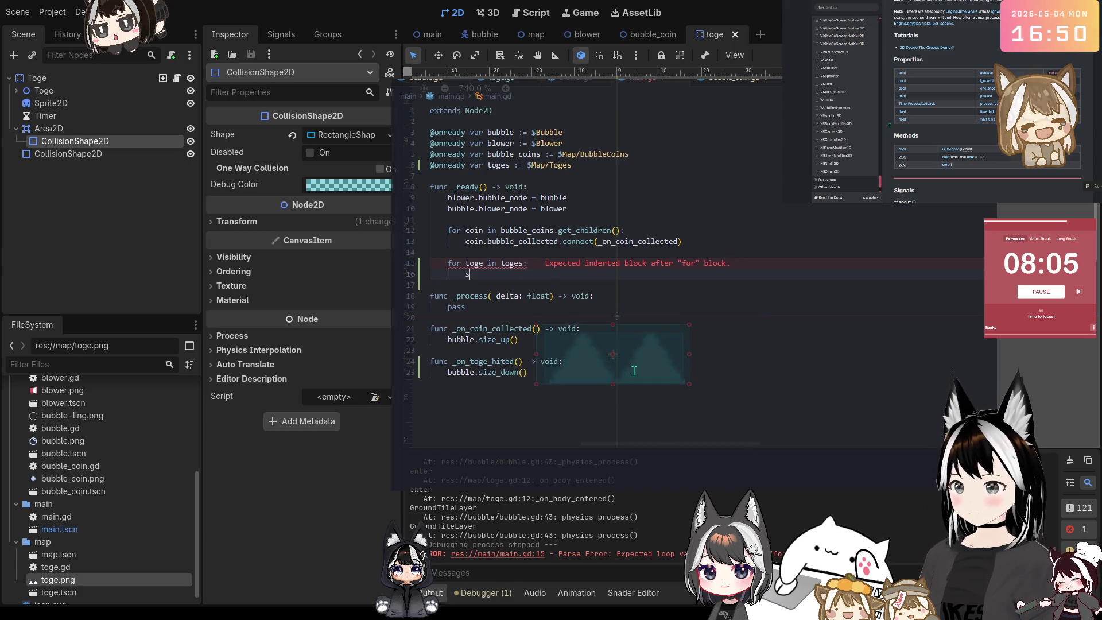
pyautogui.press('BackSpace')
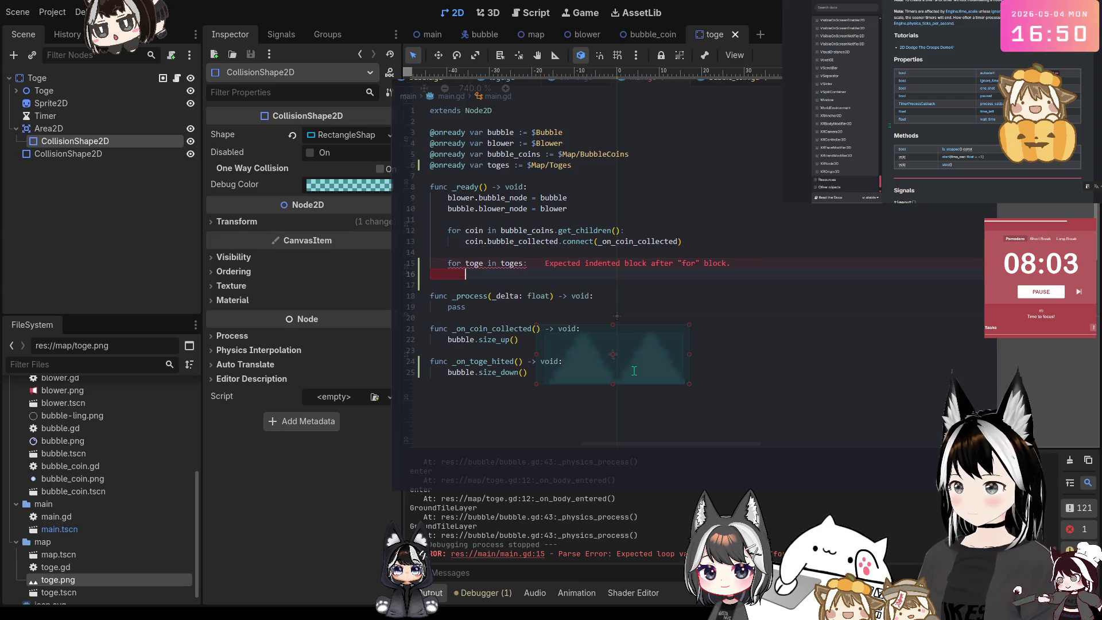
pyautogui.press('BackSpace')
pyautogui.press('BackSpace')
pyautogui.press('BackSpace')
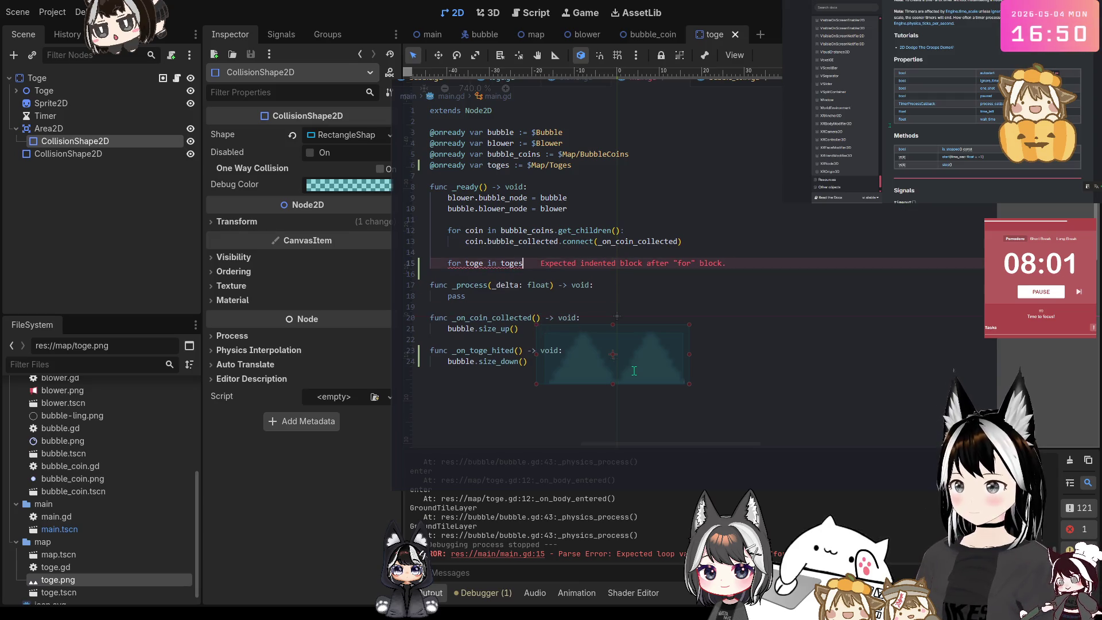
pyautogui.write('.get_childre')
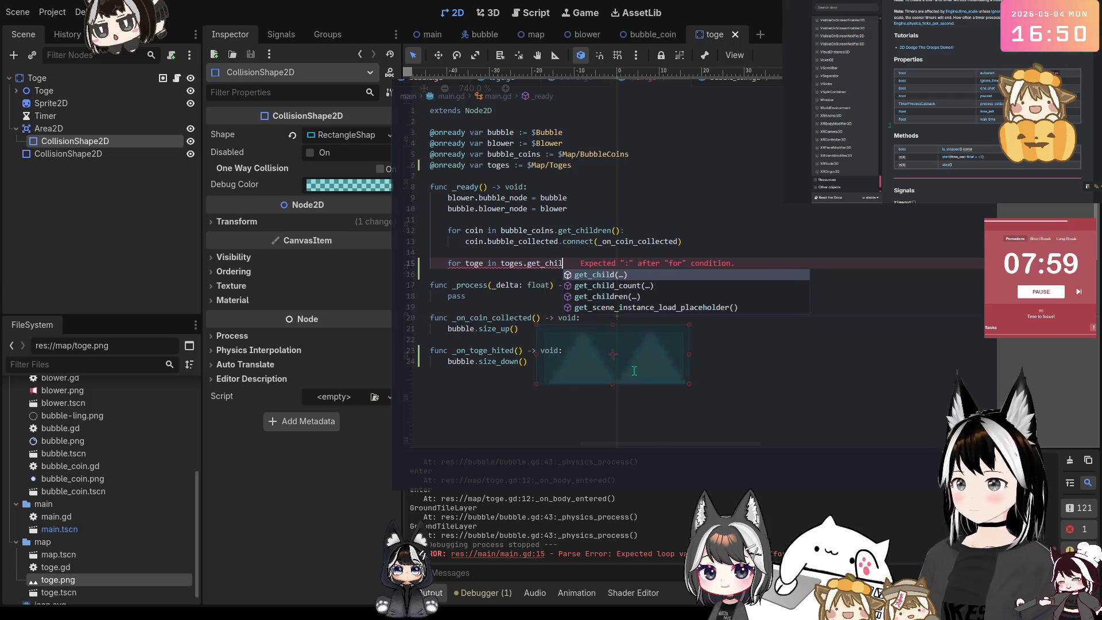
pyautogui.write('n():')
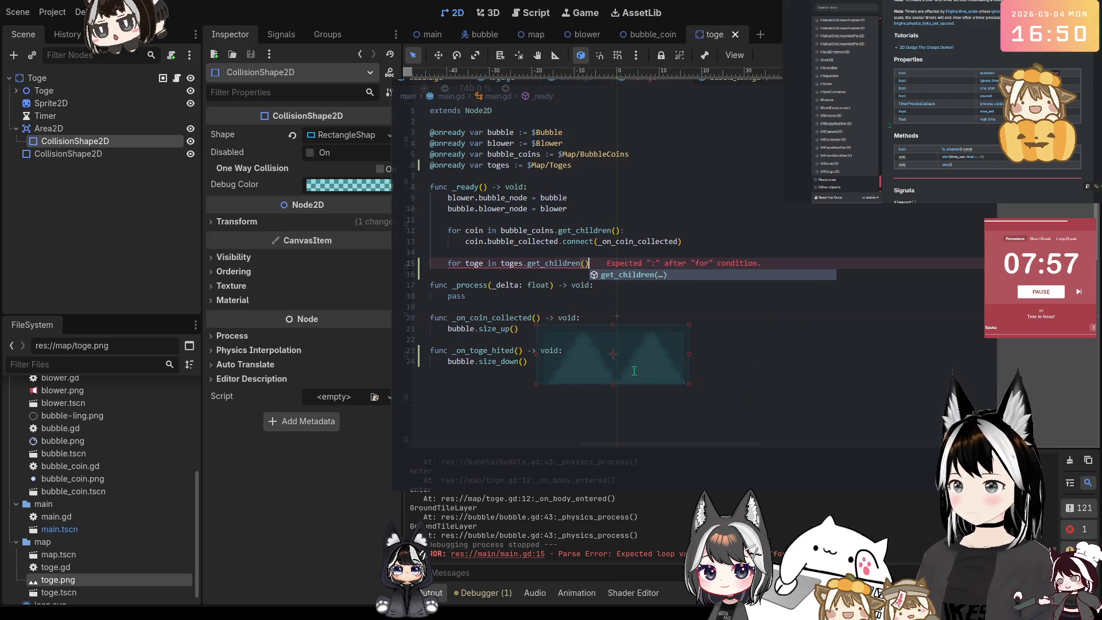
pyautogui.press('Return')
pyautogui.write('toge.')
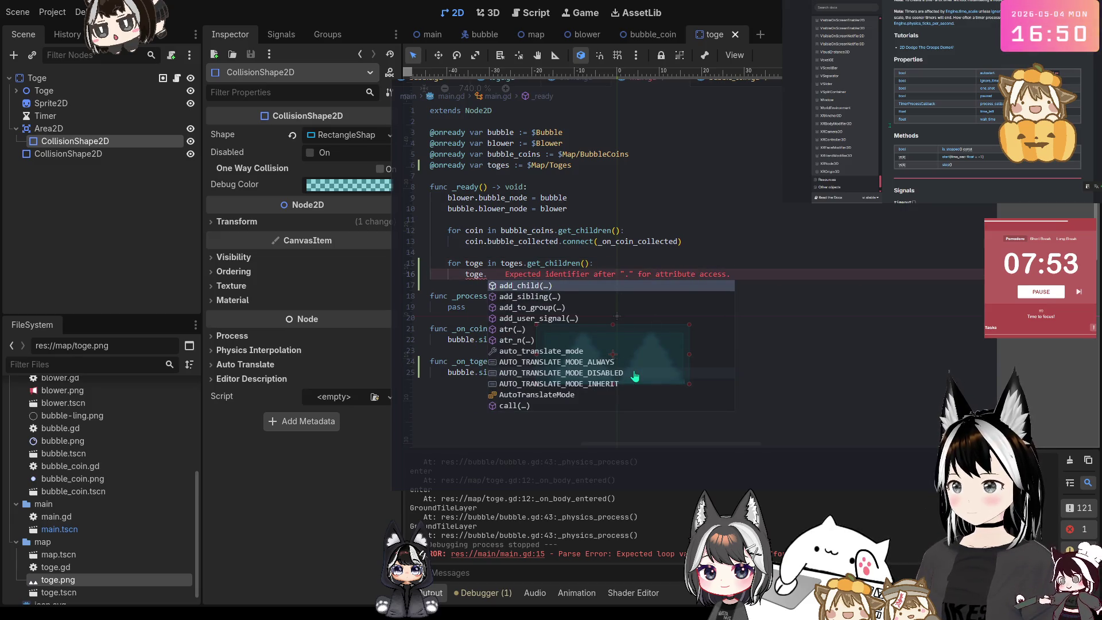
pyautogui.press('Escape')
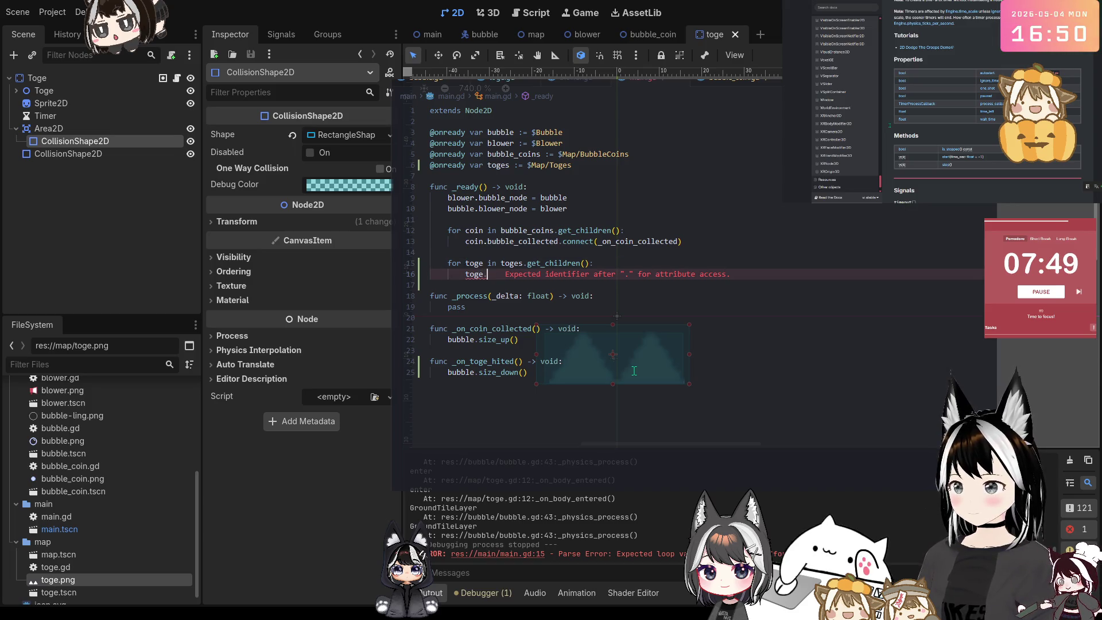
# Check the toge_hited signal in toge.gd and add toge_hited to the loop body
pyautogui.hotkey('ctrl', 'alt', 'o')
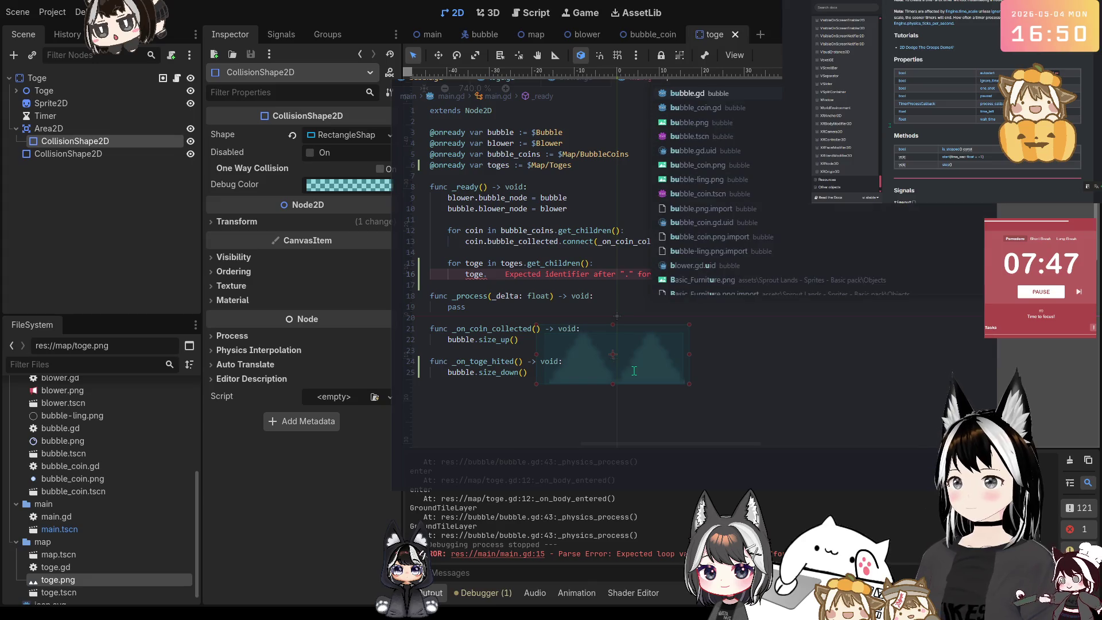
pyautogui.press('Down')
pyautogui.press('Down')
pyautogui.press('Return')
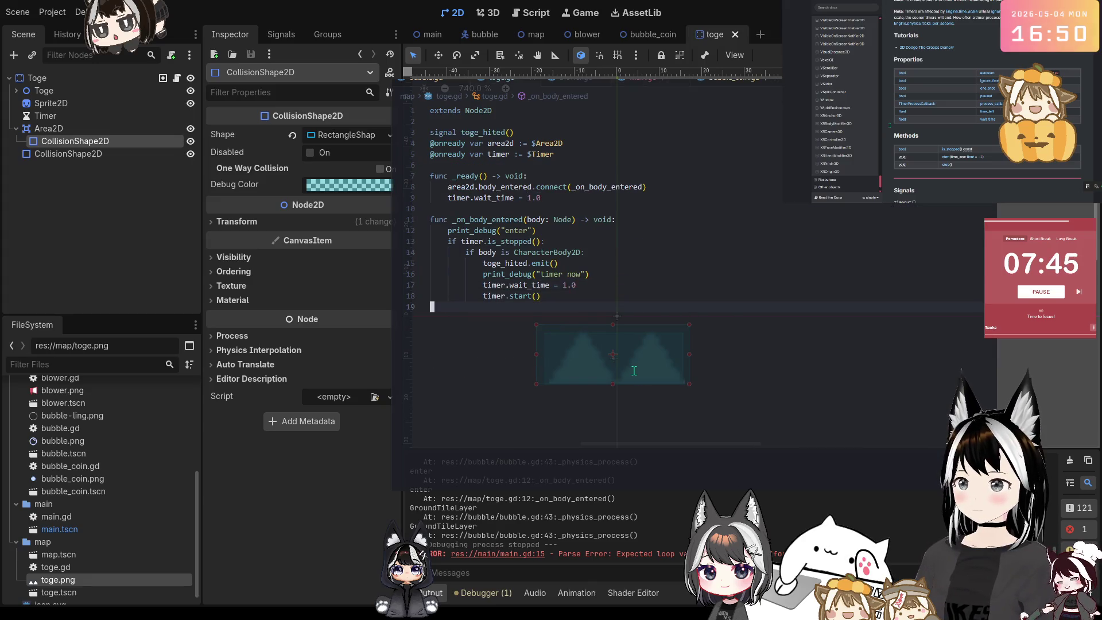
pyautogui.press('Up')
pyautogui.press('Up')
pyautogui.press('Up')
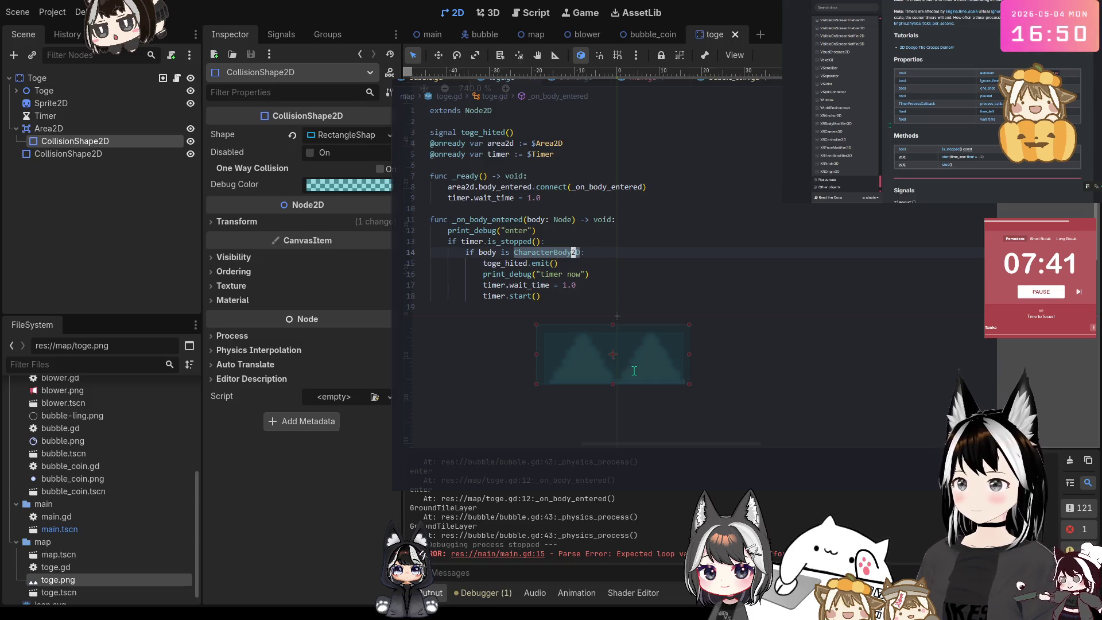
pyautogui.hotkey('alt', 'Left')
pyautogui.write('toge_hite')
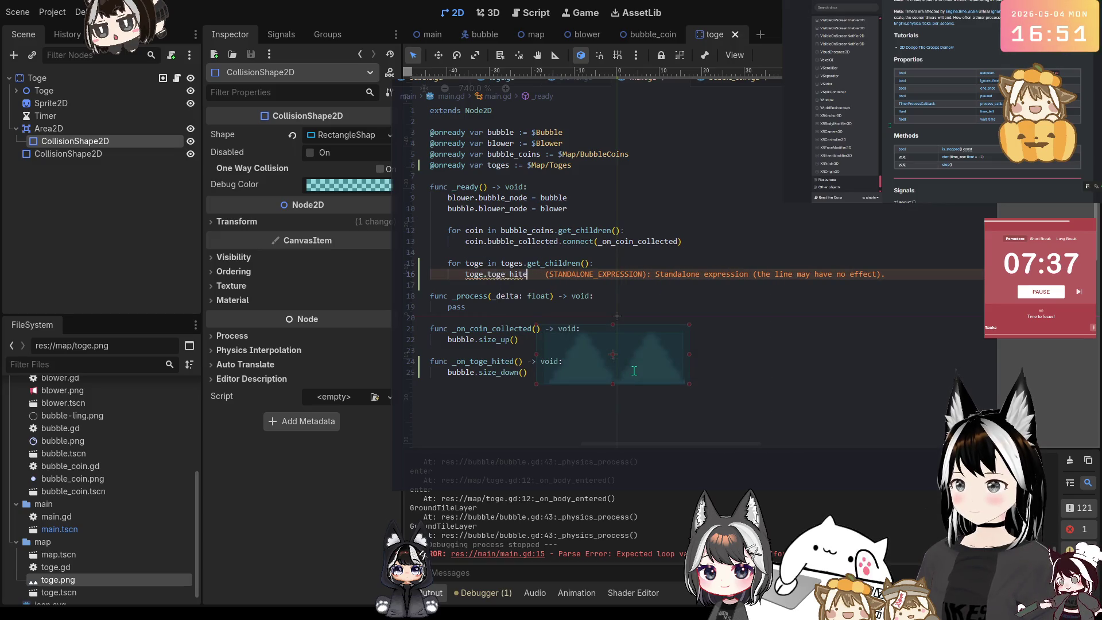
pyautogui.write('d')
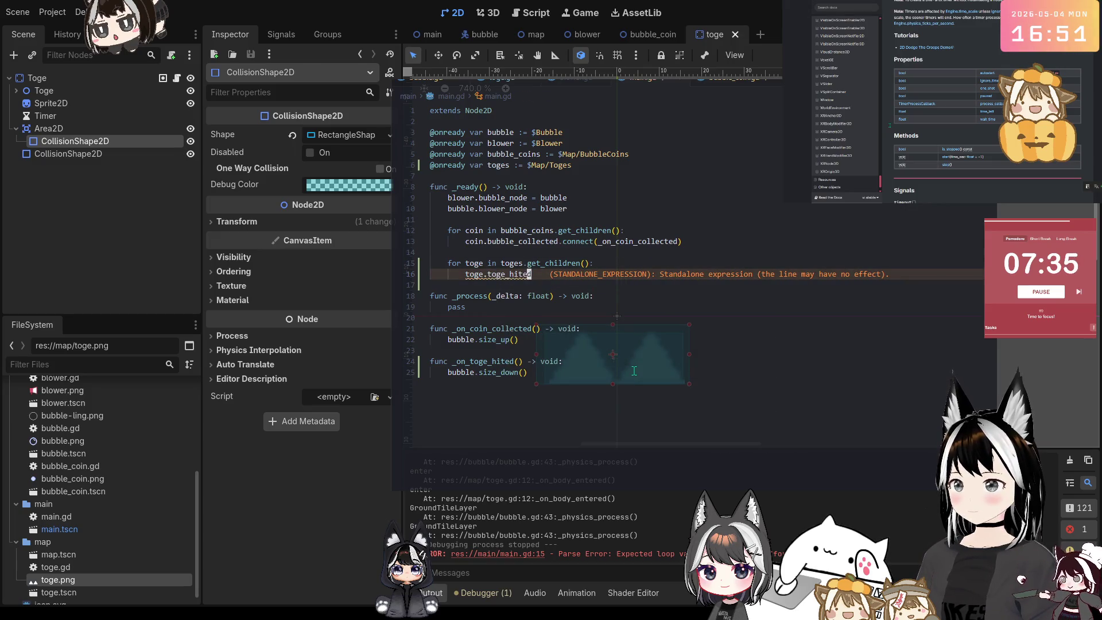
pyautogui.hotkey('alt', 'Right')
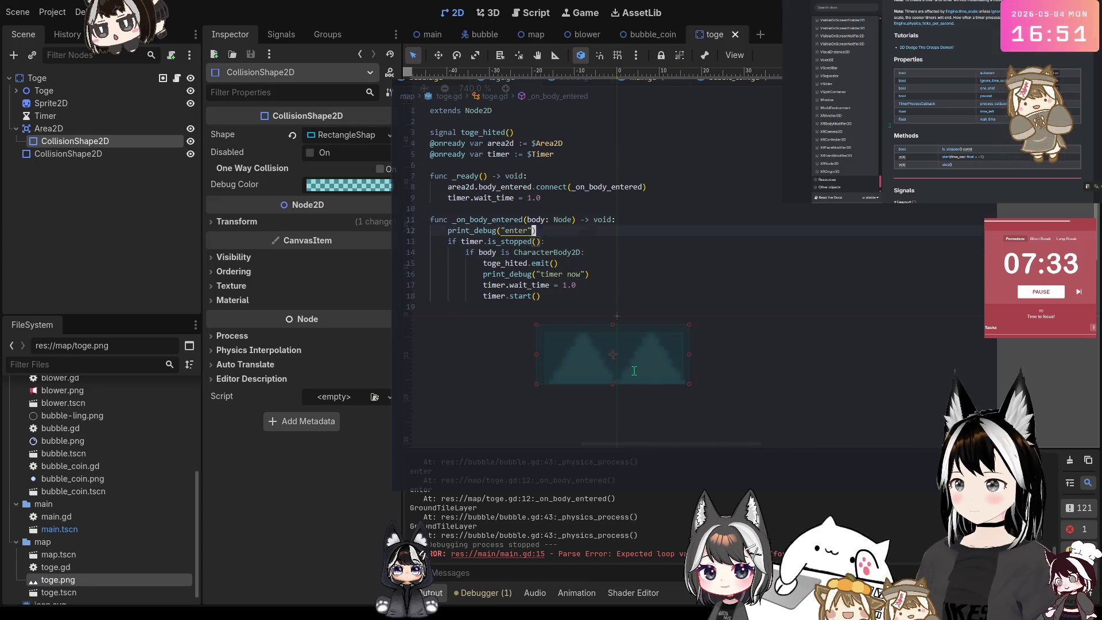
# Review bubble_coin.gd, blower.gd, toge.gd and bubble.gd, then return to main.gd
pyautogui.press('Up')
pyautogui.press('Up')
pyautogui.press('Up')
pyautogui.hotkey('alt', 'space')
pyautogui.write('bu')
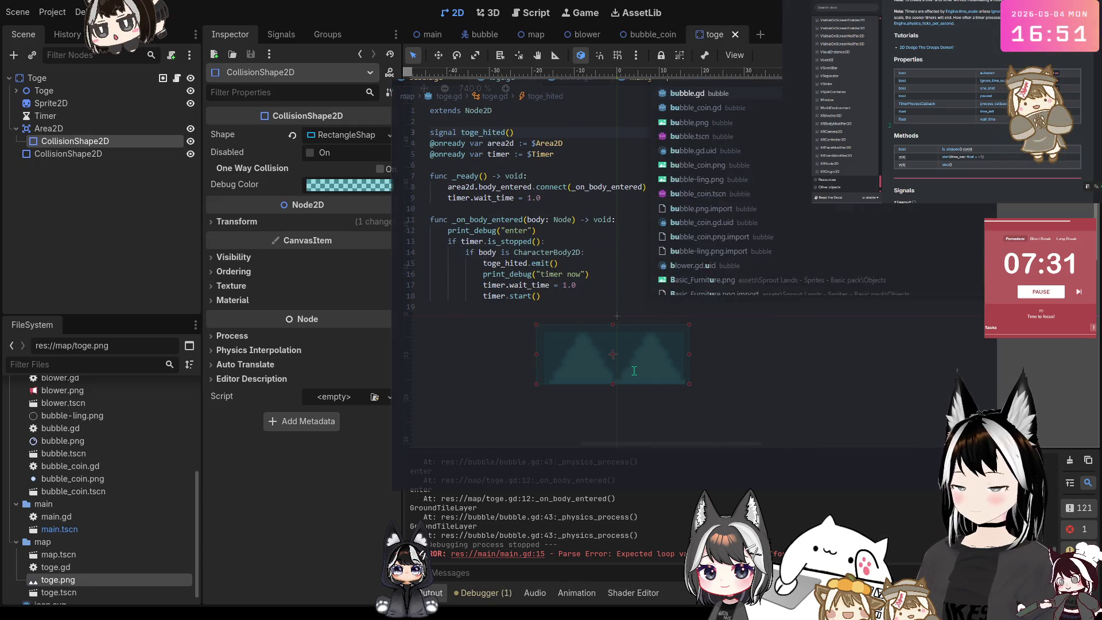
pyautogui.write('bble_coin')
pyautogui.press('Return')
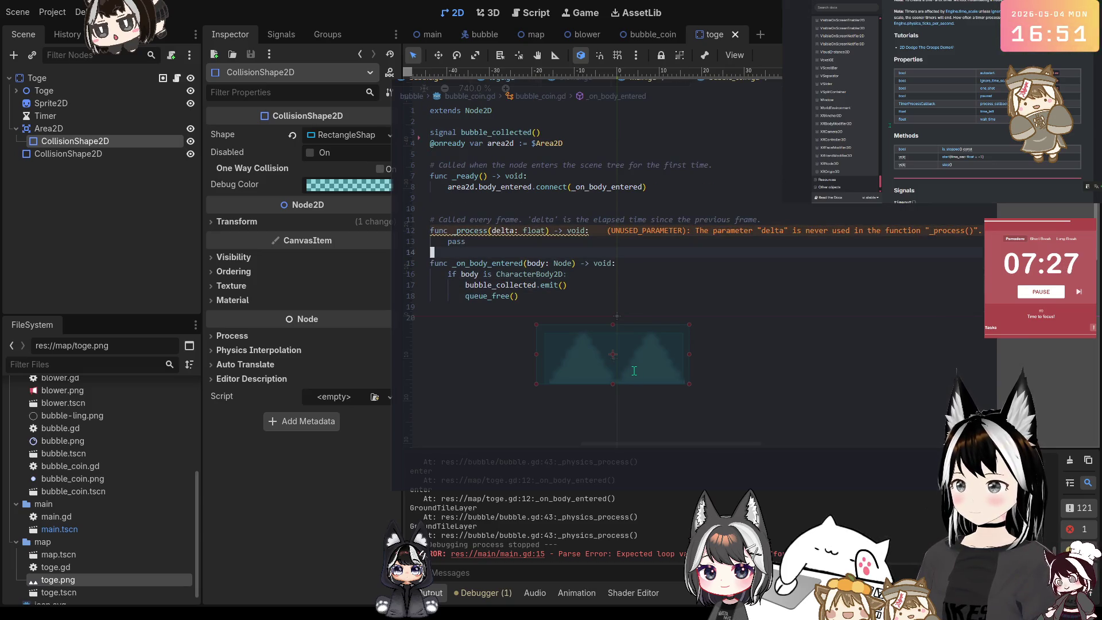
pyautogui.hotkey('ctrl', 'alt', 'o')
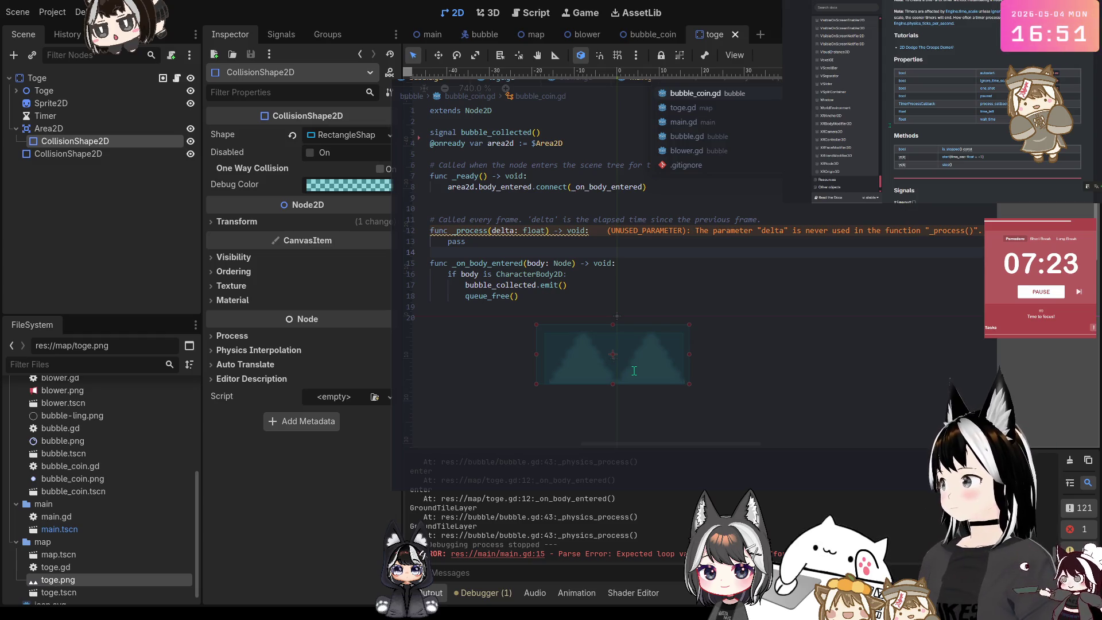
pyautogui.write('blower')
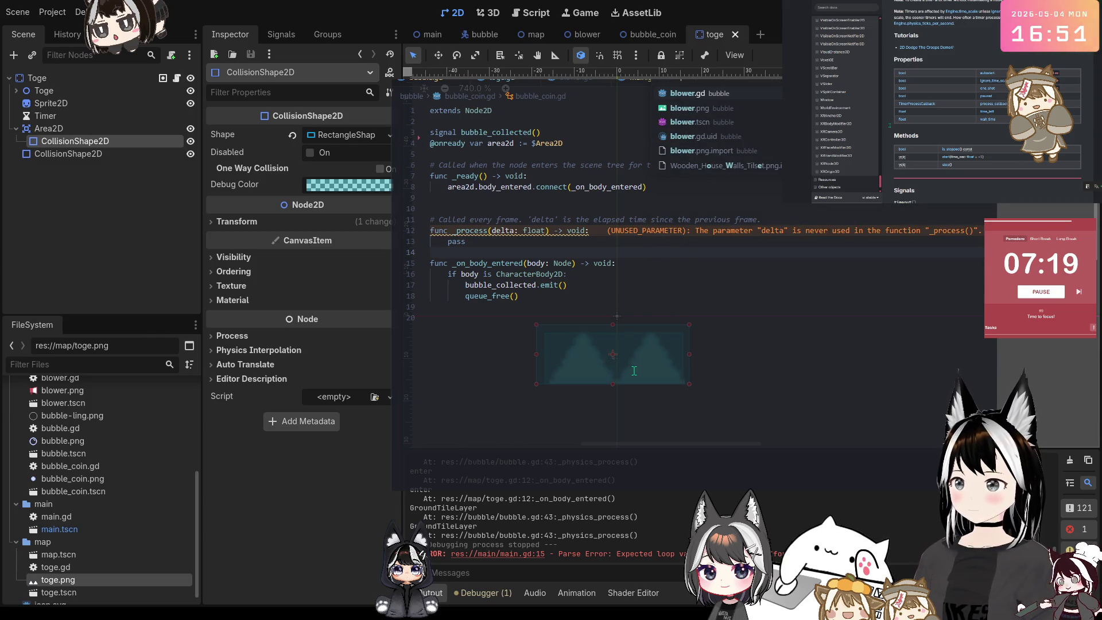
pyautogui.press('Return')
pyautogui.hotkey('shift', 'alt', 'o')
pyautogui.write('toge')
pyautogui.press('Return')
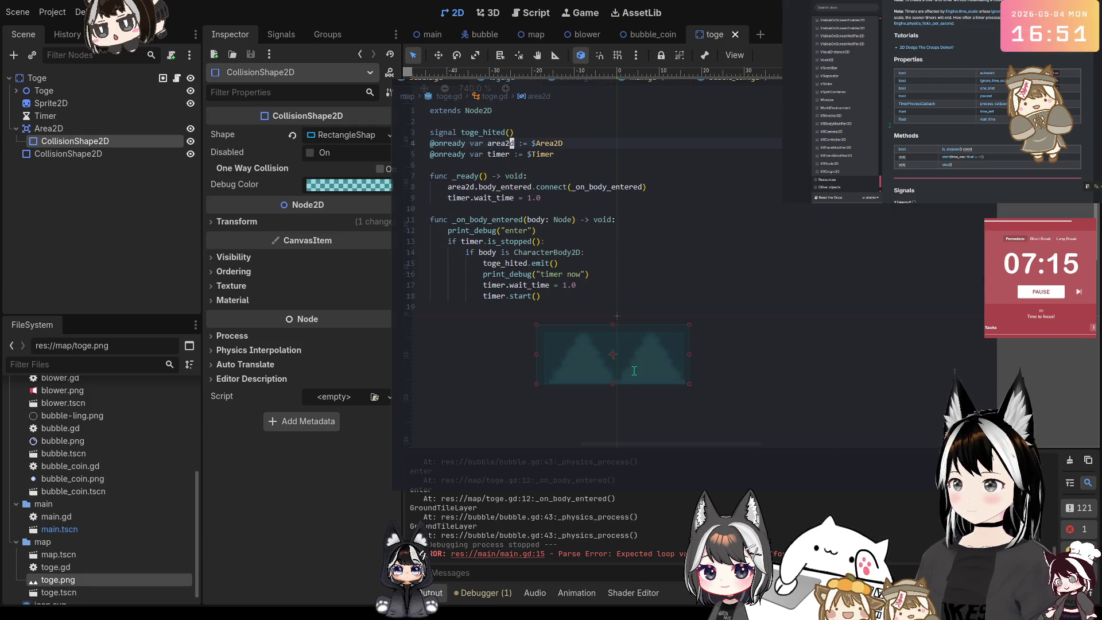
pyautogui.hotkey('shift', 'alt', 'o')
pyautogui.write('bub')
pyautogui.press('Return')
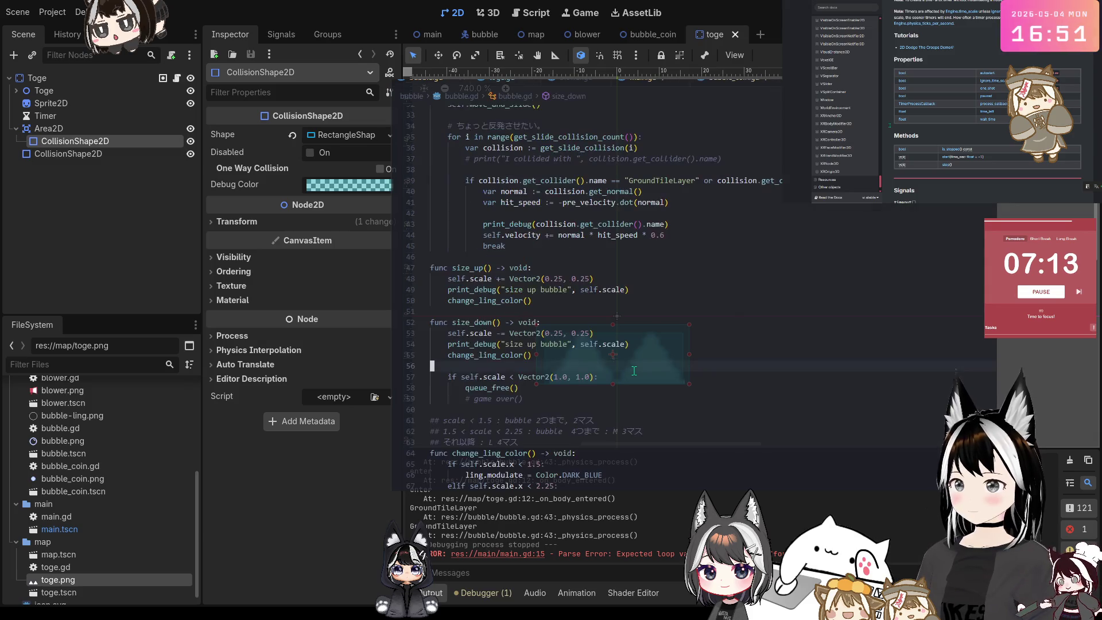
pyautogui.hotkey('shift', 'alt', 'o')
pyautogui.write('main')
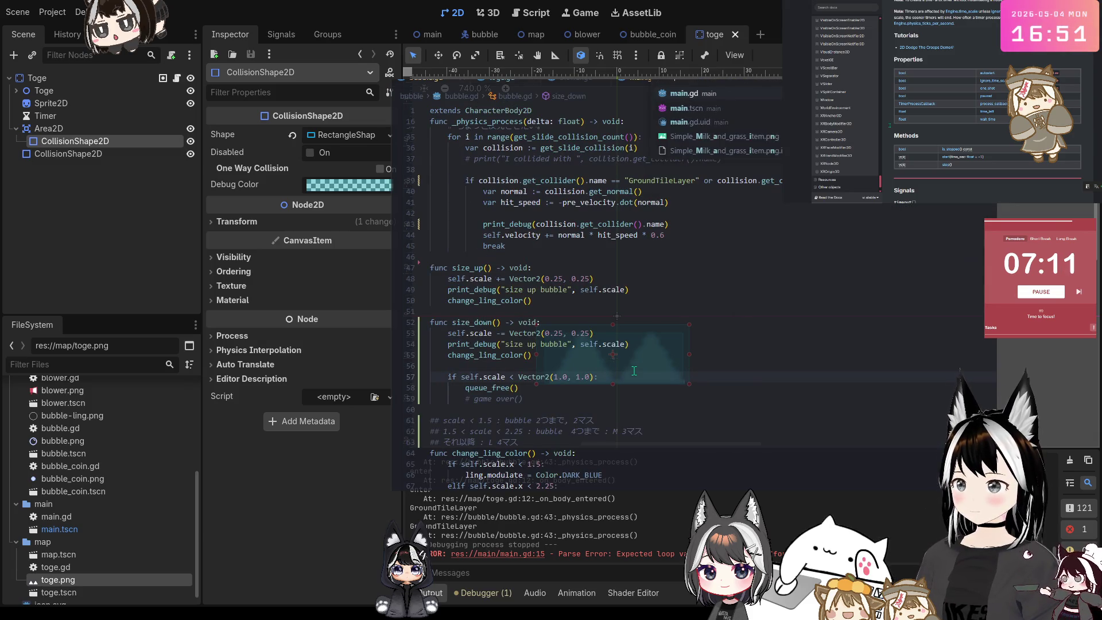
pyautogui.press('Return')
# Make line 16 'toge.toge_hited.connect(_on_toge_hited)', remove the stray signal line, and run
pyautogui.write('signal toge_hited()')
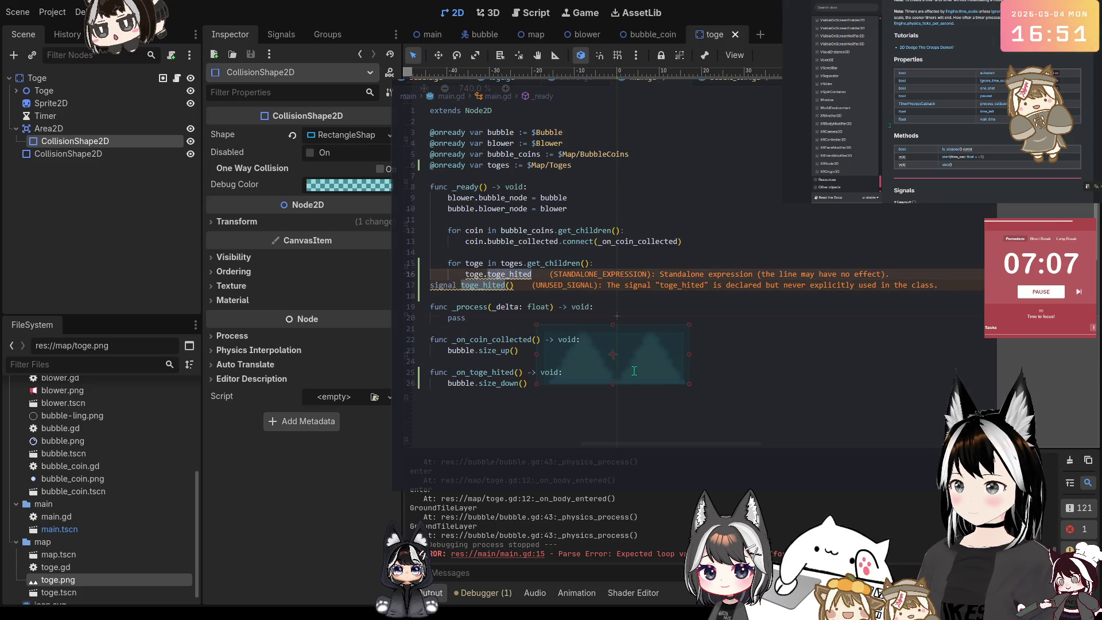
pyautogui.write('.connect')
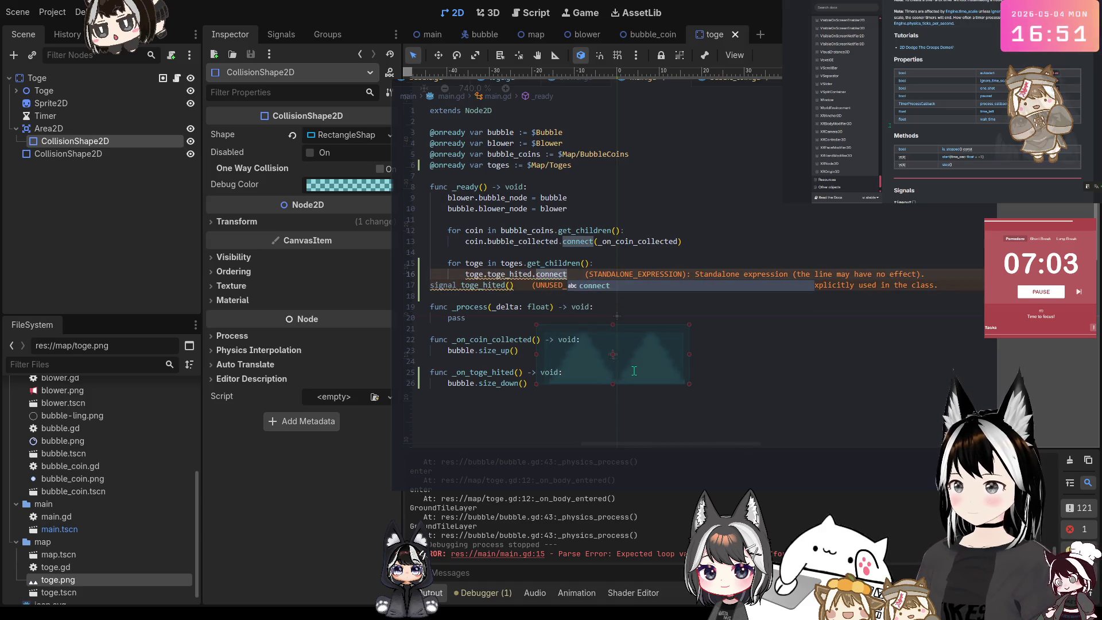
pyautogui.write('(')
pyautogui.write('_on_toge')
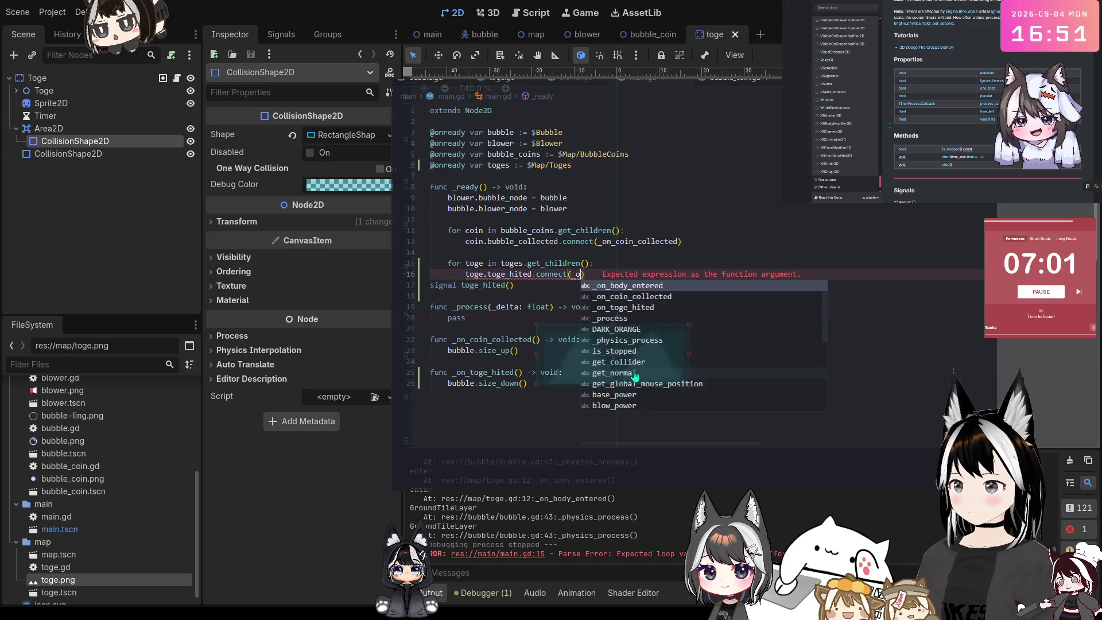
pyautogui.write('_')
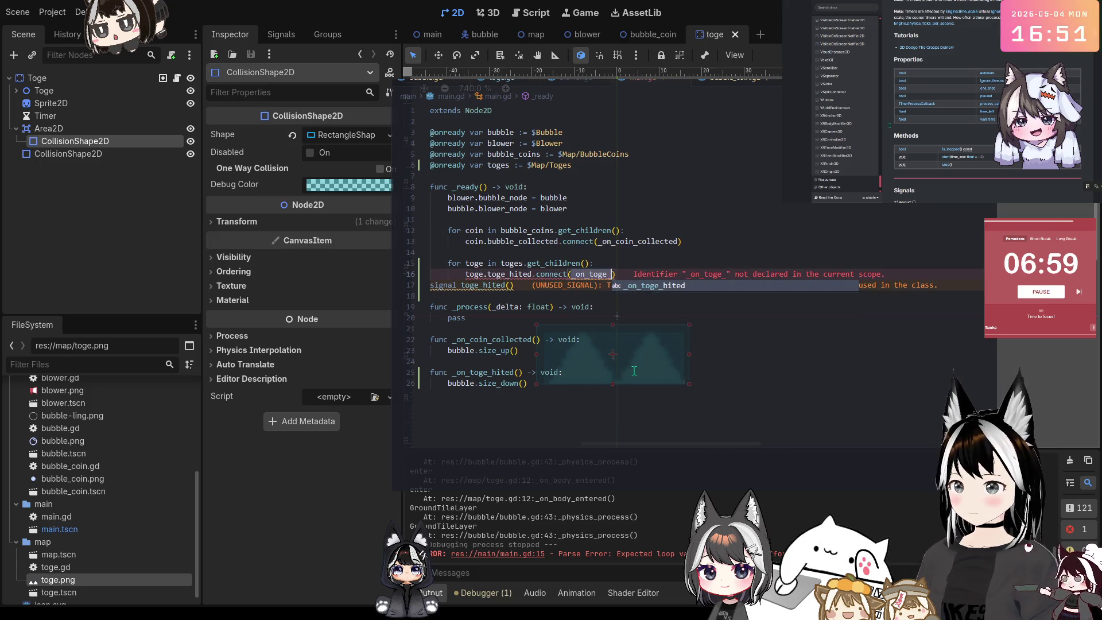
pyautogui.press('Return')
pyautogui.press('Down')
pyautogui.hotkey('ctrl', 'shift', 'k')
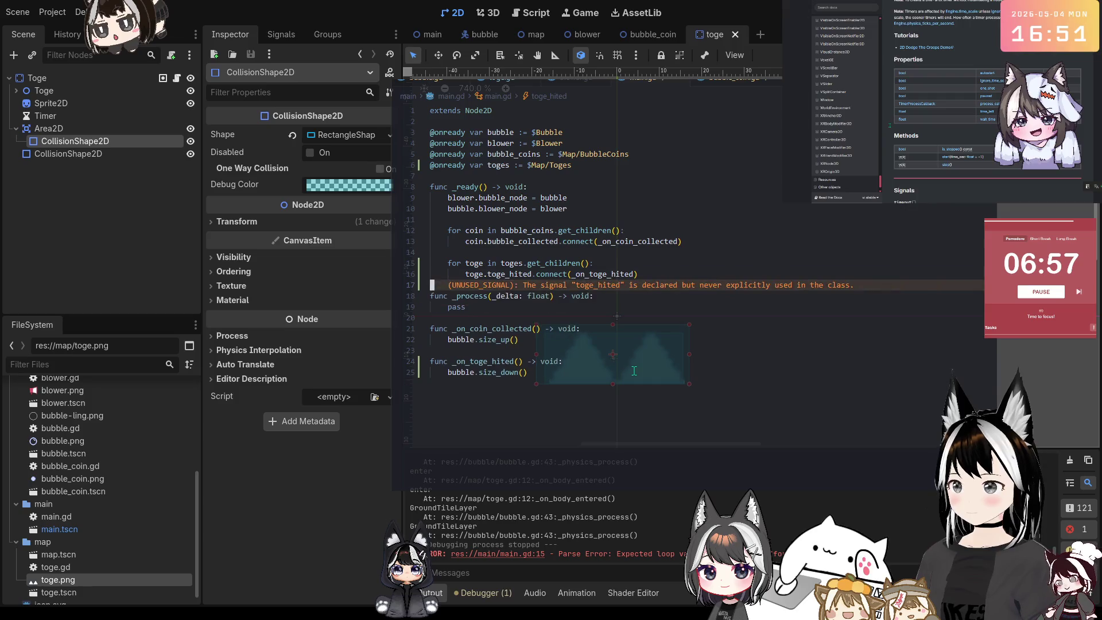
pyautogui.press('F5')
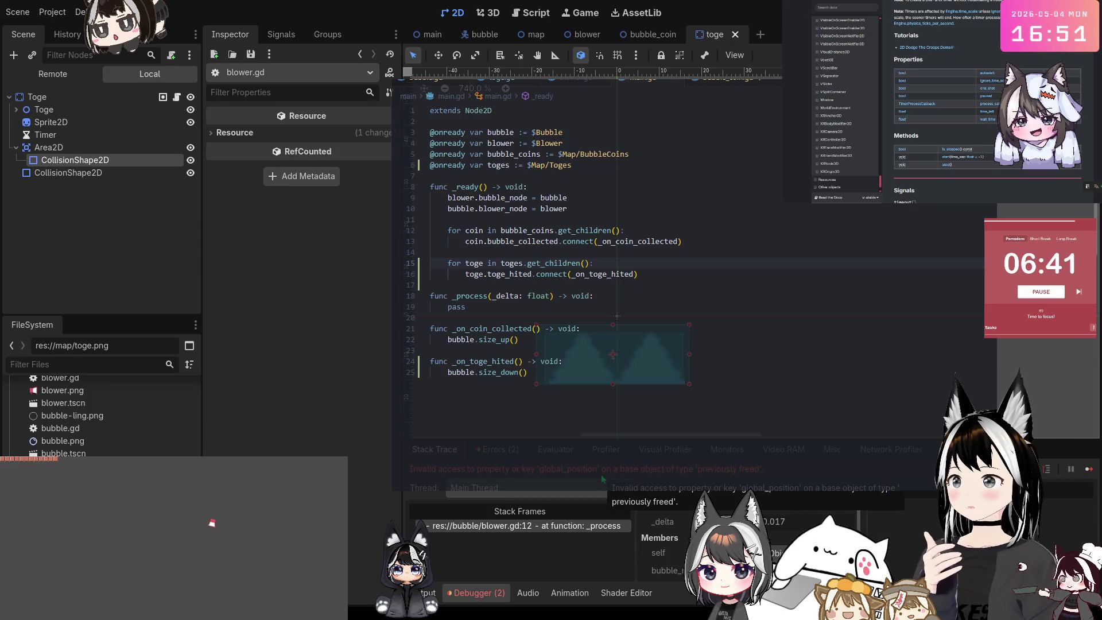
# Jump from the Errors tab's Invalid access error to blower.gd line 12, then rerun and stop
pyautogui.click(497, 449)
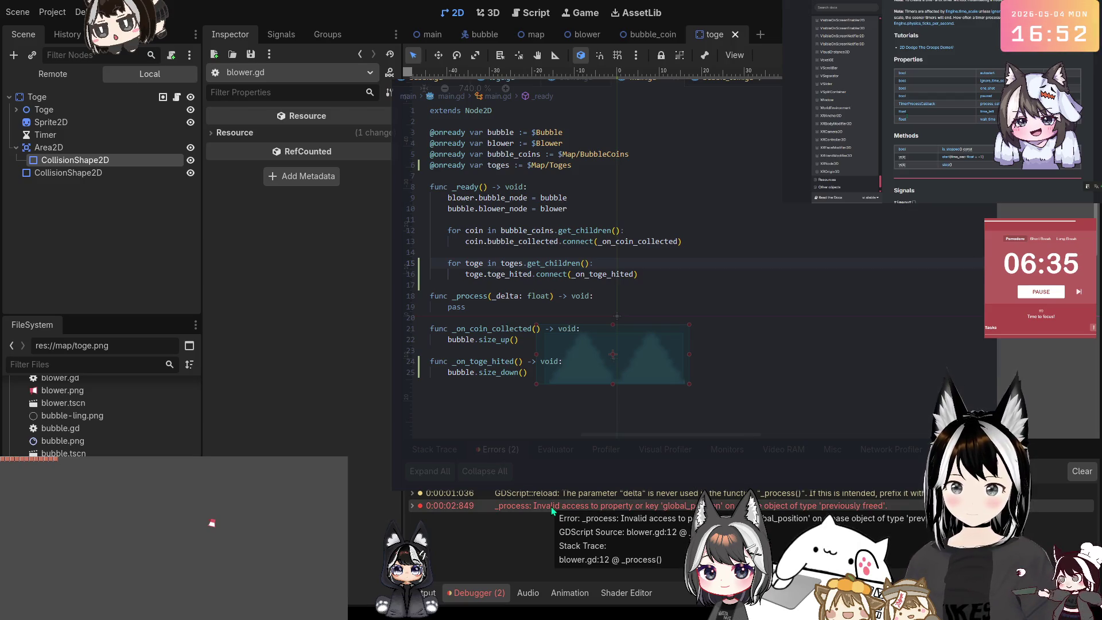
pyautogui.doubleClick(551, 506)
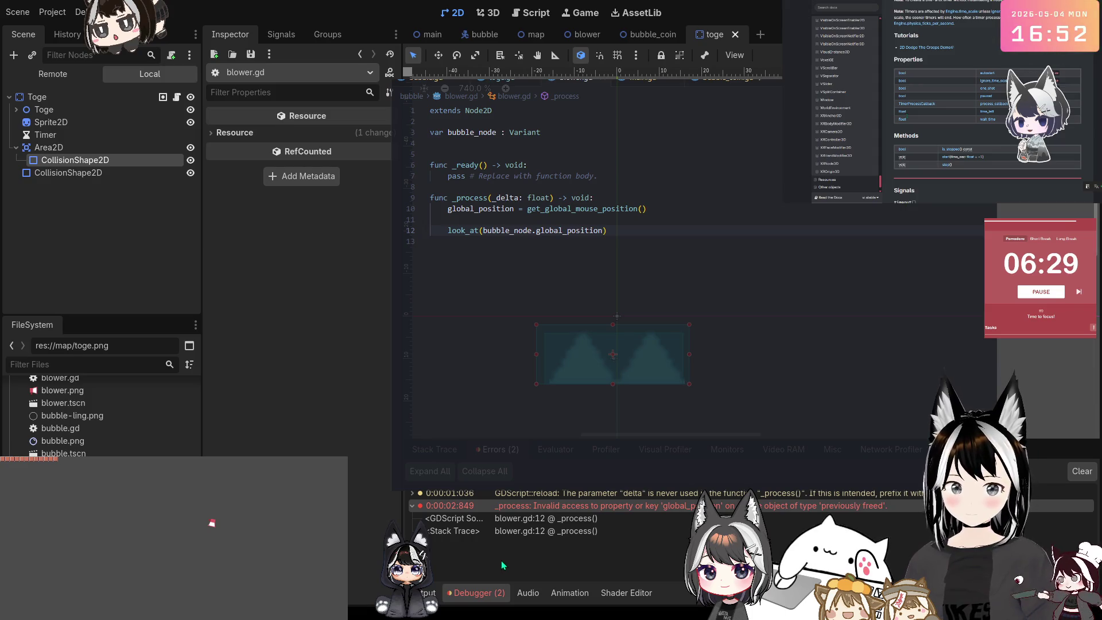
pyautogui.press('F8')
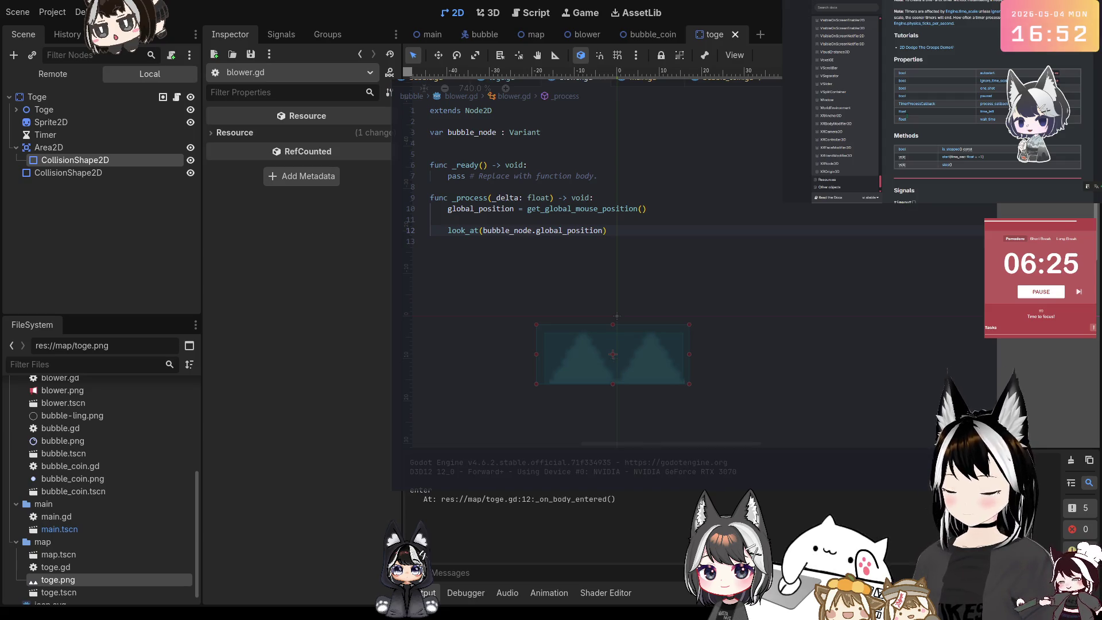
pyautogui.press('F5')
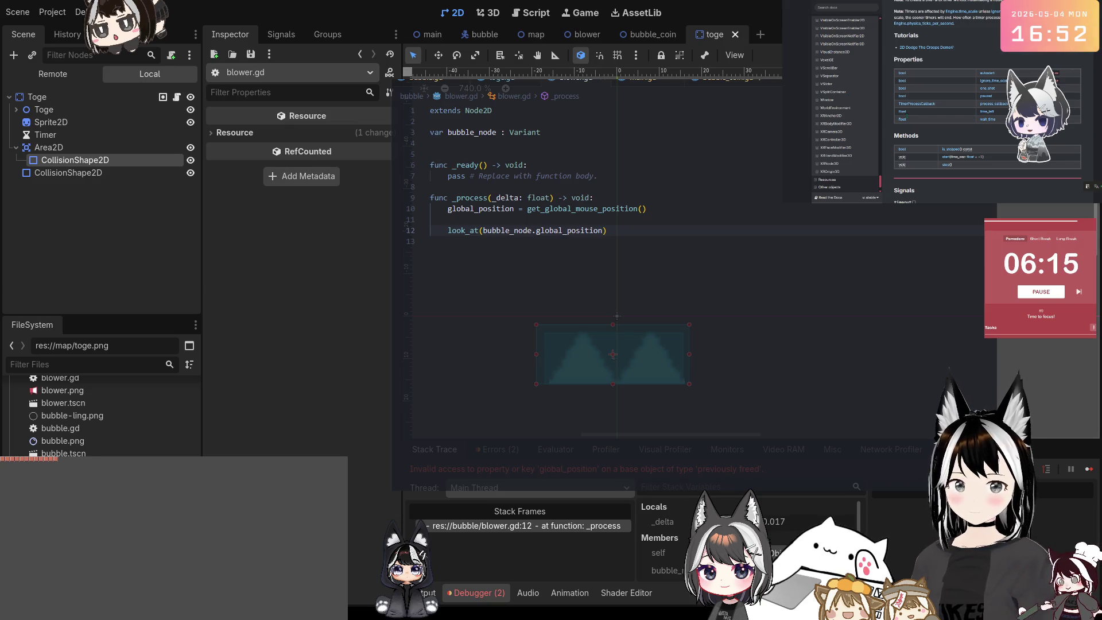
pyautogui.press('F8')
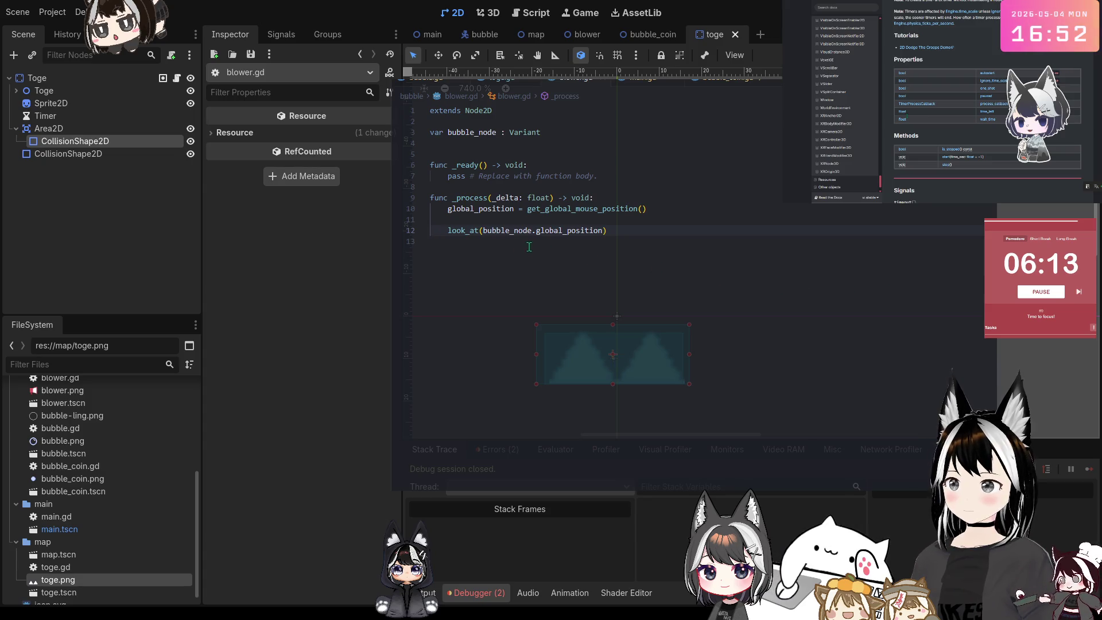
# Wrap look_at in blower.gd under a new 'if not bubble_node == nil:' condition
pyautogui.click(496, 241)
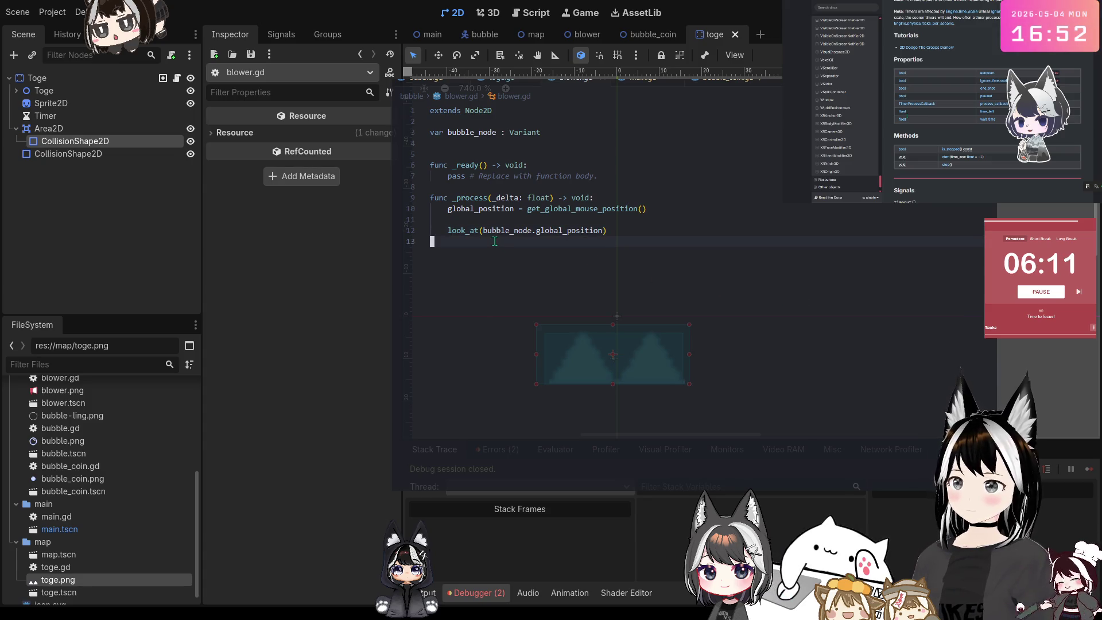
pyautogui.moveTo(525, 229)
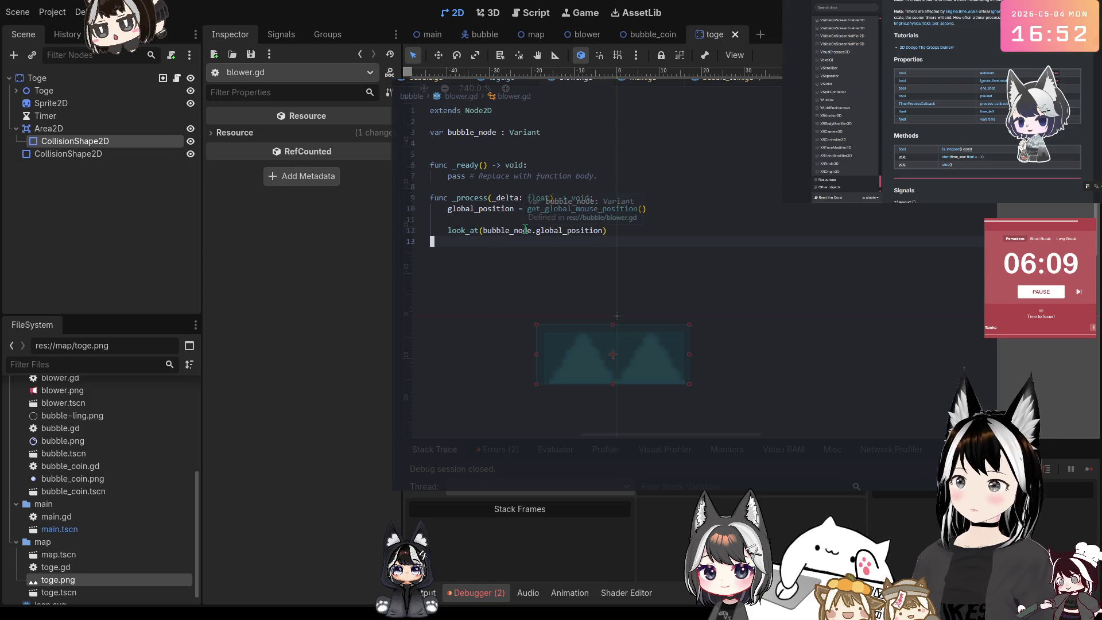
pyautogui.press('Up')
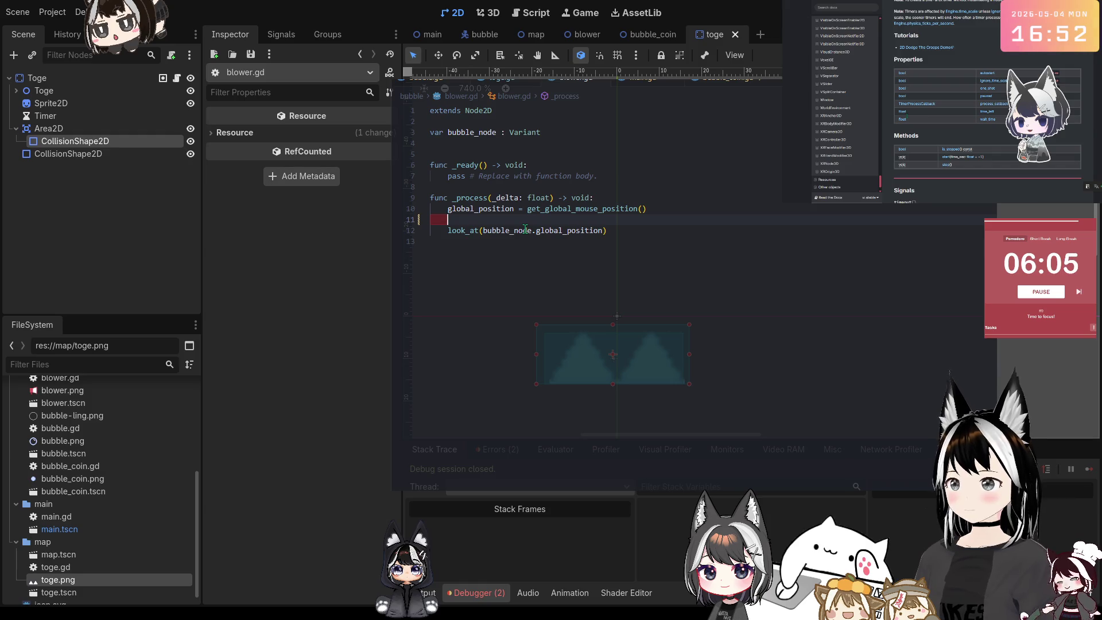
pyautogui.press('Return')
pyautogui.write('i')
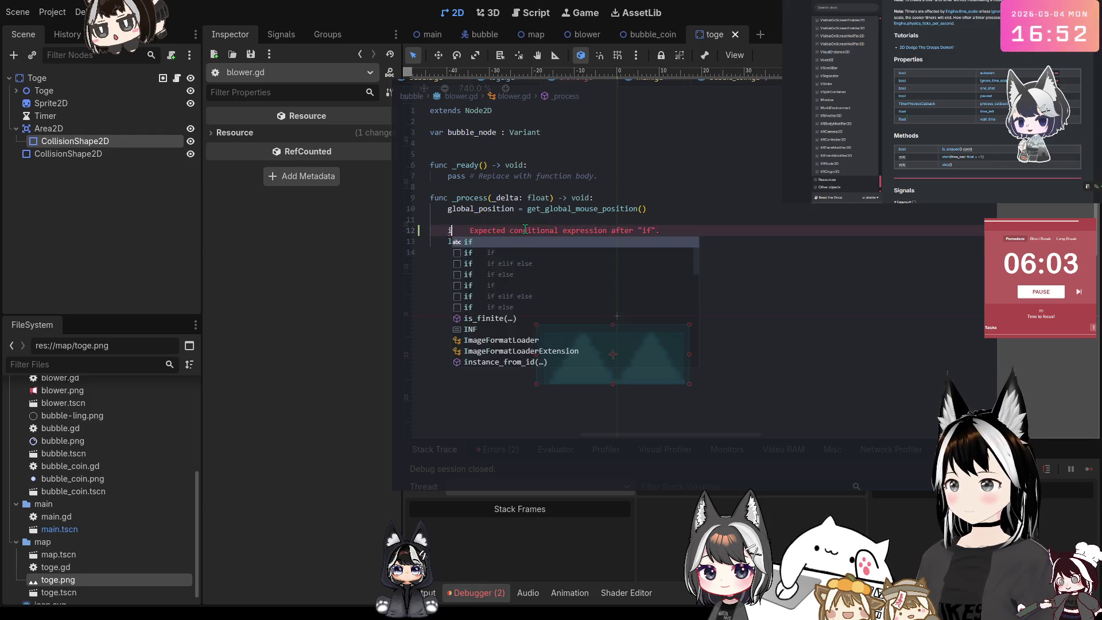
pyautogui.write('f')
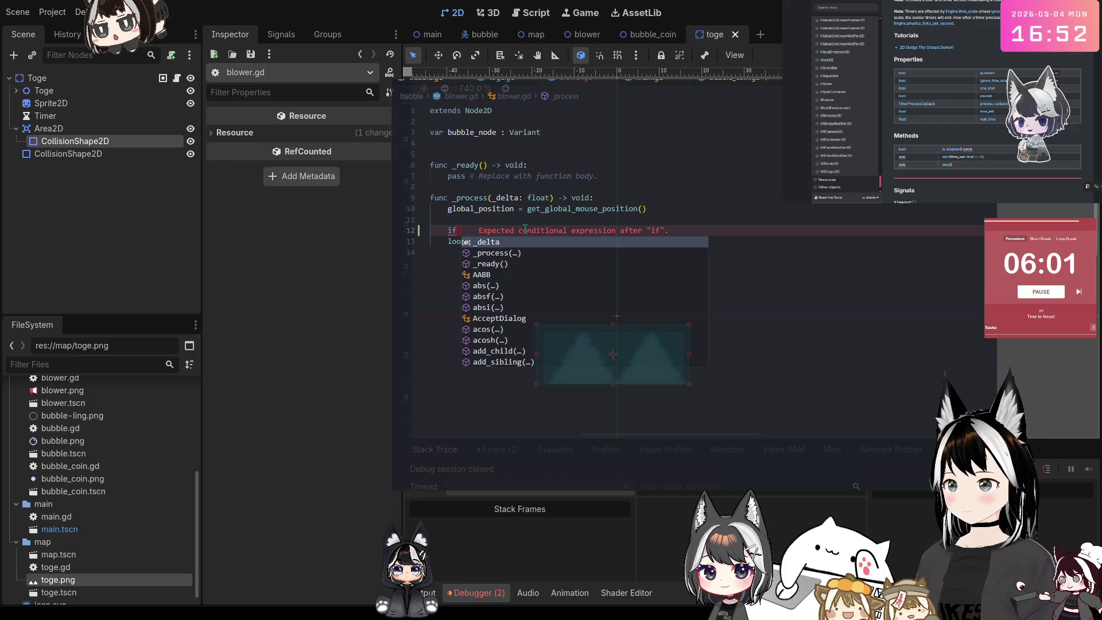
pyautogui.press('Escape')
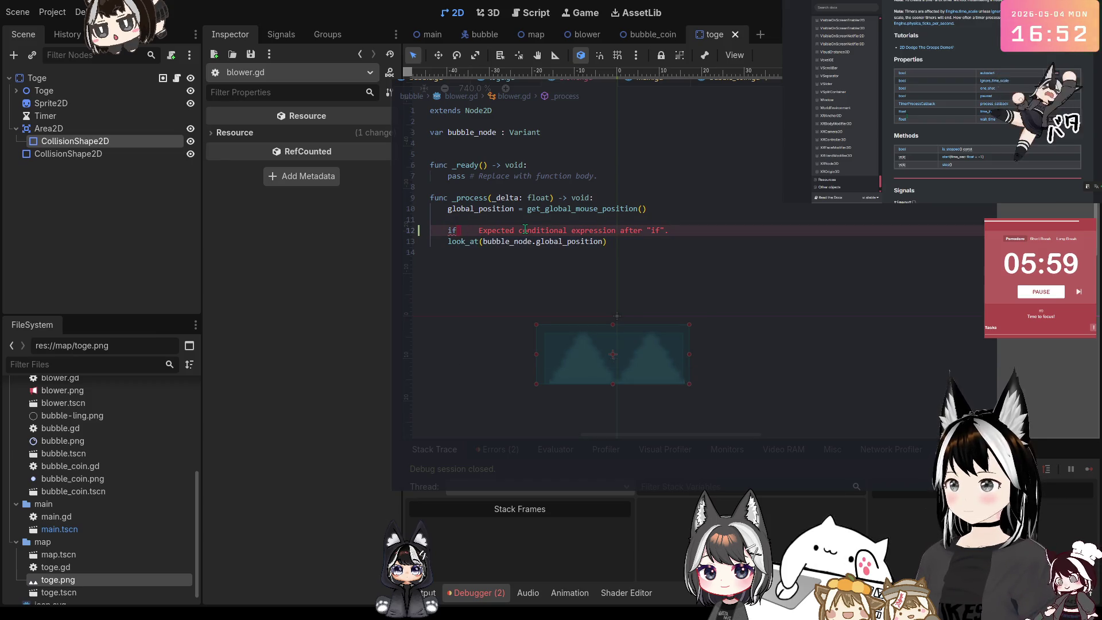
pyautogui.write('bubble_node ')
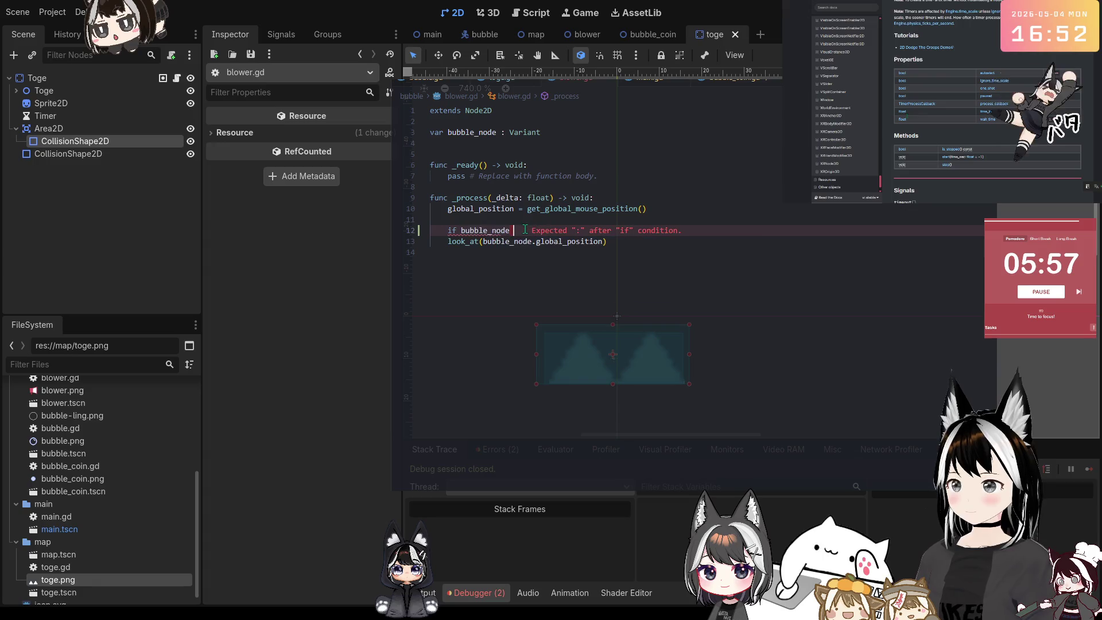
pyautogui.write('== ')
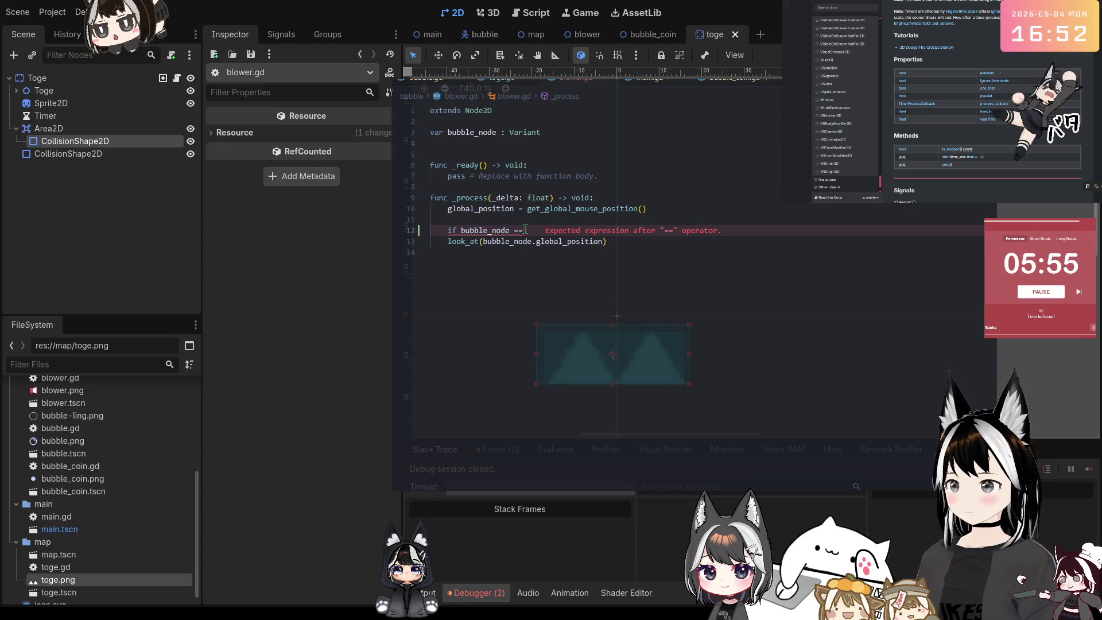
pyautogui.write('nil')
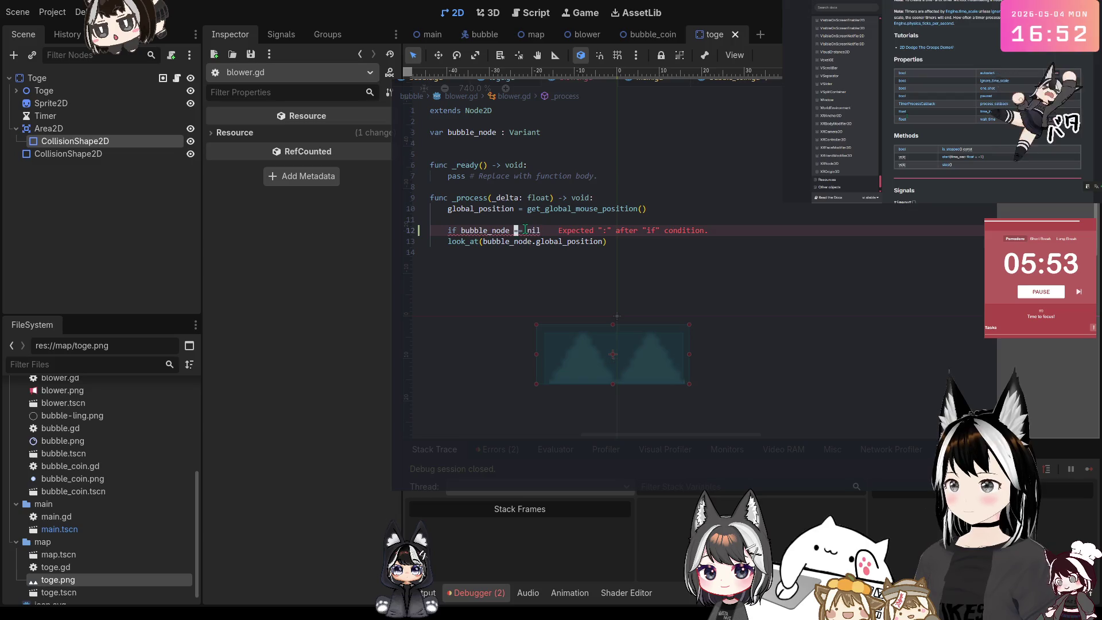
pyautogui.hotkey('ctrl', 'Left')
pyautogui.write('not')
pyautogui.press('End')
pyautogui.write(':')
pyautogui.press('Down')
pyautogui.hotkey('ctrl', 'Left')
pyautogui.hotkey('ctrl', 'Left')
pyautogui.press('Home')
pyautogui.press('Tab')
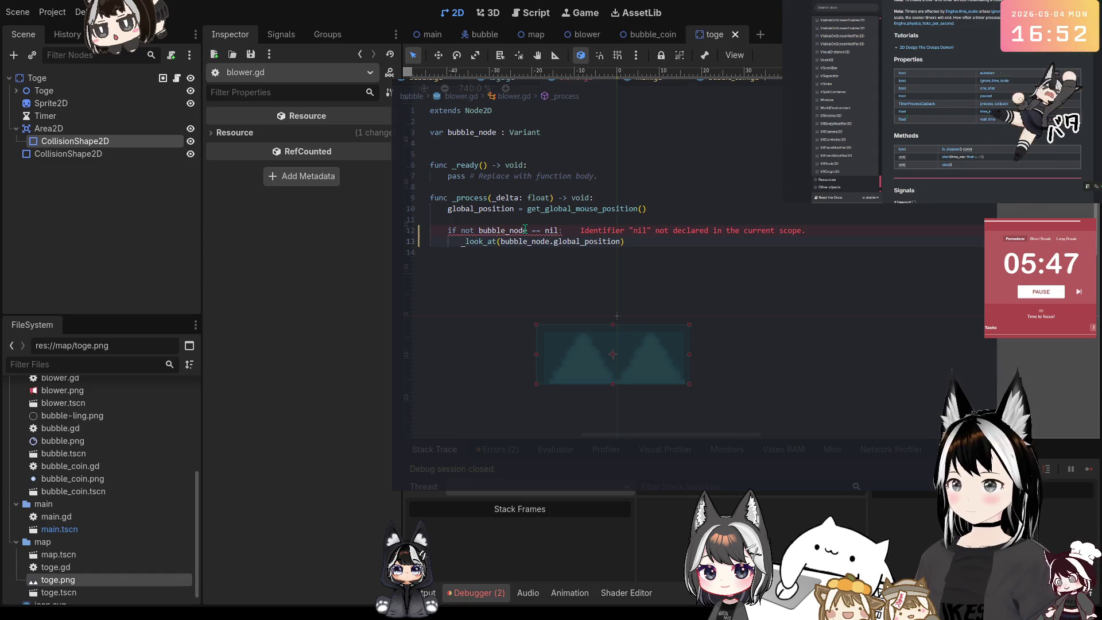
pyautogui.press('Up')
# Simplify the condition to 'if bubble_node:' and run the game
pyautogui.press('BackSpace')
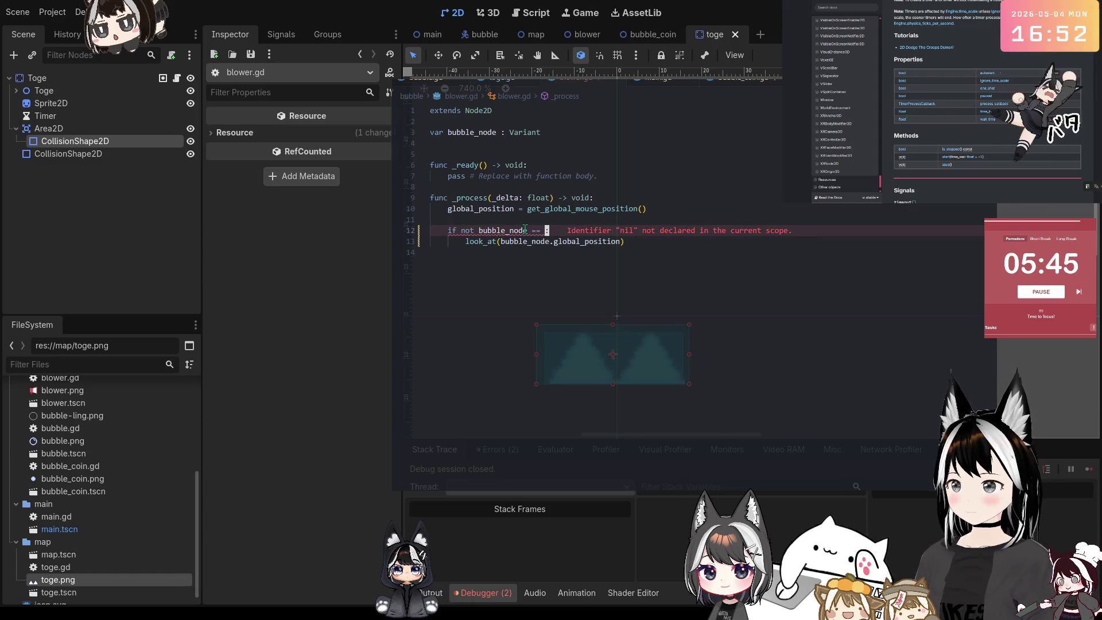
pyautogui.write('Nil')
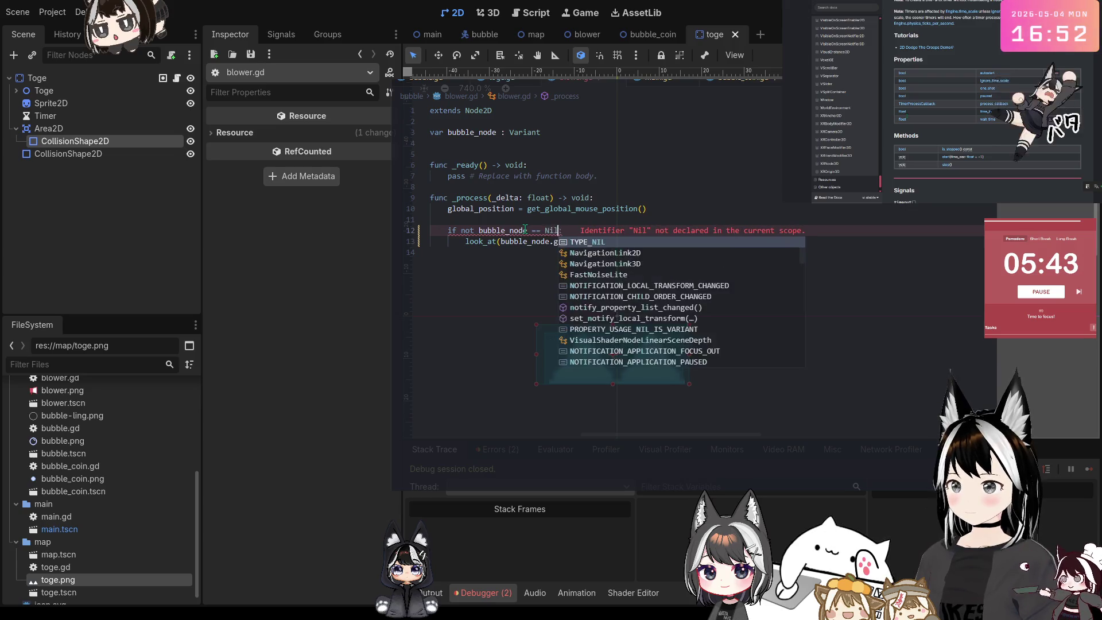
pyautogui.press('Escape')
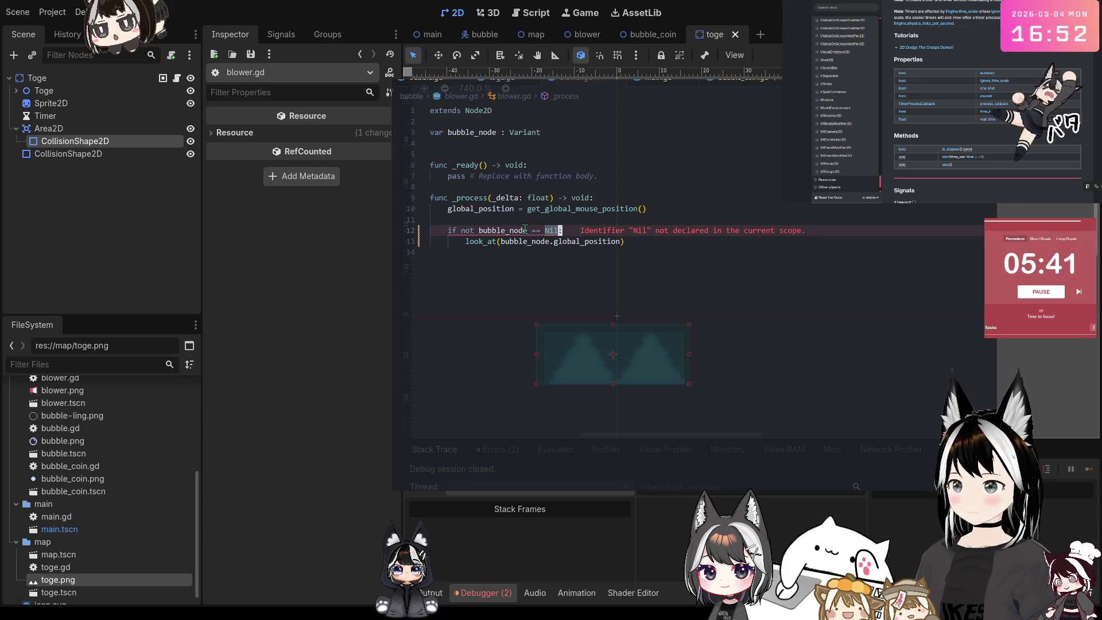
pyautogui.press('BackSpace')
pyautogui.press('BackSpace')
pyautogui.press('BackSpace')
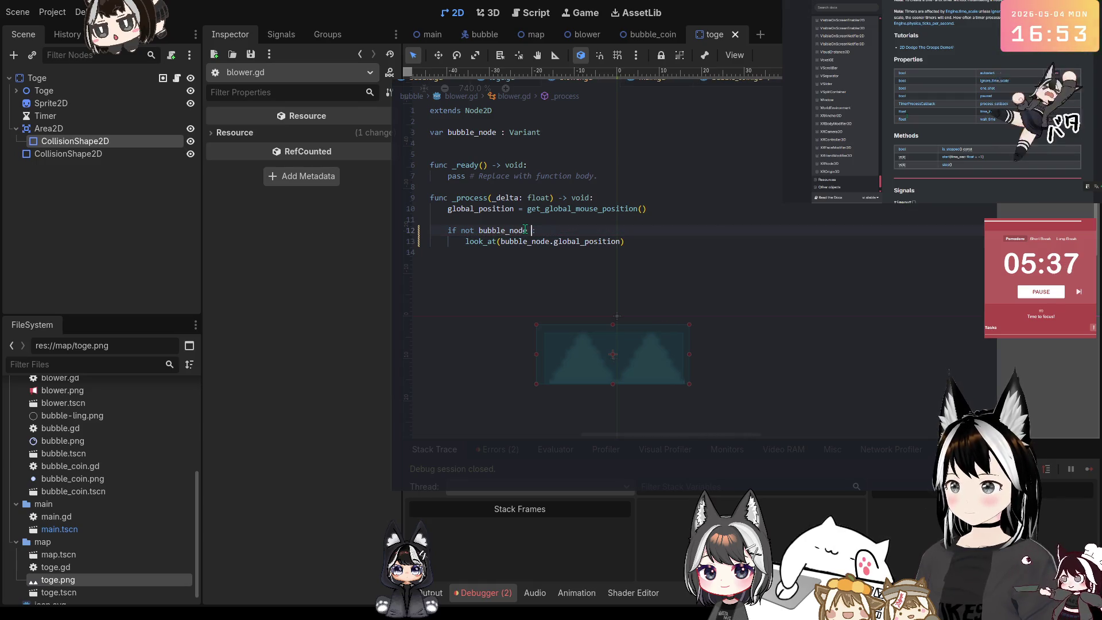
pyautogui.press('BackSpace')
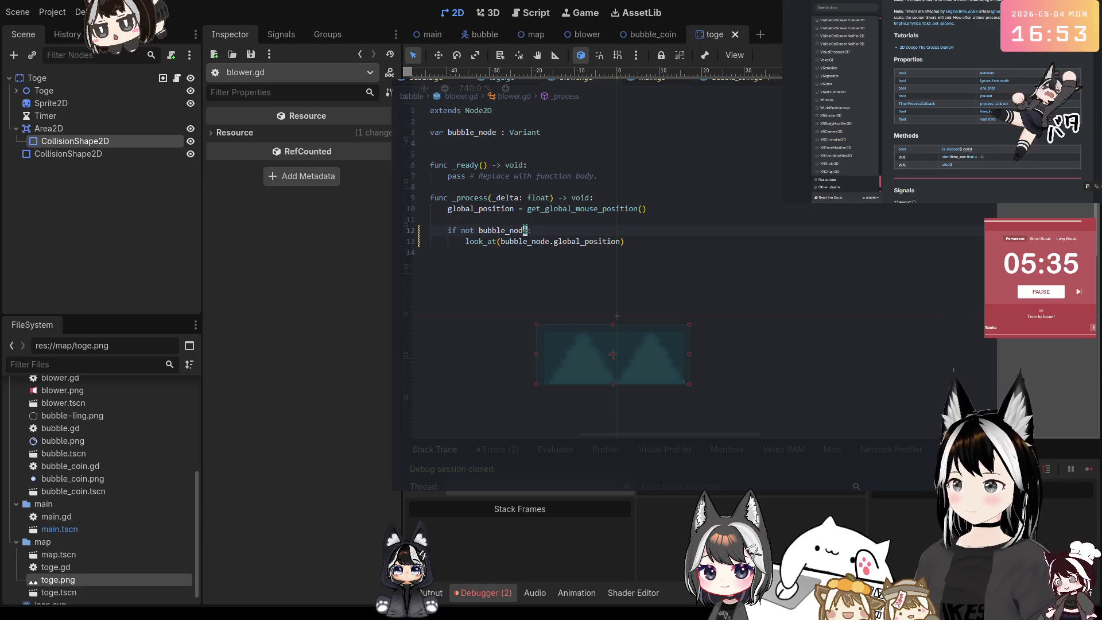
pyautogui.press('BackSpace')
pyautogui.press('BackSpace')
pyautogui.press('BackSpace')
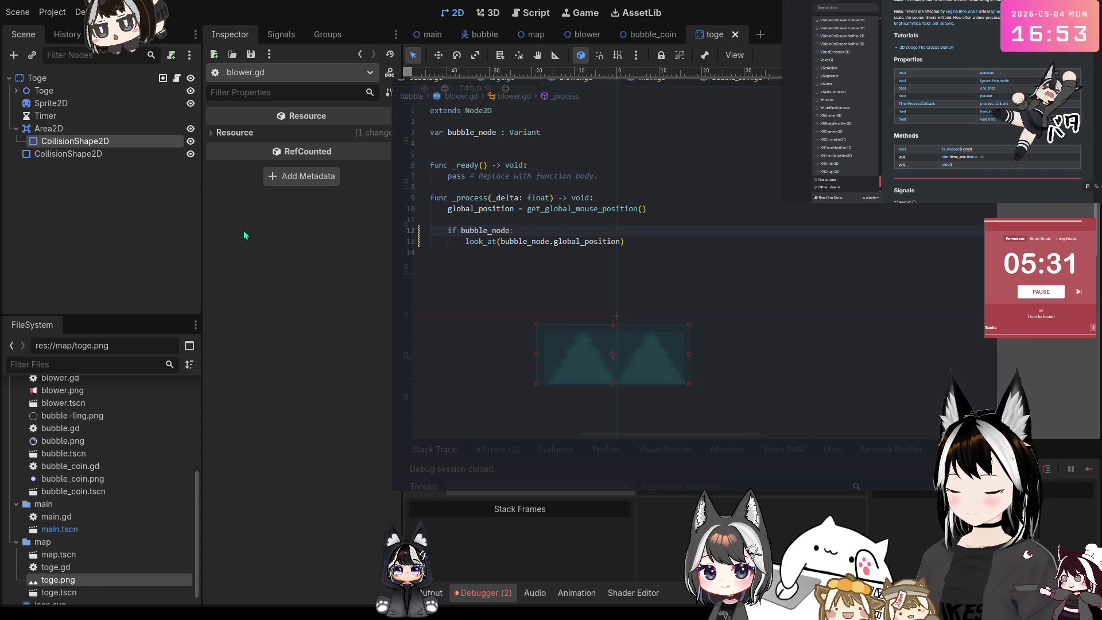
pyautogui.press('F5')
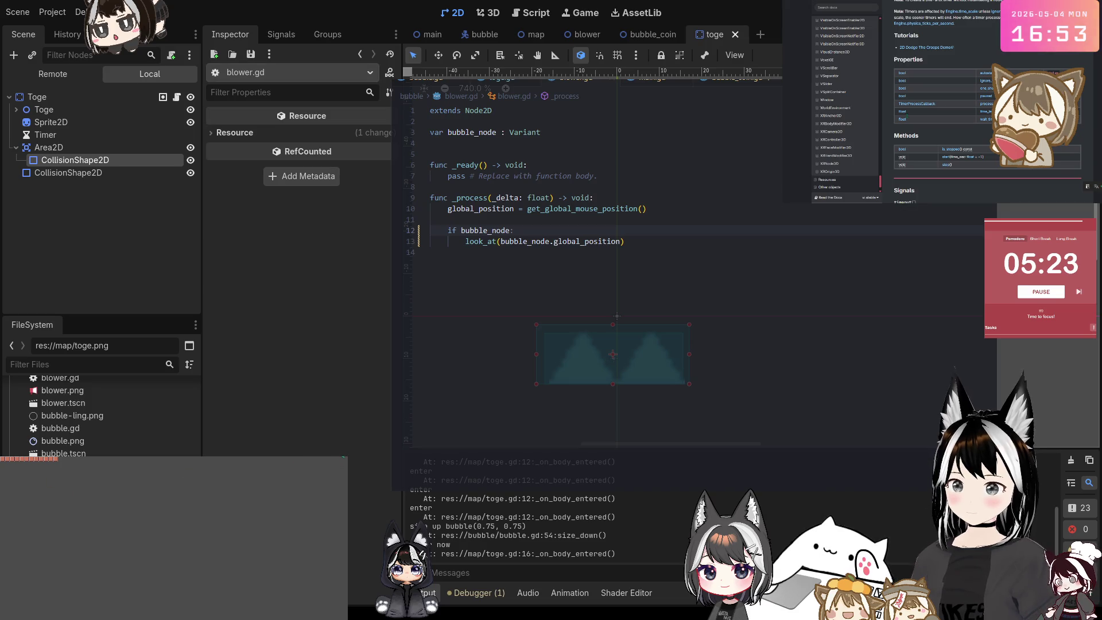
# Stop and relaunch the game several times to test spike hits shrinking the bubble
pyautogui.press('F8')
pyautogui.press('F5')
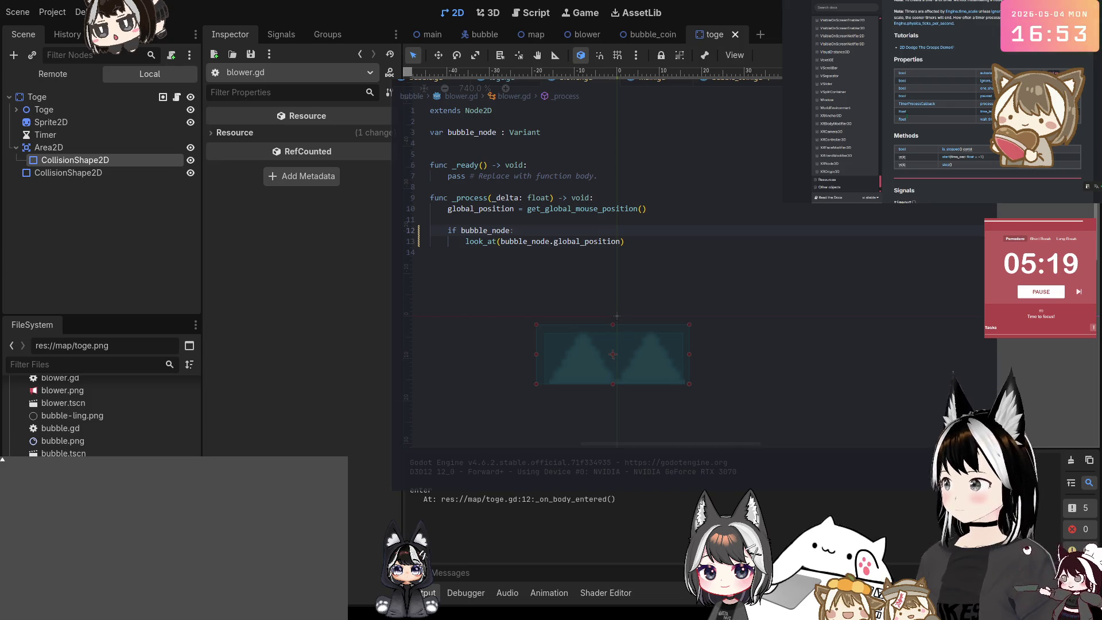
pyautogui.press('F8')
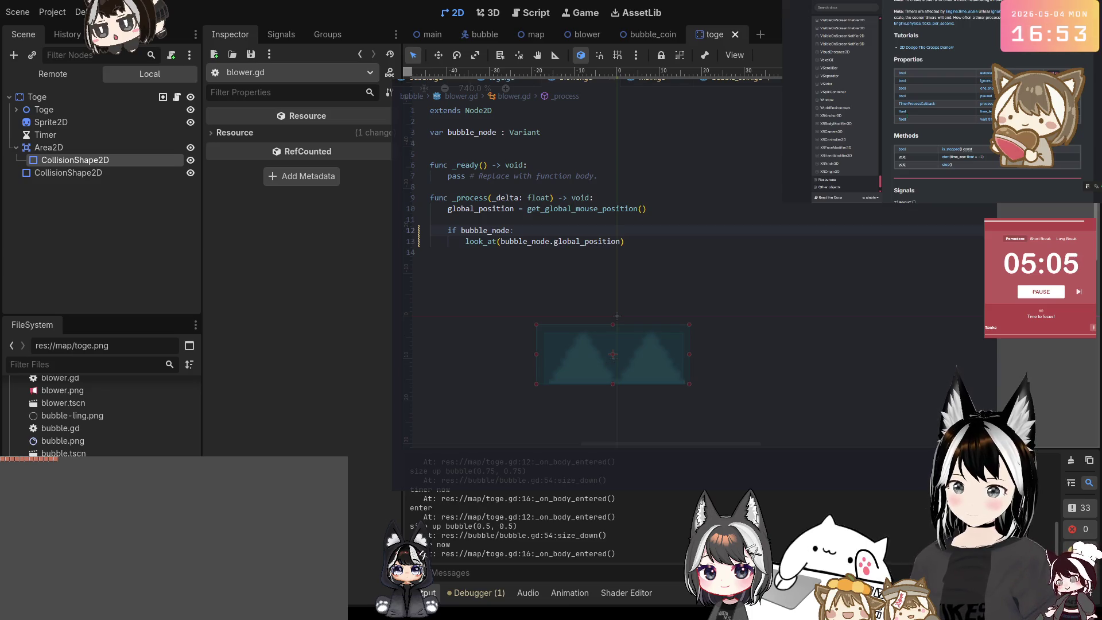
pyautogui.press('F8')
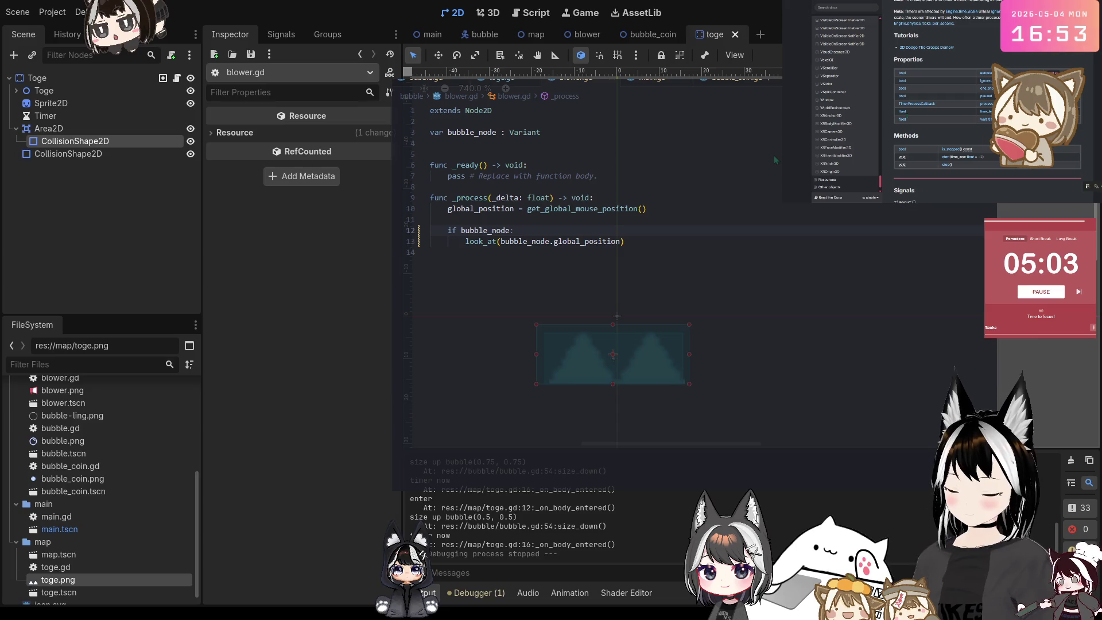
pyautogui.press('F5')
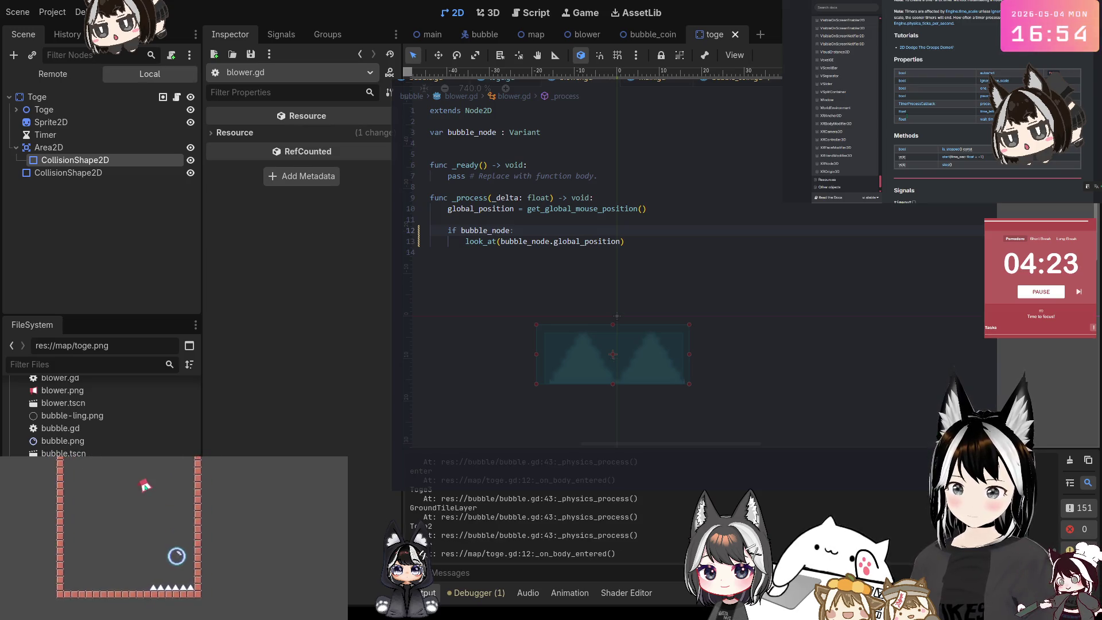
# In the Remote tree, inspect Main > Map > Toges > Toge's Timer (1.0 s wait), then stop
pyautogui.click(52, 73)
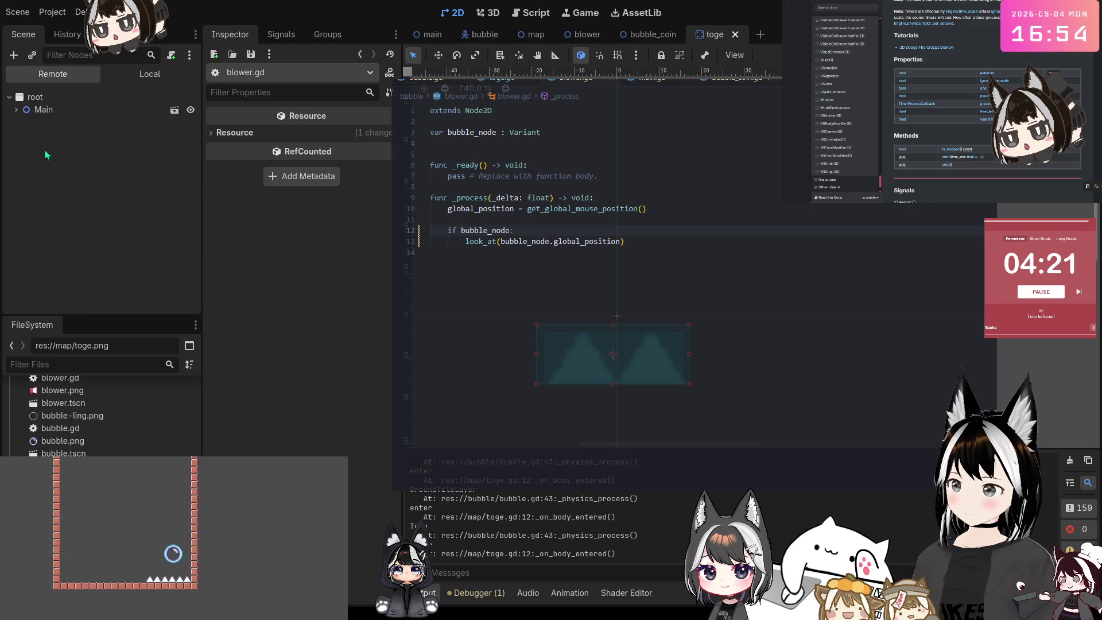
pyautogui.click(23, 123)
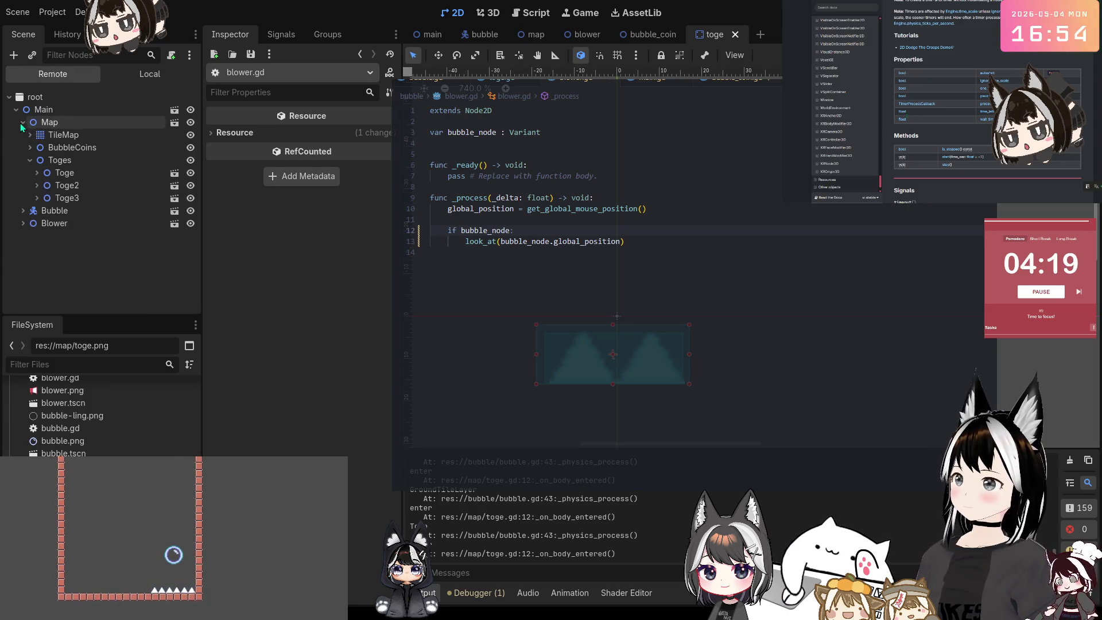
pyautogui.click(37, 173)
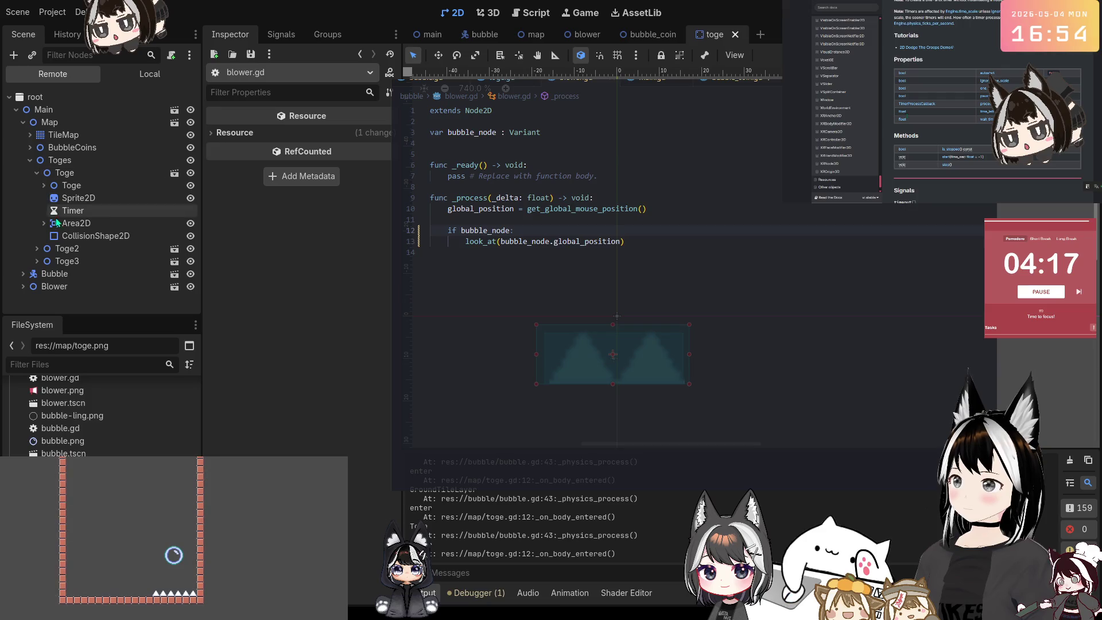
pyautogui.click(77, 206)
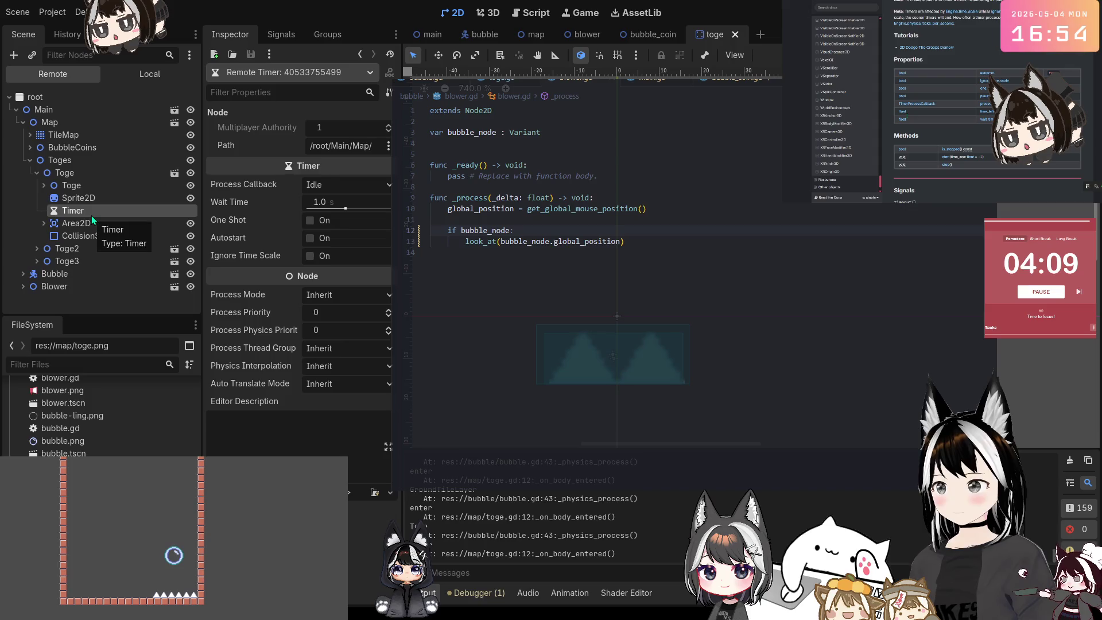
pyautogui.press('F8')
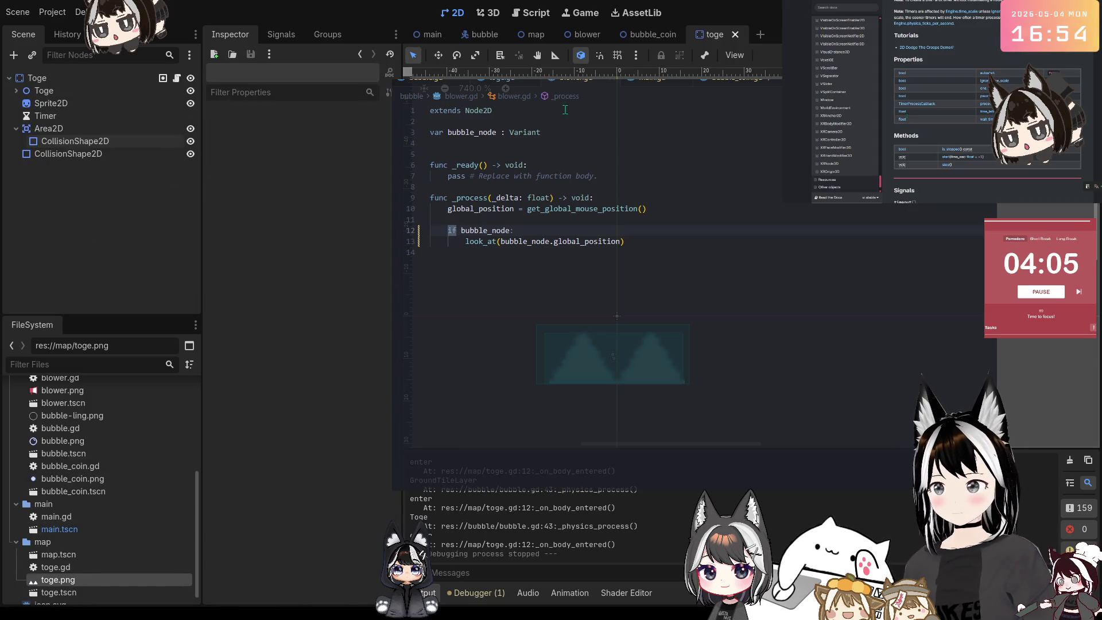
# Delete the 'timer.wait_time = 1.0' line from toge.gd's _ready
pyautogui.click(741, 83)
pyautogui.click(742, 83)
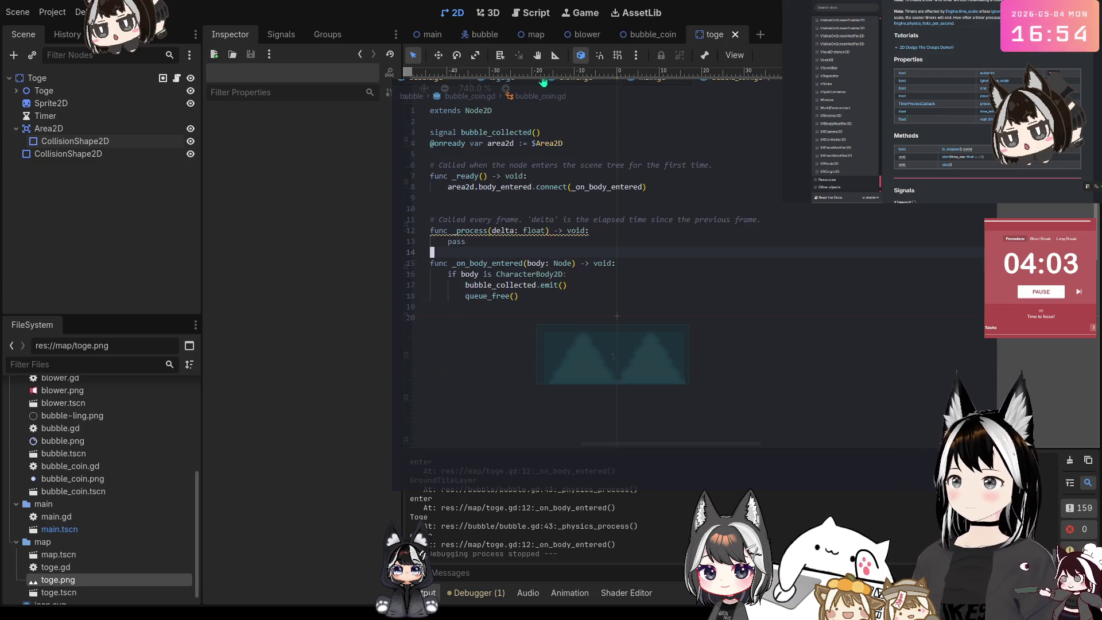
pyautogui.click(499, 79)
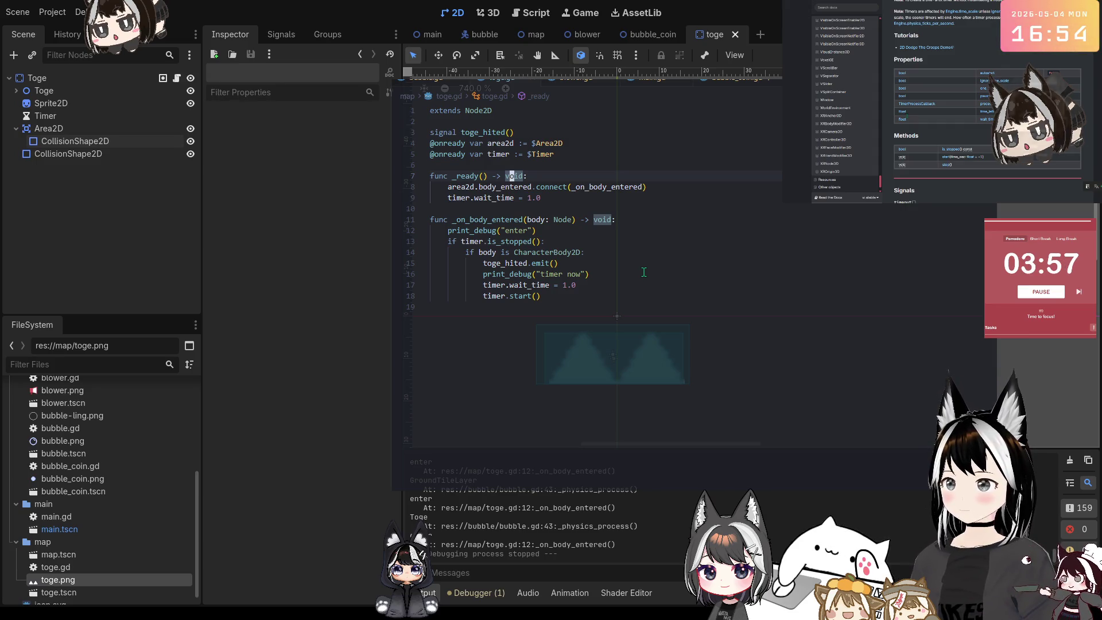
pyautogui.press('Down')
pyautogui.press('Down')
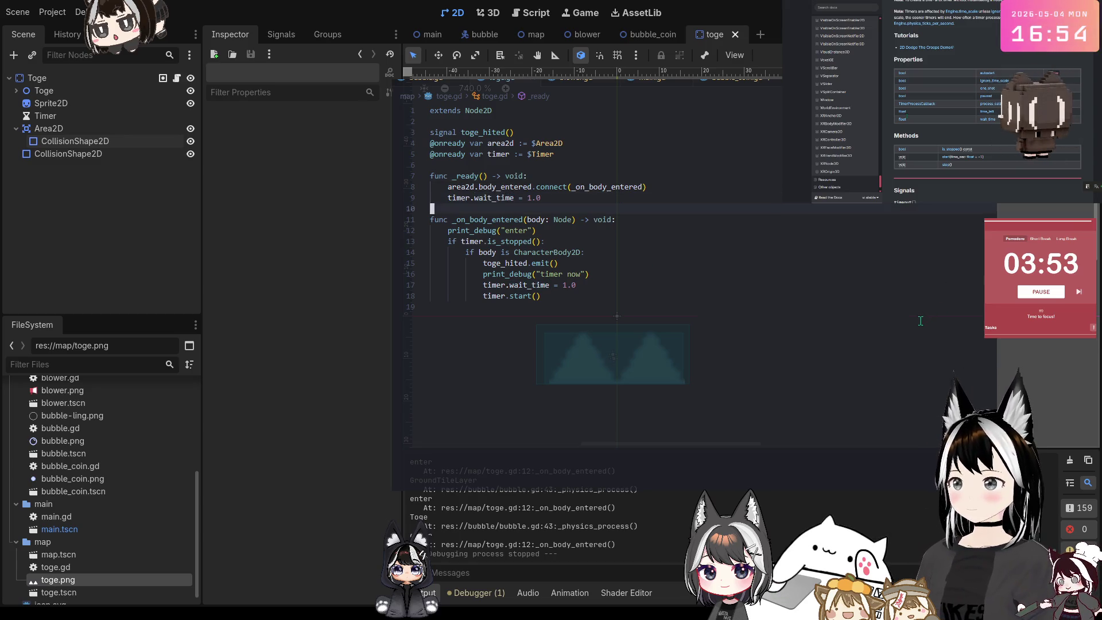
pyautogui.hotkey('ctrl', 'shift', 'k')
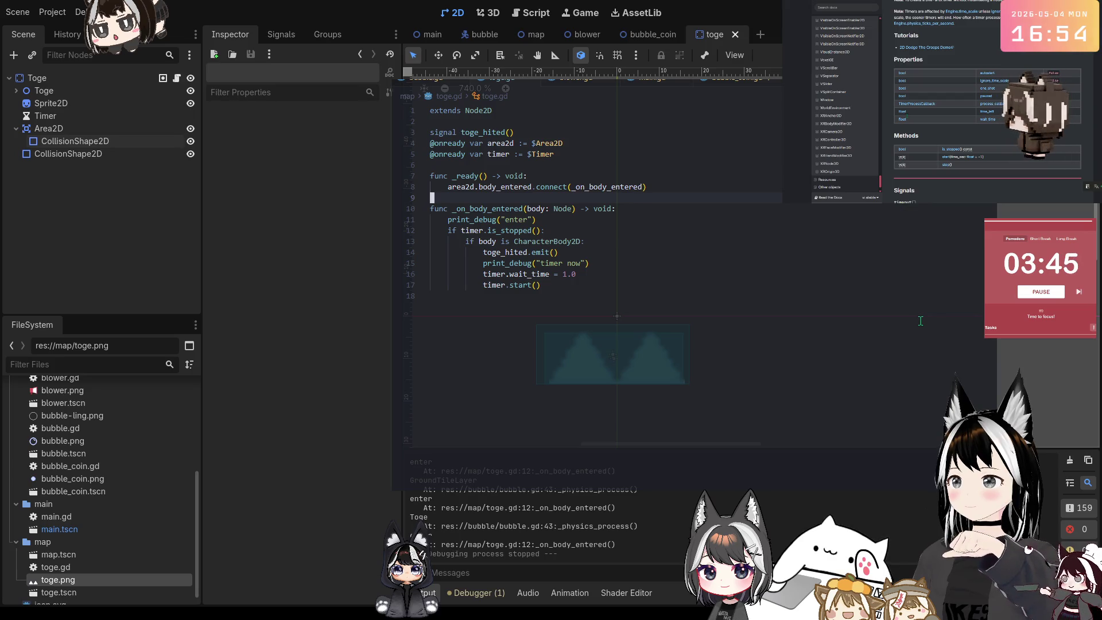
pyautogui.press('Down')
pyautogui.press('Down')
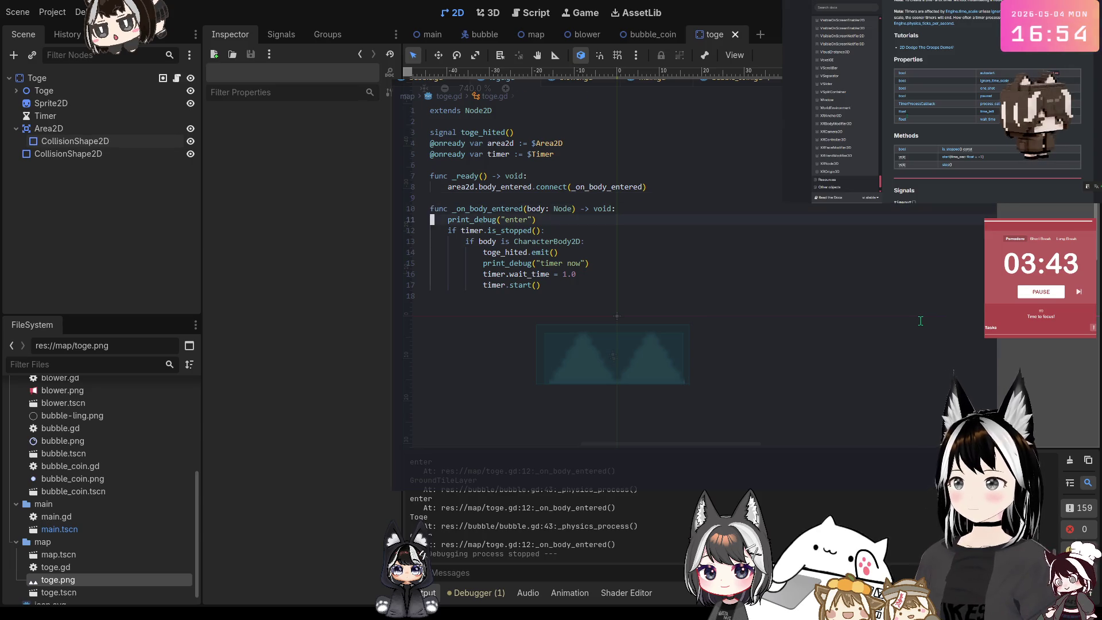
pyautogui.press('Down')
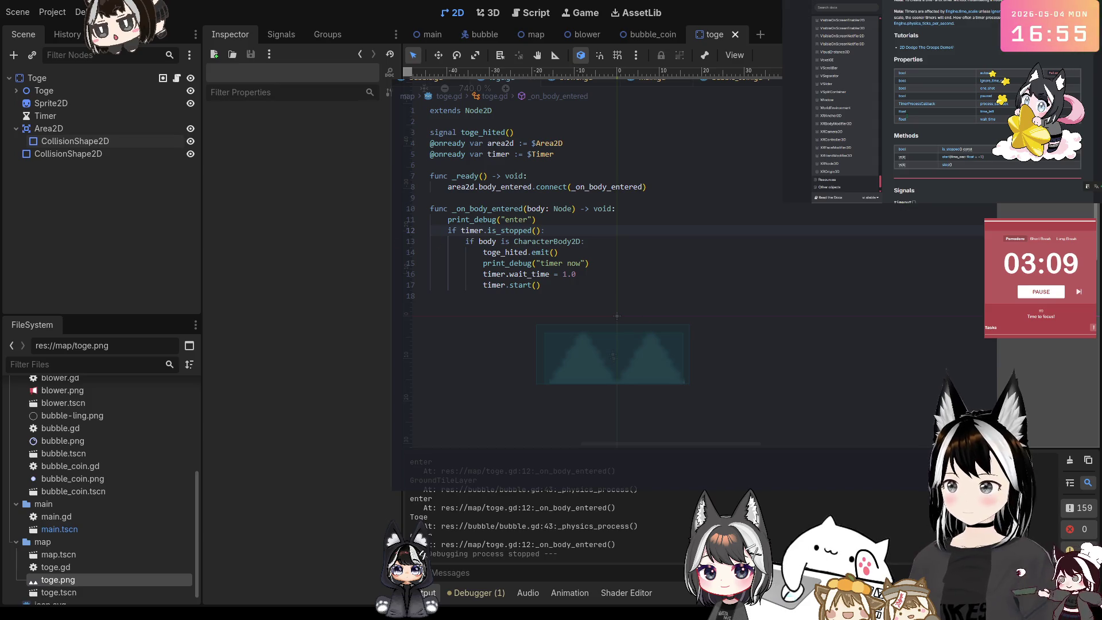
# Enable One Shot on the spike's Timer and run the main scene
pyautogui.click(67, 114)
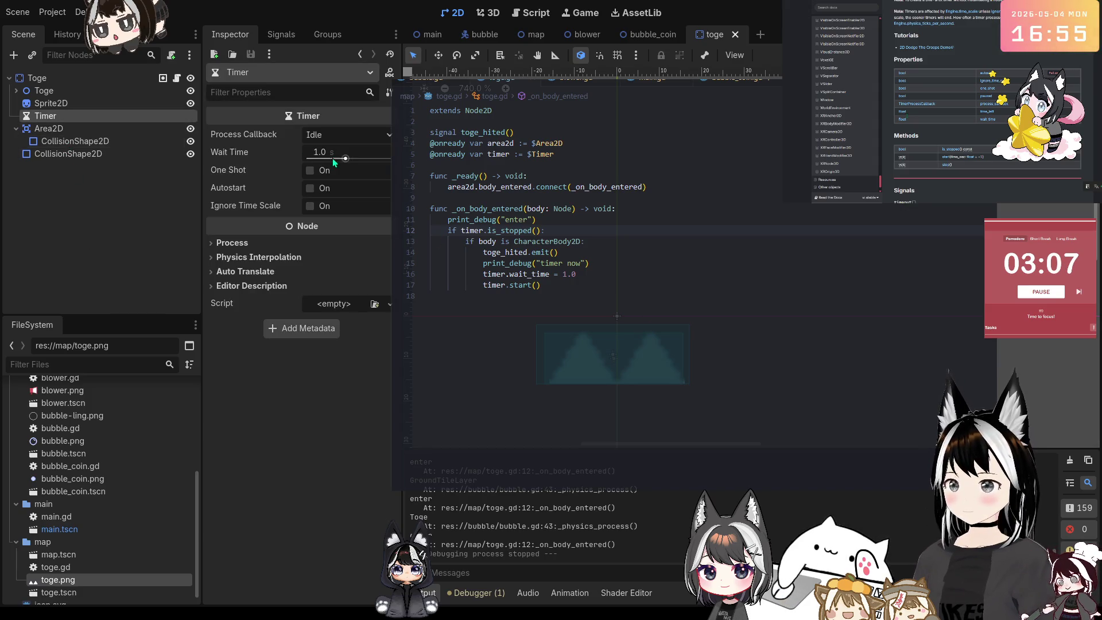
pyautogui.click(311, 171)
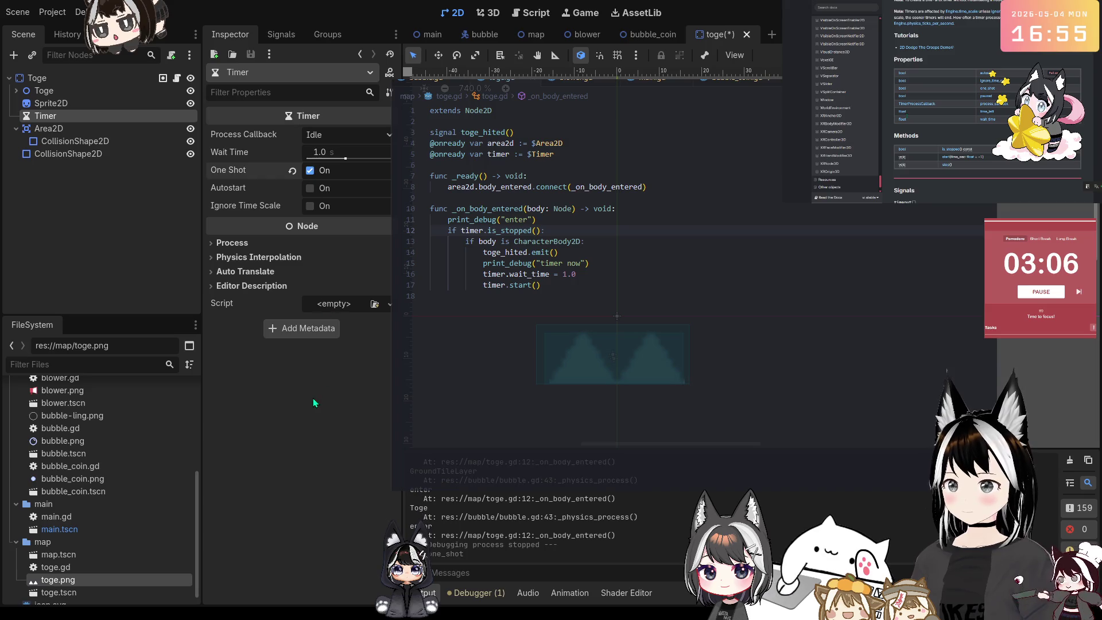
pyautogui.click(428, 37)
pyautogui.press('F5')
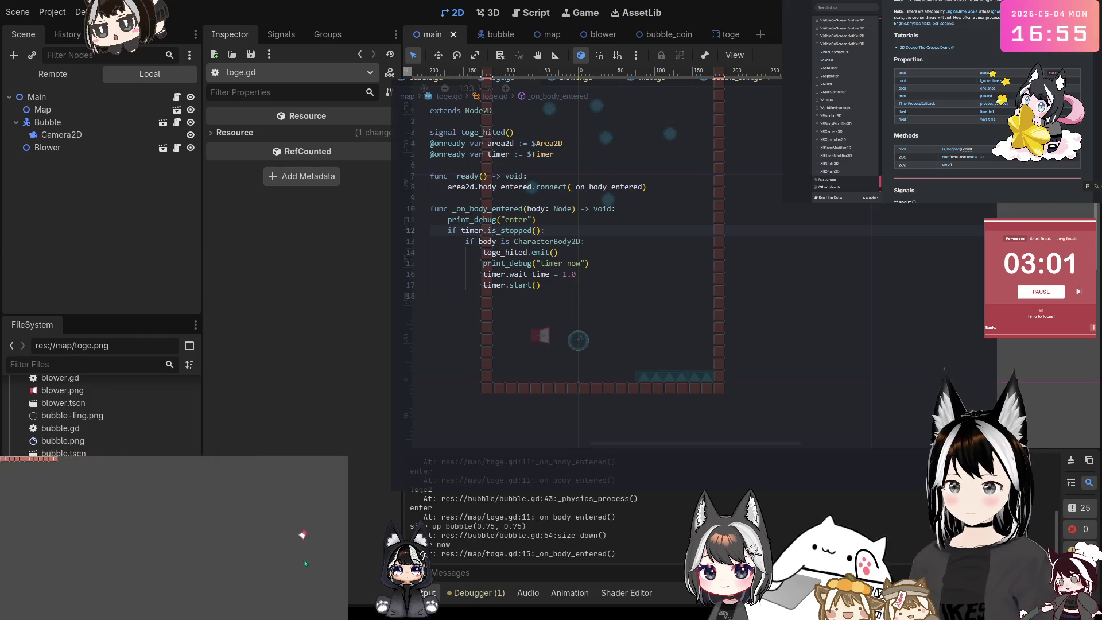
# Restart the game twice, steer the blower to push the bubble right, then stop
pyautogui.press('F8')
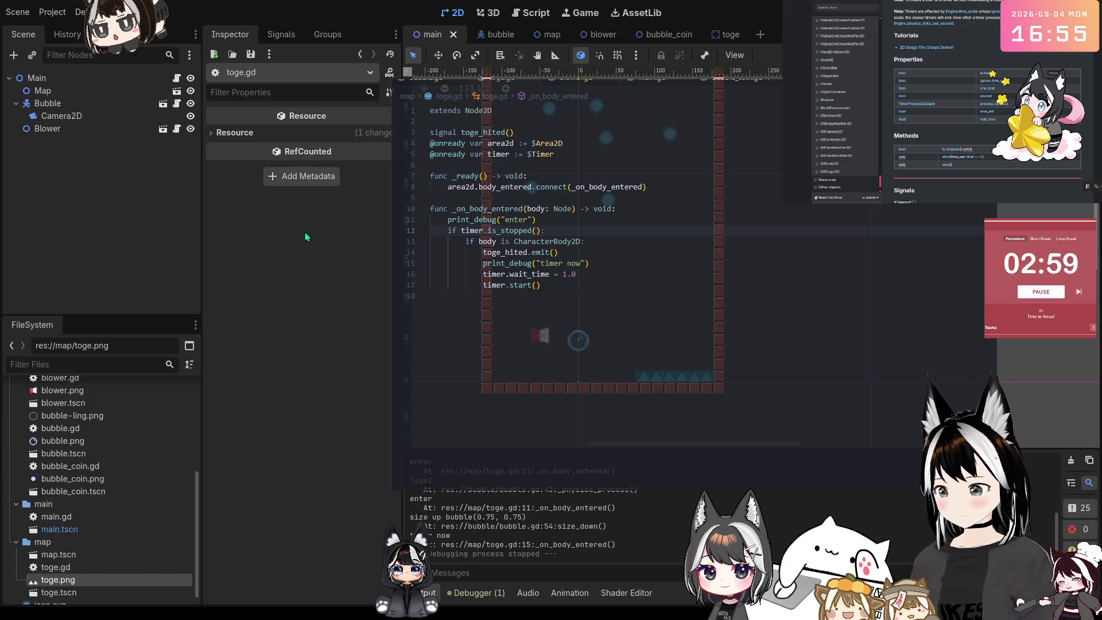
pyautogui.press('F5')
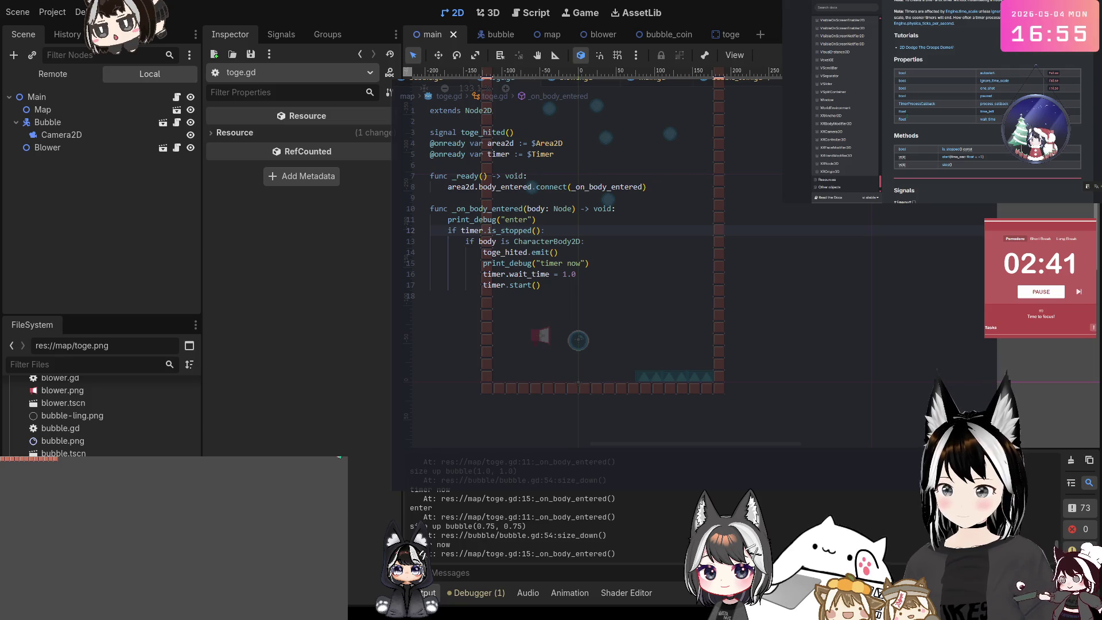
pyautogui.press('F8')
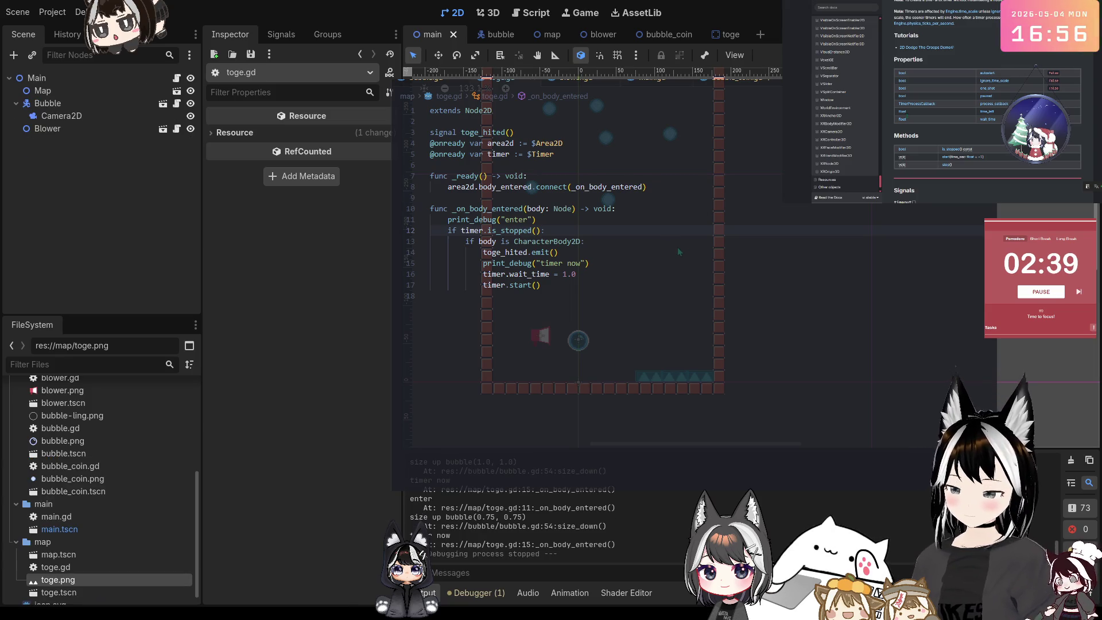
pyautogui.press('F5')
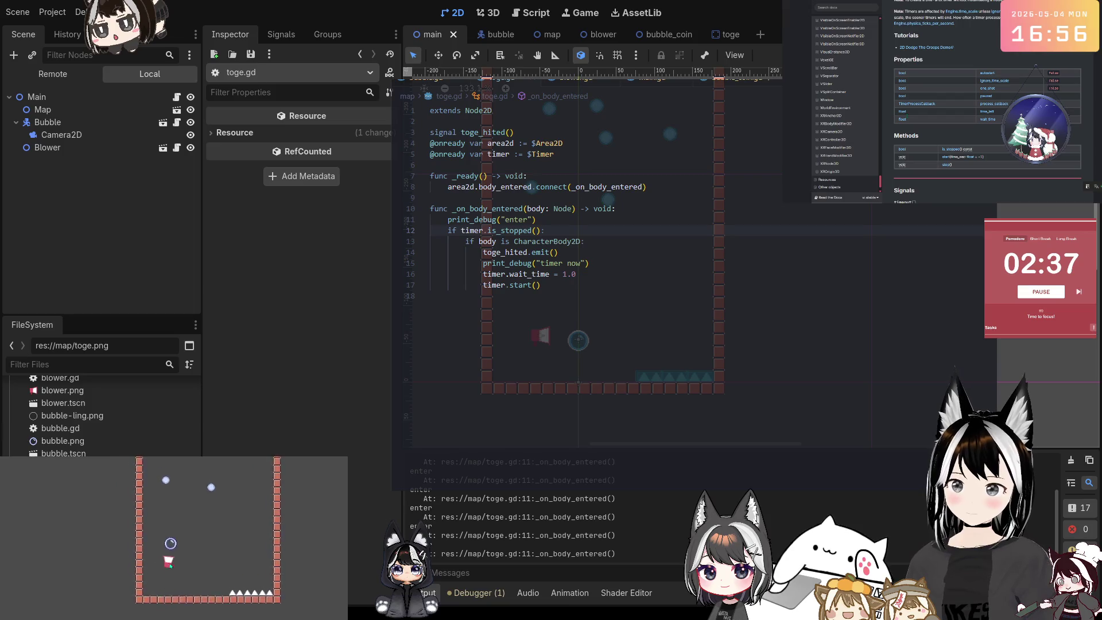
pyautogui.moveTo(151, 518)
pyautogui.mouseDown()
pyautogui.moveTo(190, 561)
pyautogui.moveTo(218, 534)
pyautogui.moveTo(295, 531)
pyautogui.mouseUp()
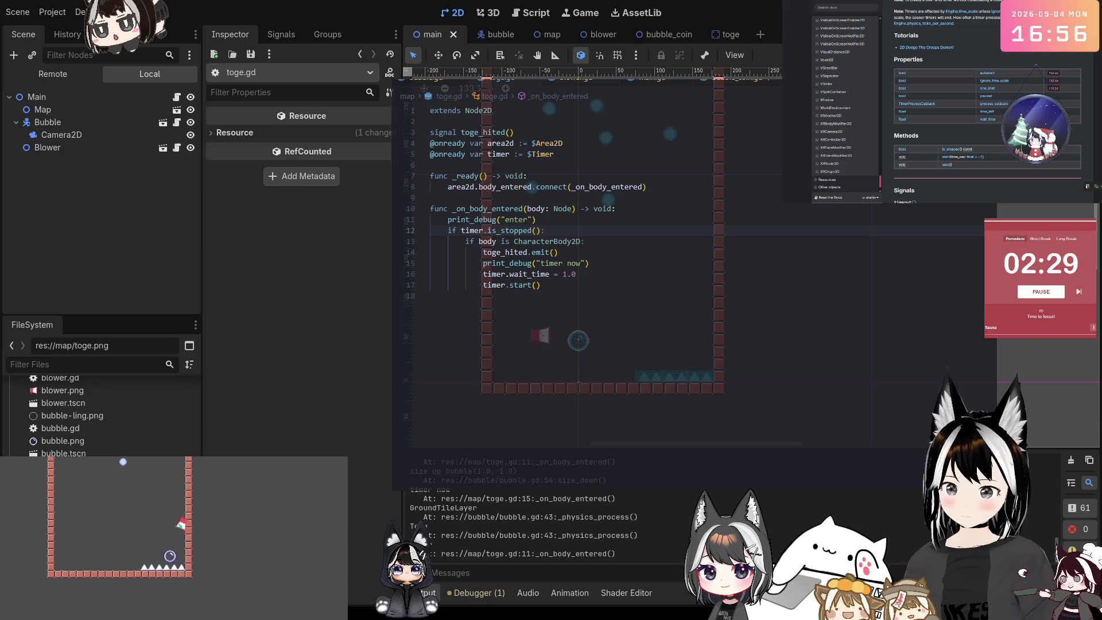
pyautogui.press('F8')
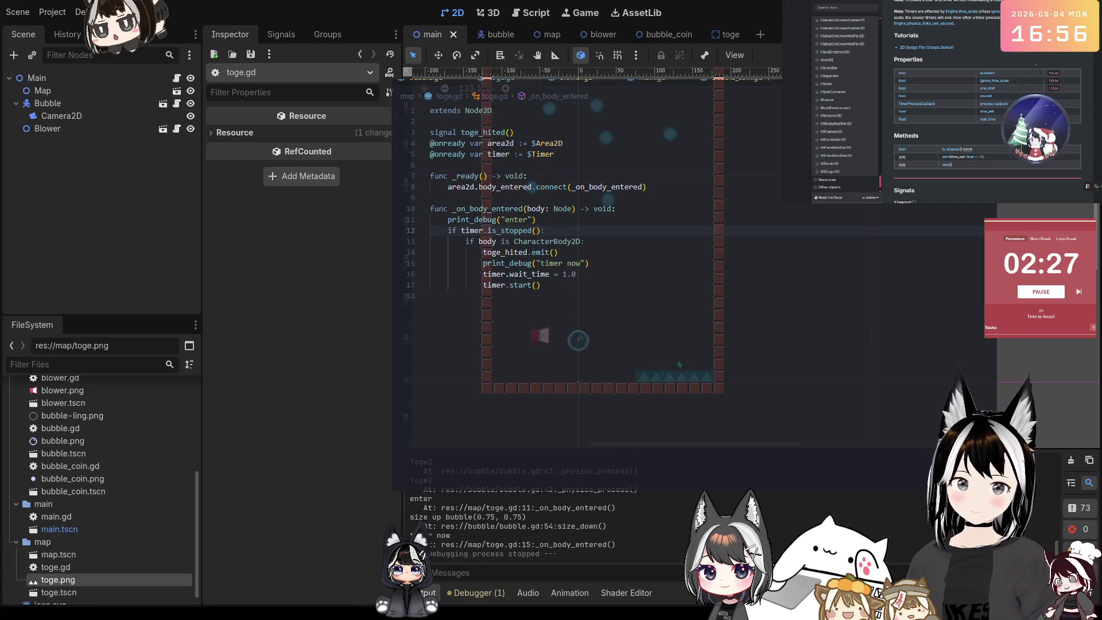
# Add timer.one_shot = true and move it into _ready under the connect call
pyautogui.click(718, 287)
pyautogui.click(633, 262)
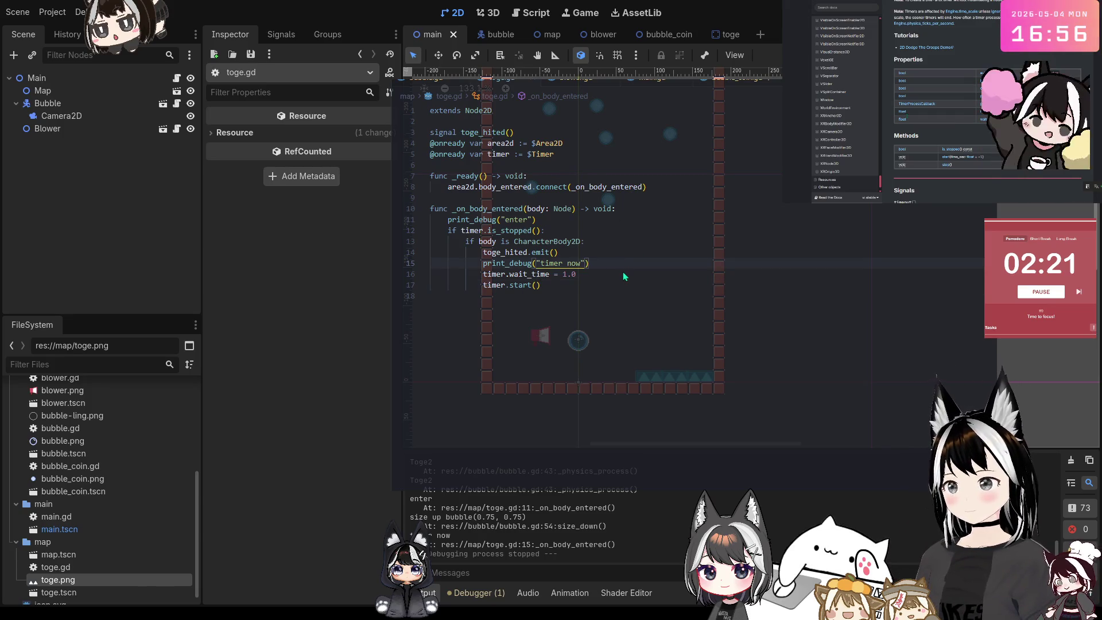
pyautogui.click(624, 277)
pyautogui.press('Return')
pyautogui.write('timer.one_shot')
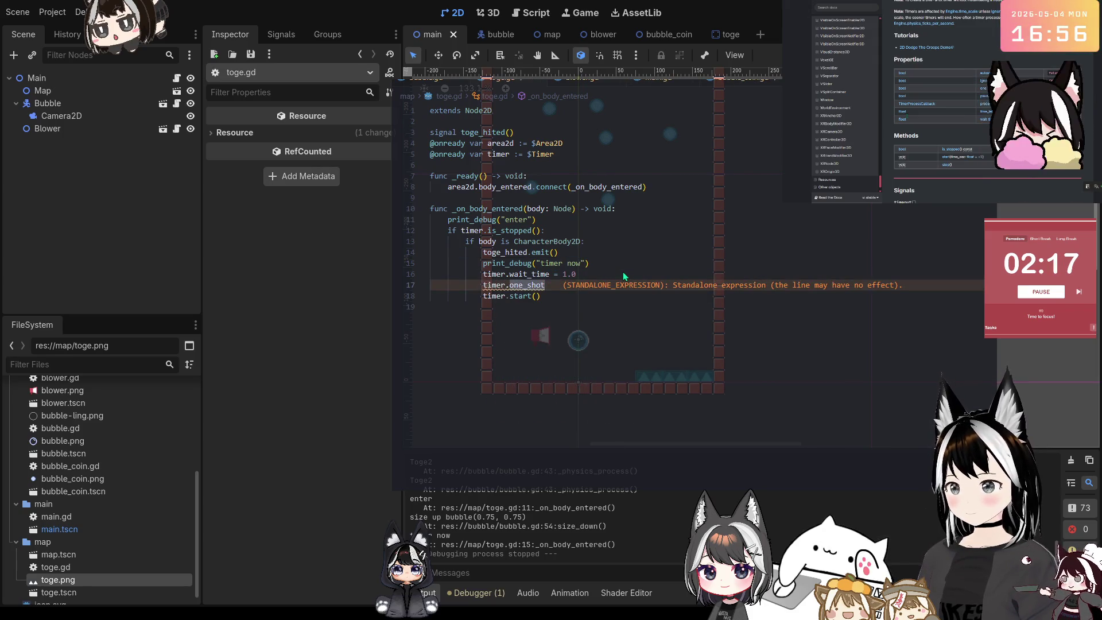
pyautogui.write(' = true')
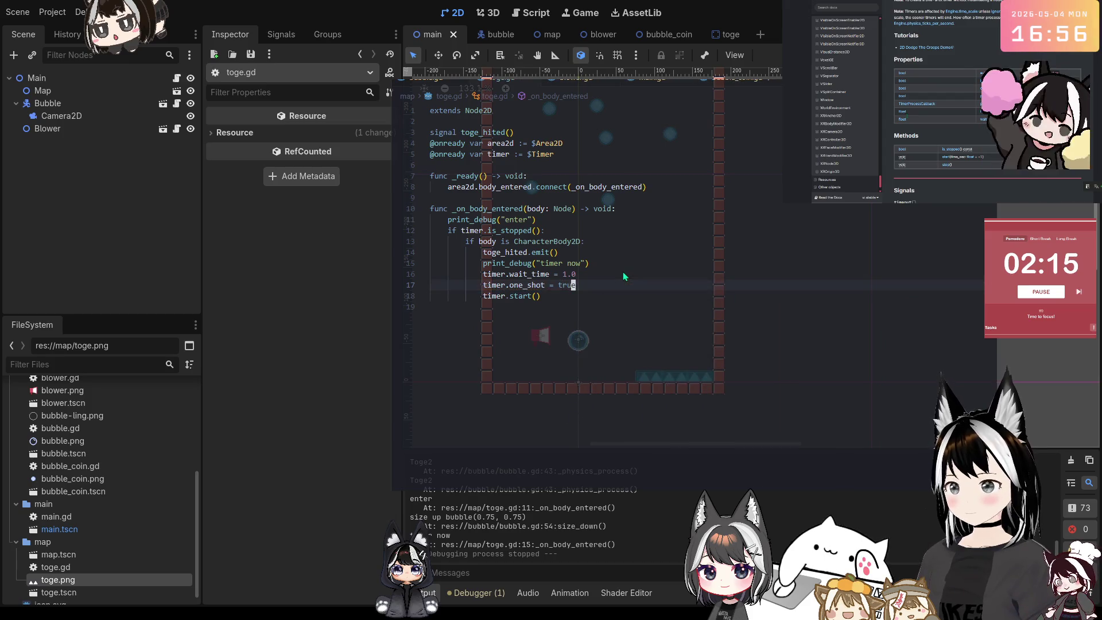
pyautogui.hotkey('ctrl', 'shift', 'k')
pyautogui.press('Up')
pyautogui.press('Up')
pyautogui.press('Up')
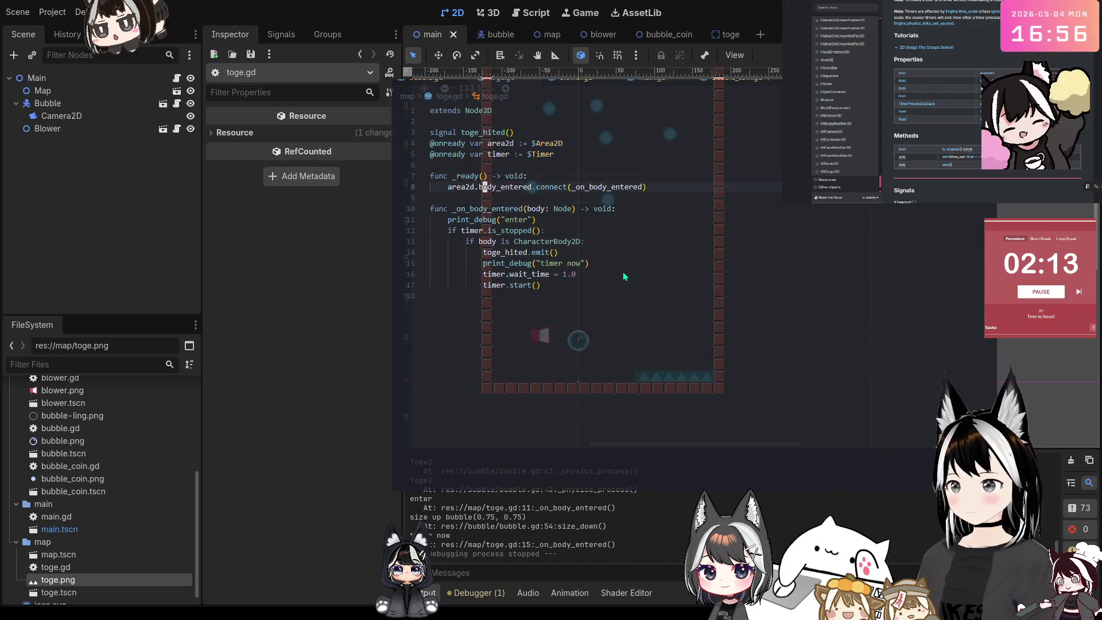
pyautogui.press('Down')
pyautogui.write('timer.one_shot = true')
# Place timer.wait_time = 1.0 below it, align both lines' indentation, and run the game
pyautogui.press('Down')
pyautogui.press('Down')
pyautogui.press('Down')
pyautogui.press('Up')
pyautogui.press('Up')
pyautogui.press('Up')
pyautogui.press('End')
pyautogui.press('Return')
pyautogui.press('Tab')
pyautogui.hotkey('shift', 'Home')
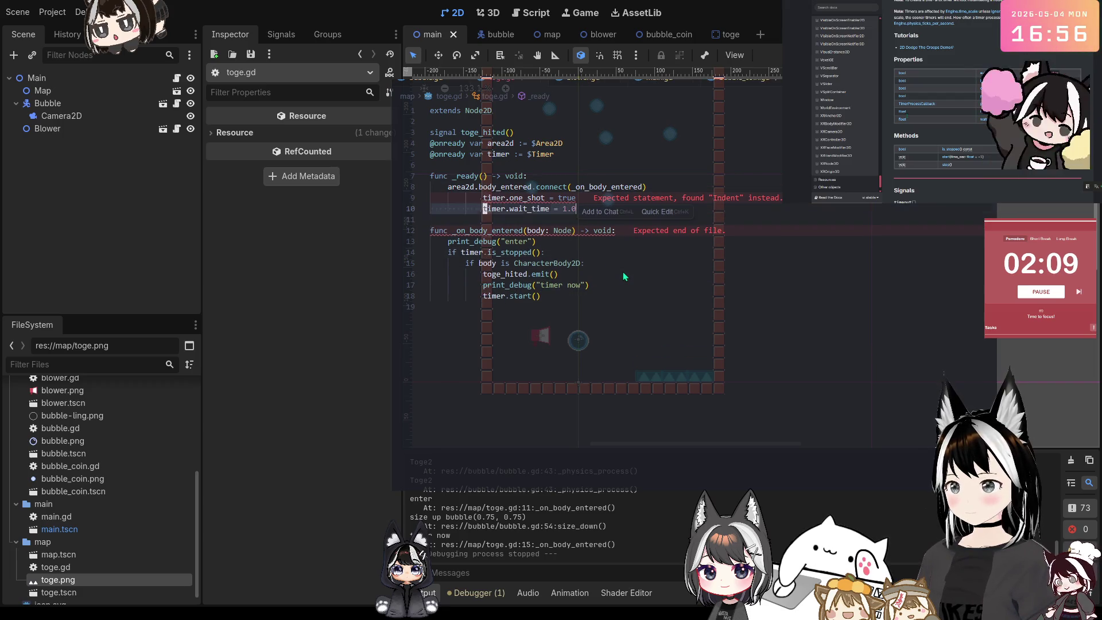
pyautogui.hotkey('shift', 'Up')
pyautogui.hotkey('shift', 'Tab')
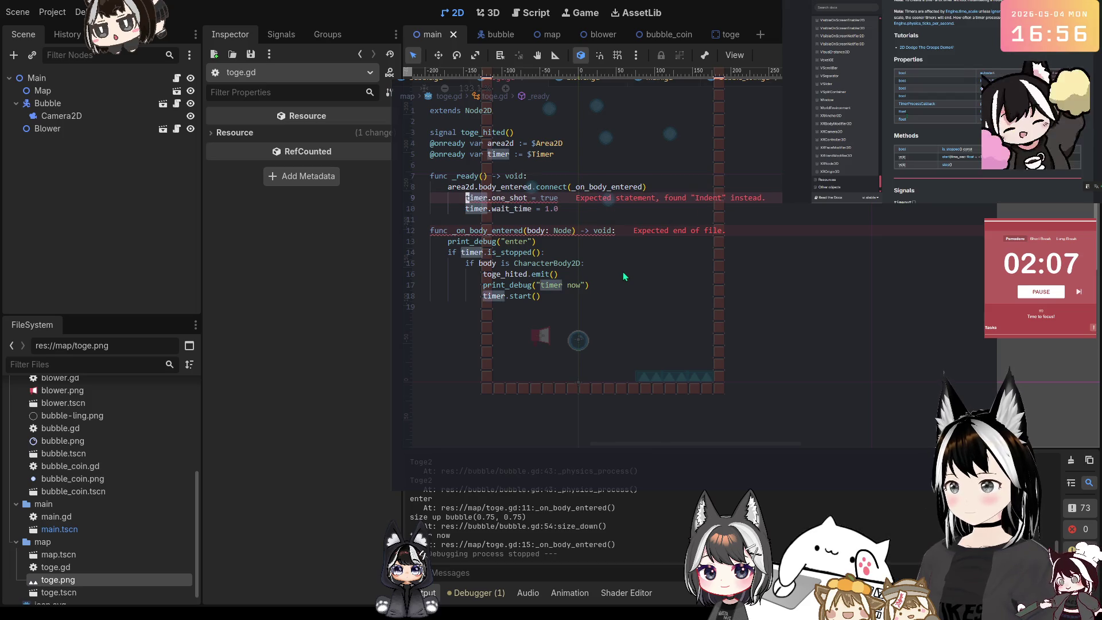
pyautogui.hotkey('shift', 'Tab')
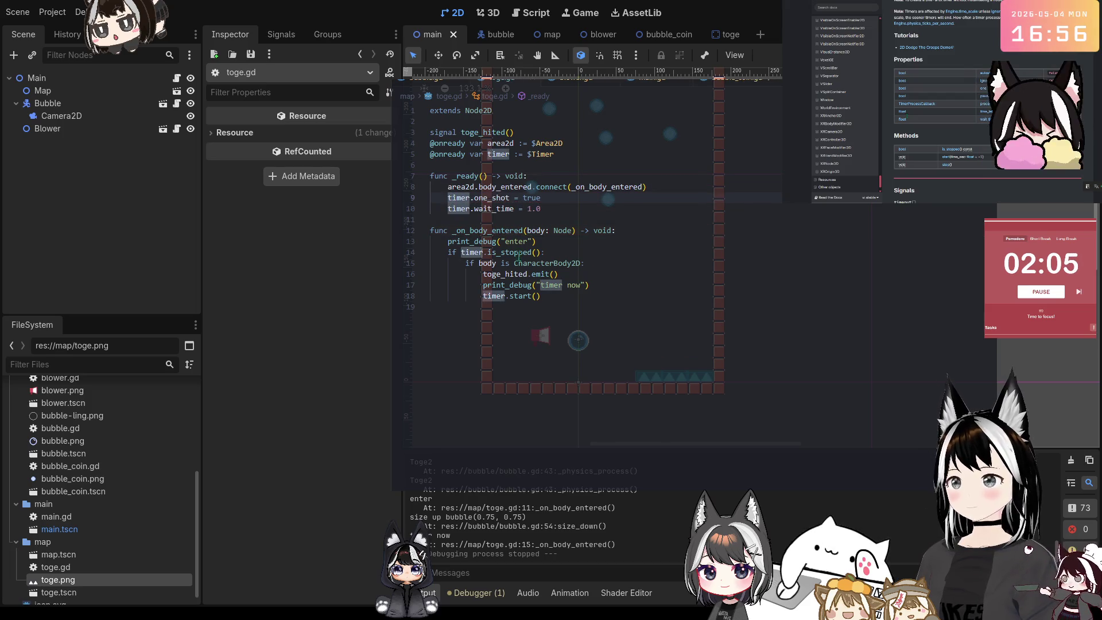
pyautogui.press('F5')
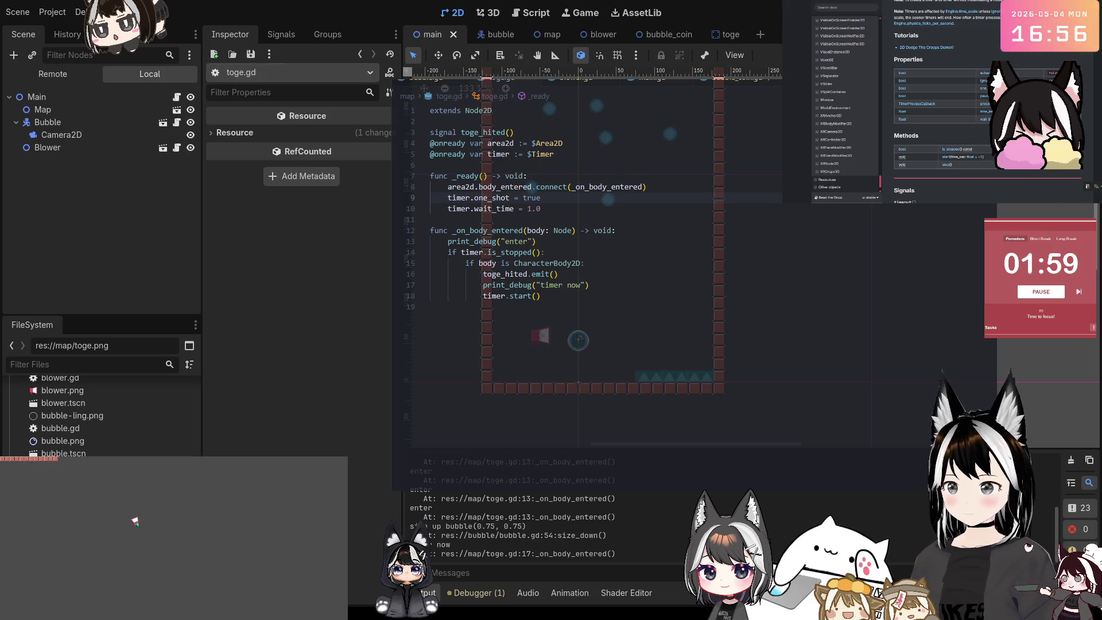
# Restart the game to test the spike cooldown again, then stop it
pyautogui.press('F8')
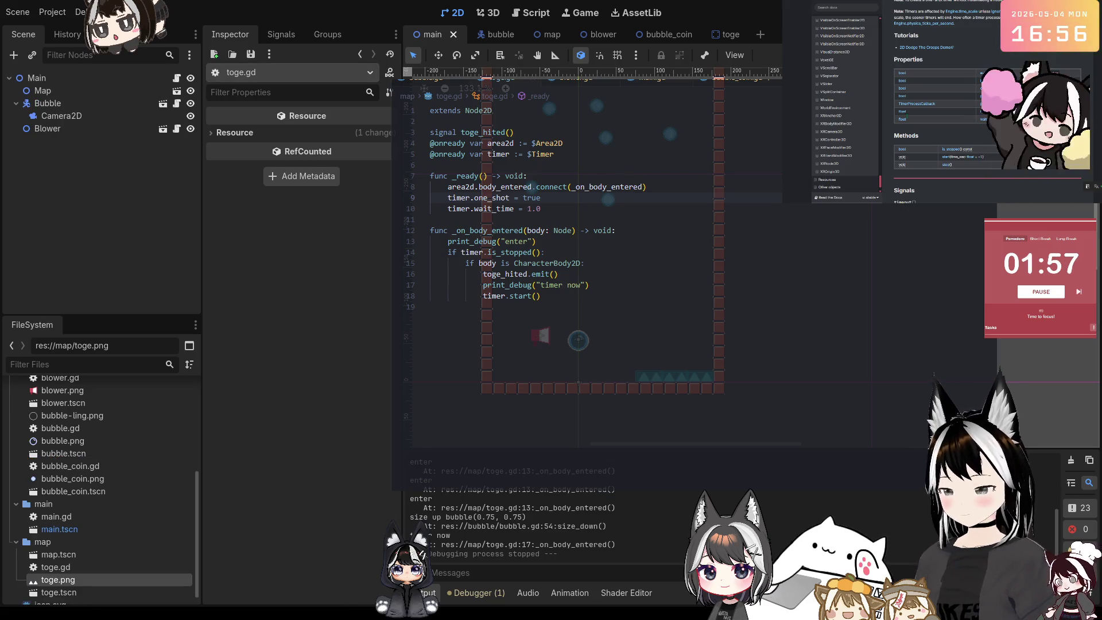
pyautogui.press('F5')
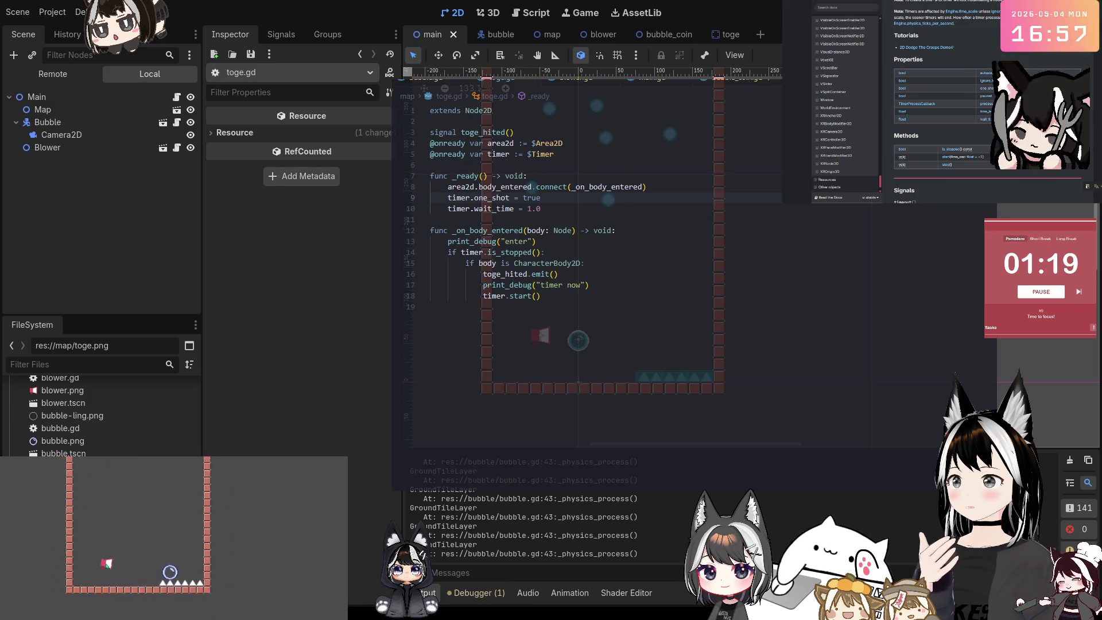
pyautogui.press('F8')
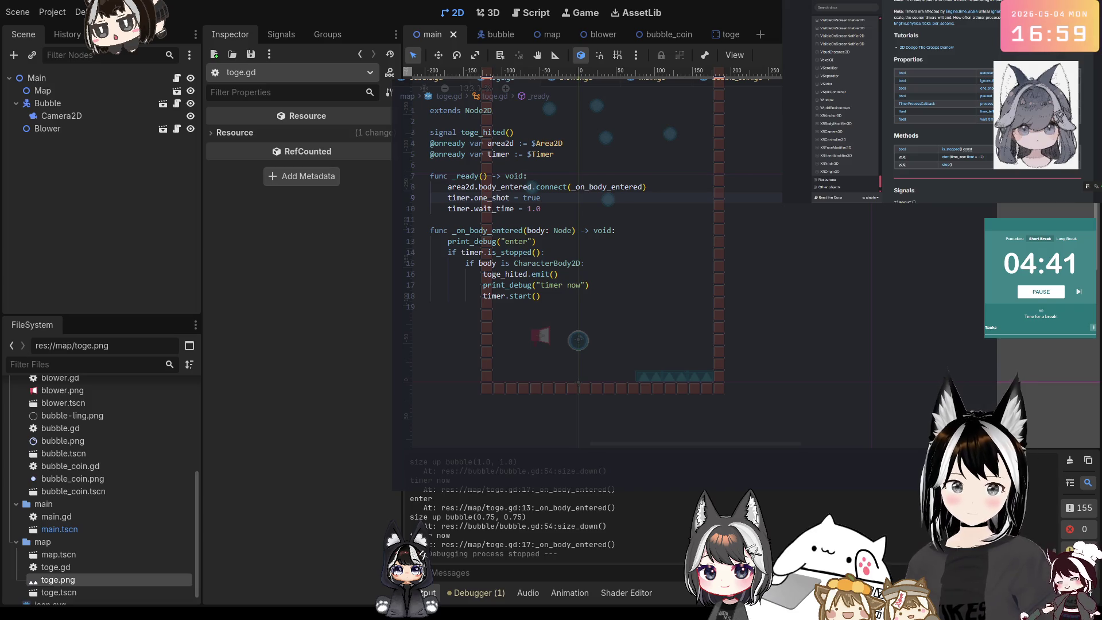
# Create a new blank sprite, Sprite-0004, accepting the default New Sprite settings
pyautogui.scroll(-2, 619, 381)
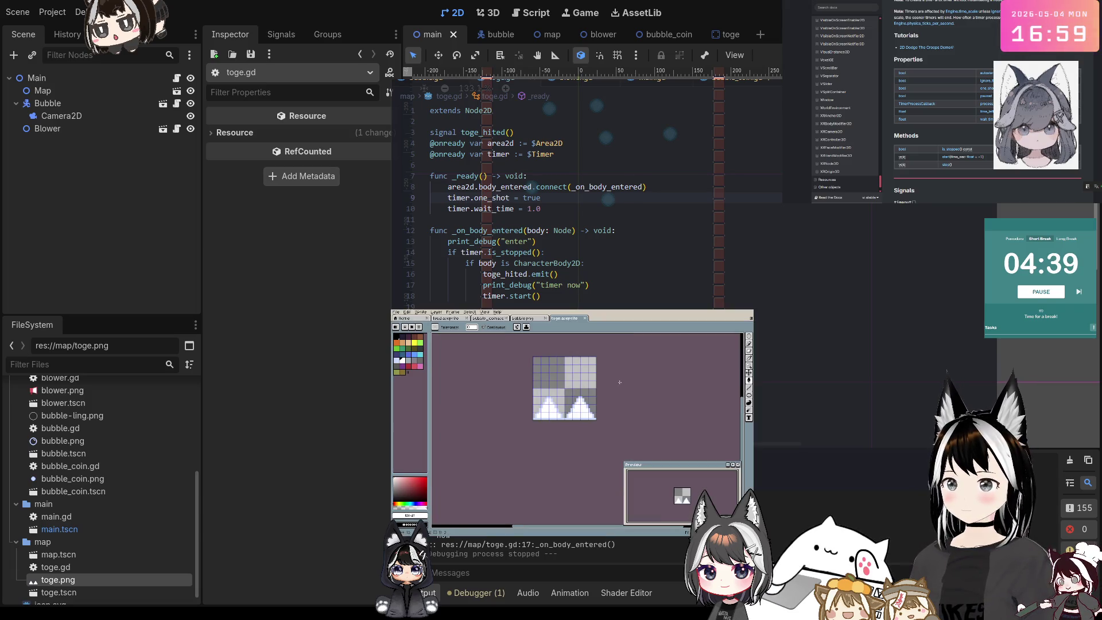
pyautogui.click(399, 314)
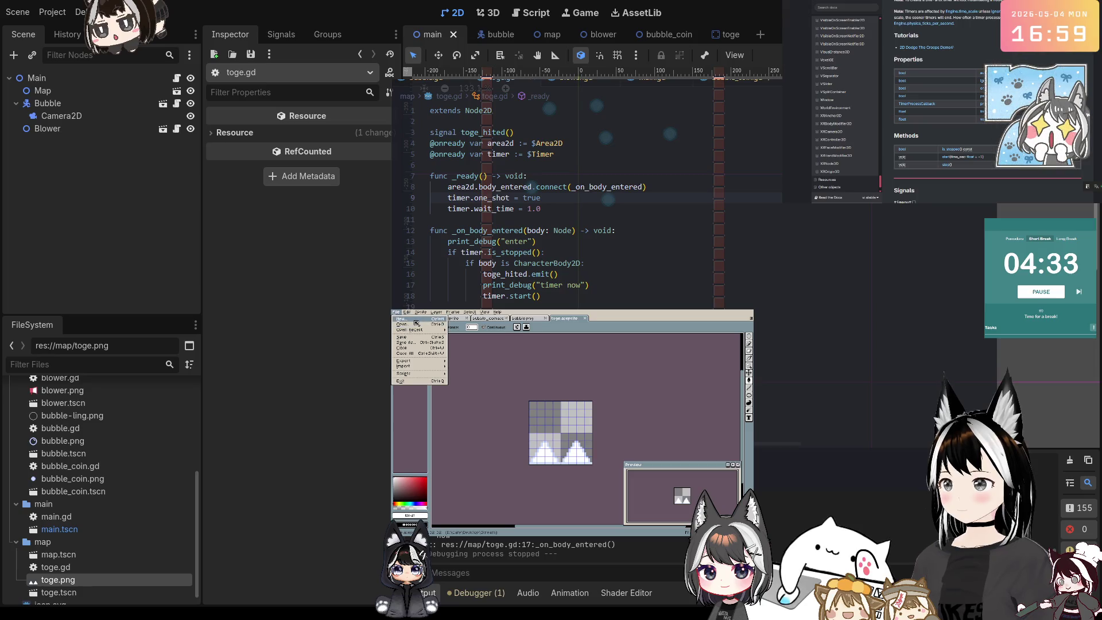
pyautogui.click(401, 318)
pyautogui.click(556, 475)
pyautogui.scroll(4, 586, 450)
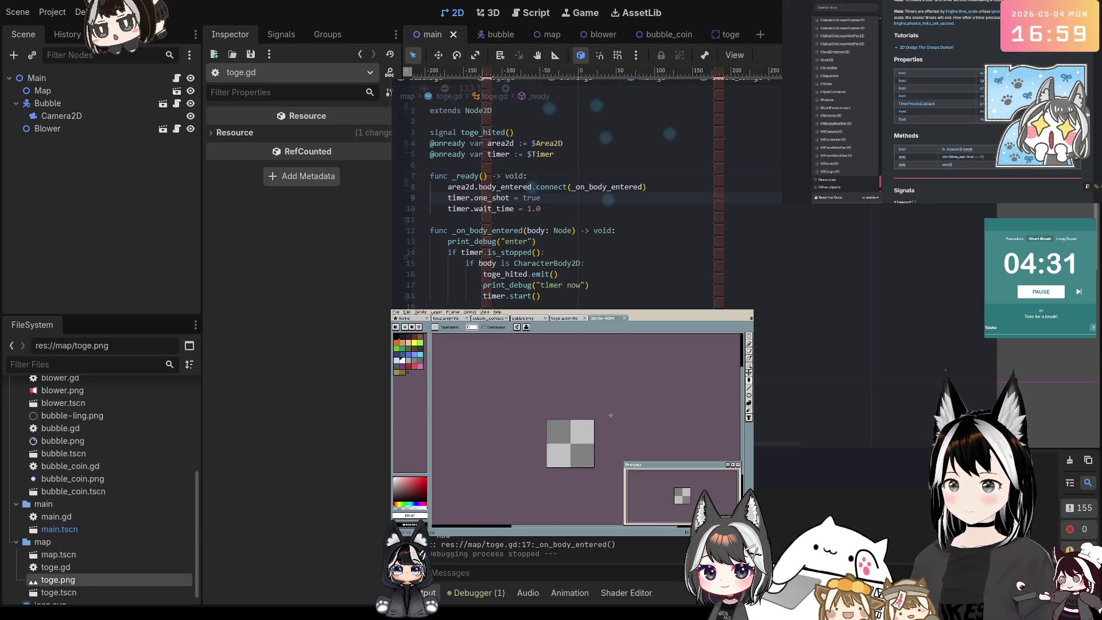
pyautogui.click(412, 488)
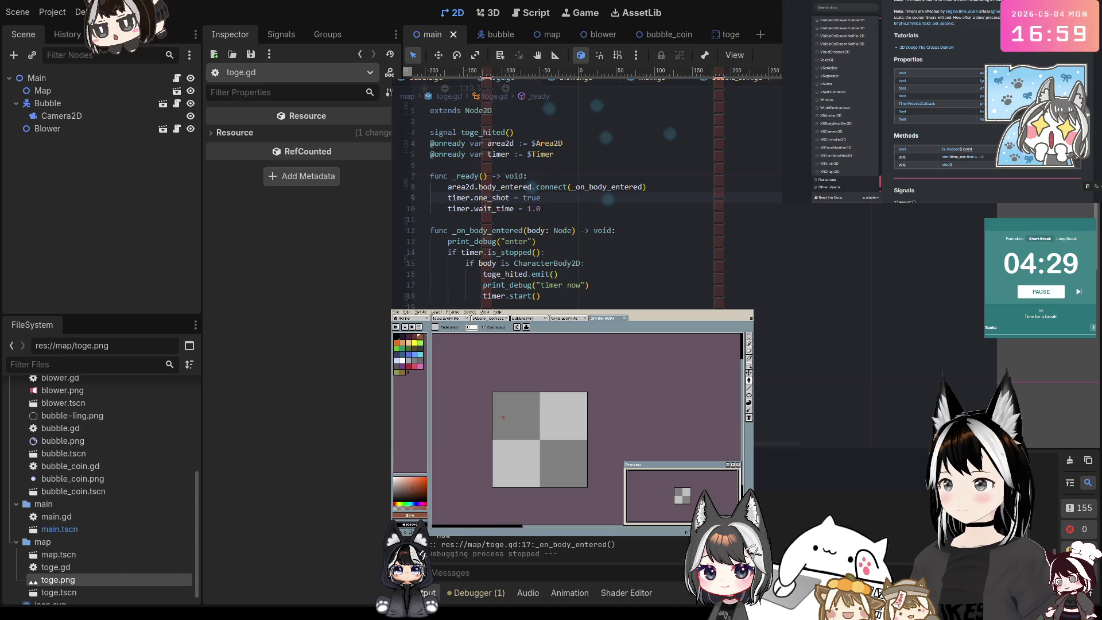
# Draw a red-brown rectangle outline for the sign board and a narrow post beneath it
pyautogui.click(505, 404)
pyautogui.hotkey('ctrl', 'z')
pyautogui.click(749, 388)
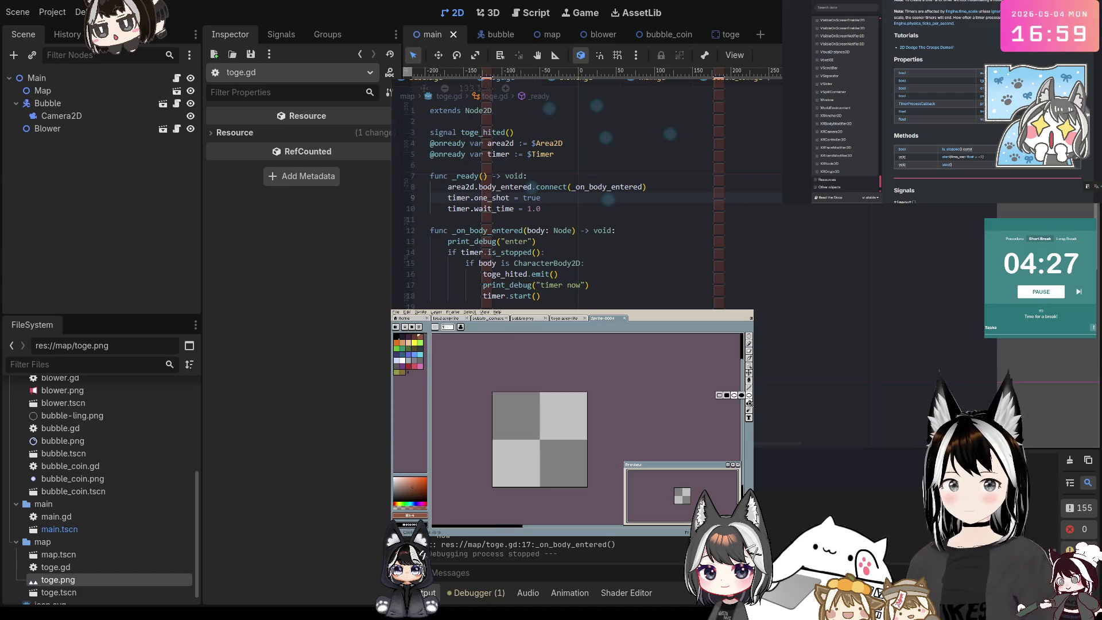
pyautogui.moveTo(499, 399); pyautogui.dragTo(579, 446)
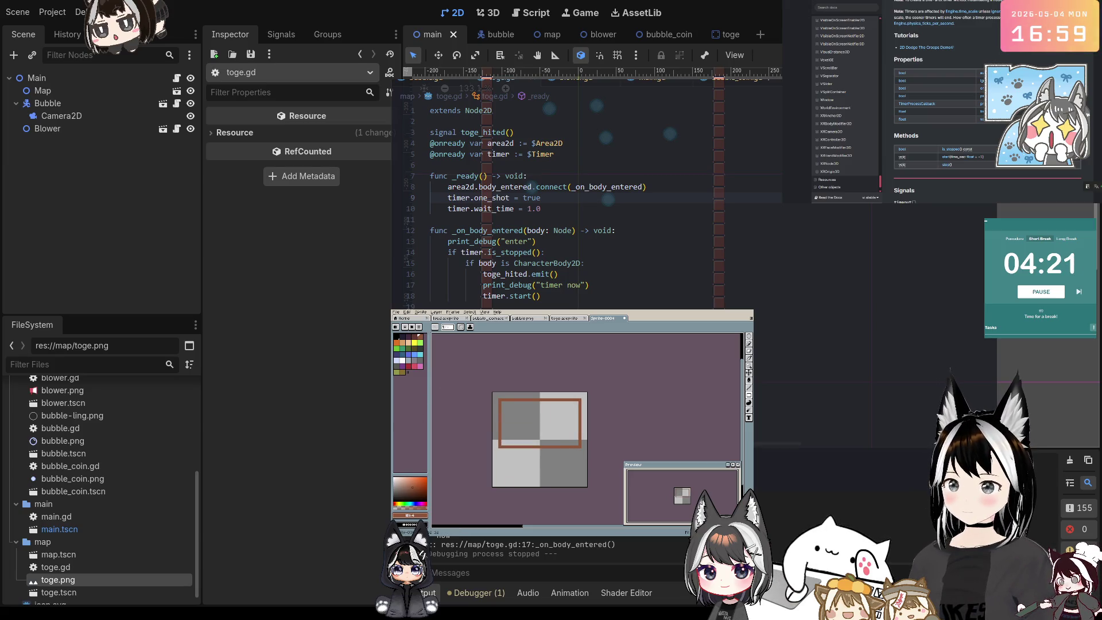
pyautogui.click(413, 340)
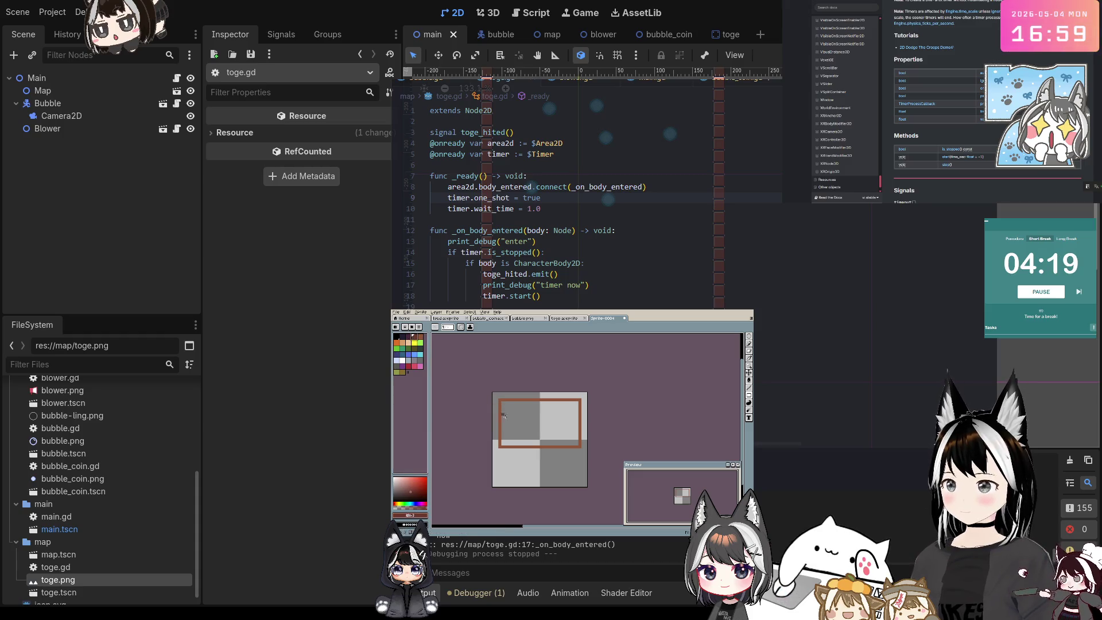
pyautogui.moveTo(503, 403); pyautogui.dragTo(578, 444)
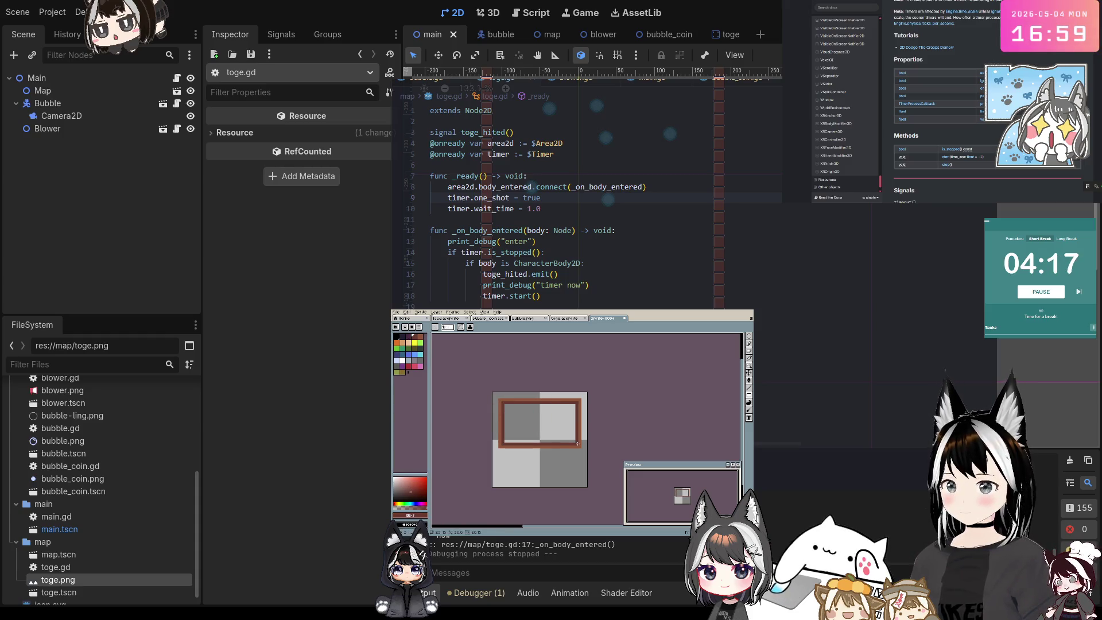
pyautogui.hotkey('ctrl', 'z')
pyautogui.moveTo(495, 396); pyautogui.dragTo(584, 450)
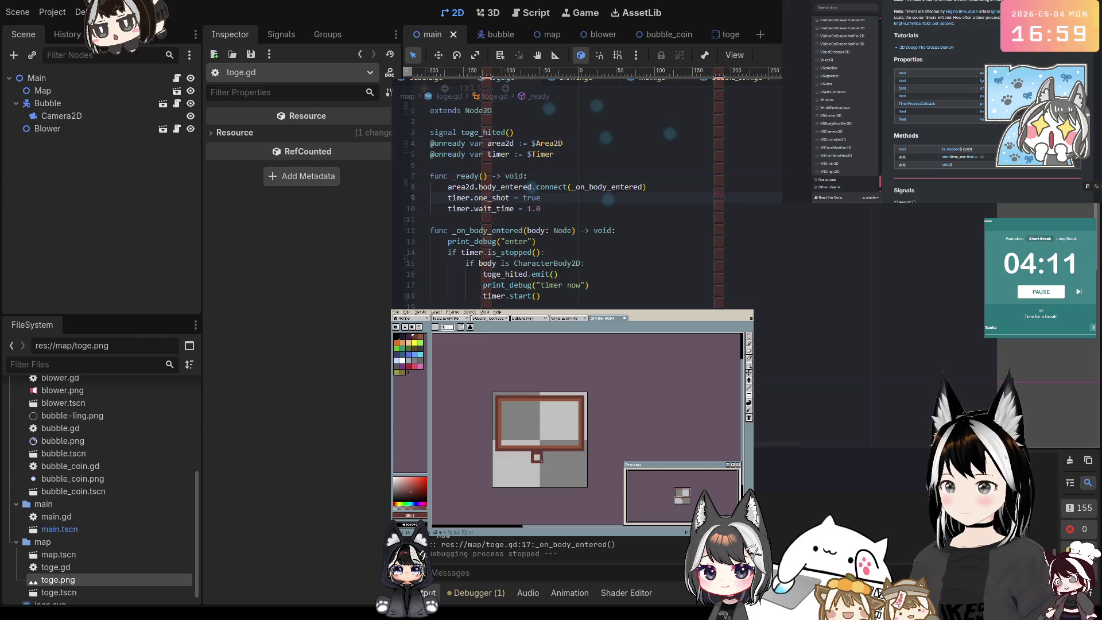
pyautogui.moveTo(535, 452); pyautogui.dragTo(544, 482)
# Flood-fill the post and the board interior with brown
pyautogui.scroll(1, 590, 466)
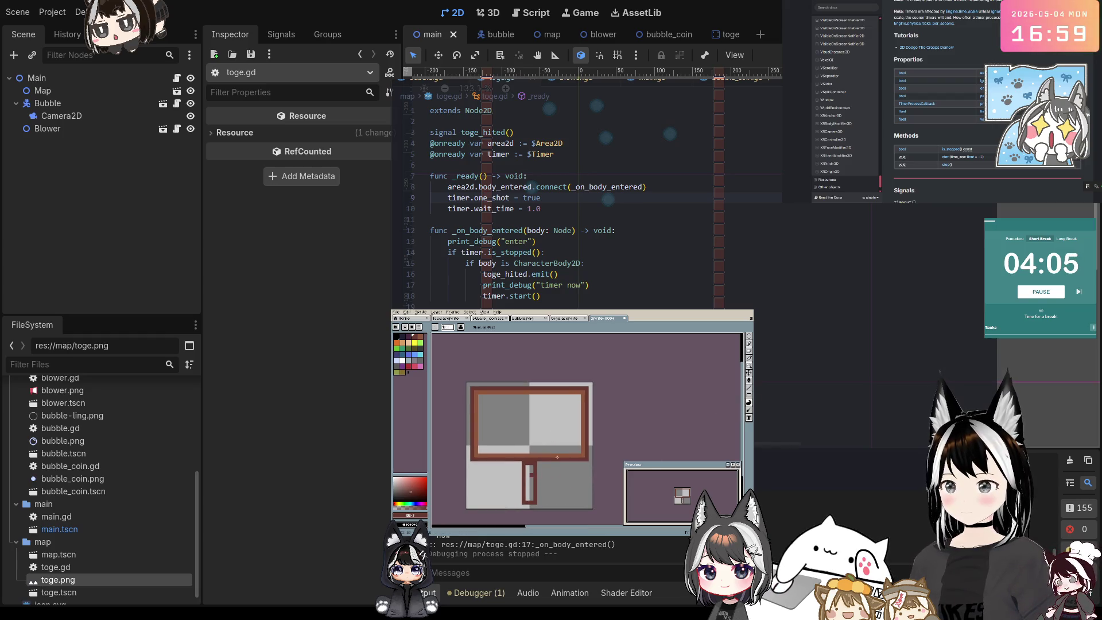
pyautogui.click(749, 380)
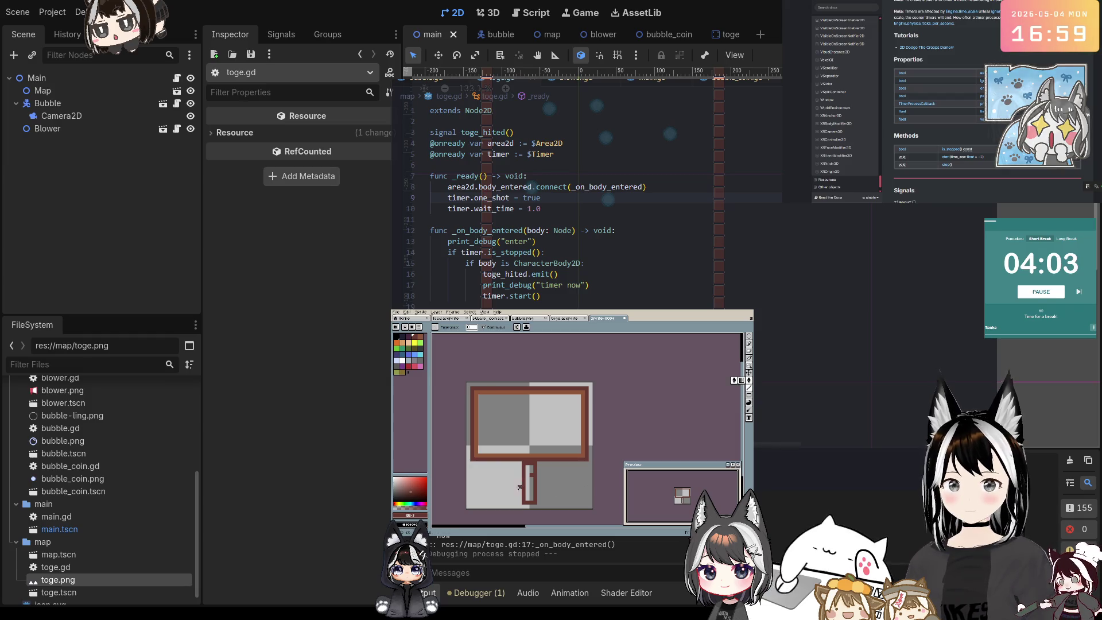
pyautogui.click(525, 497)
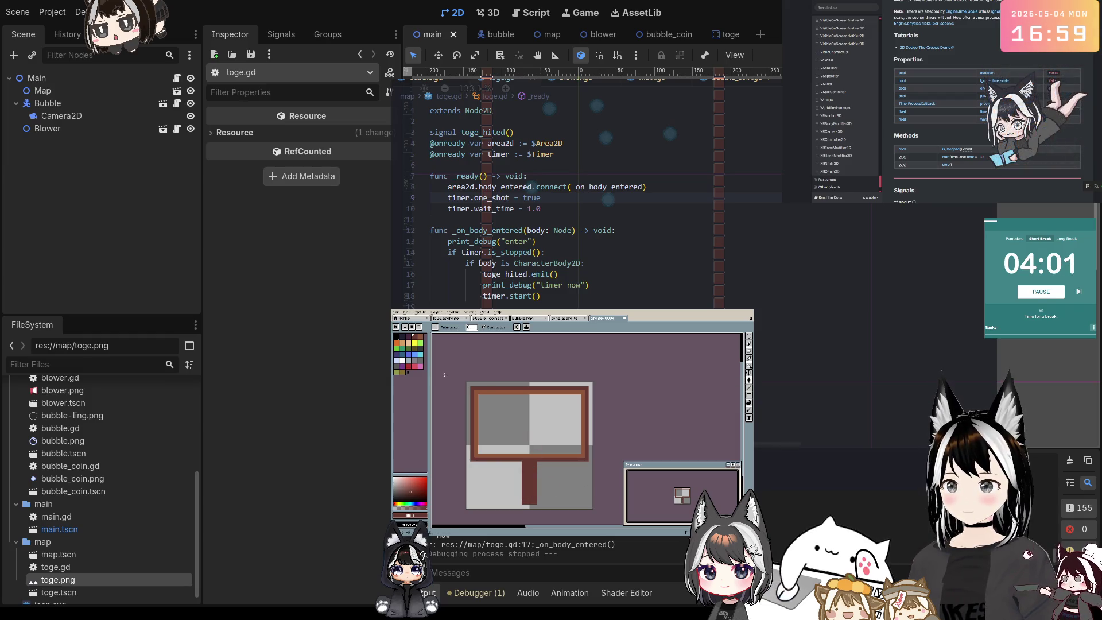
pyautogui.click(419, 337)
pyautogui.click(530, 419)
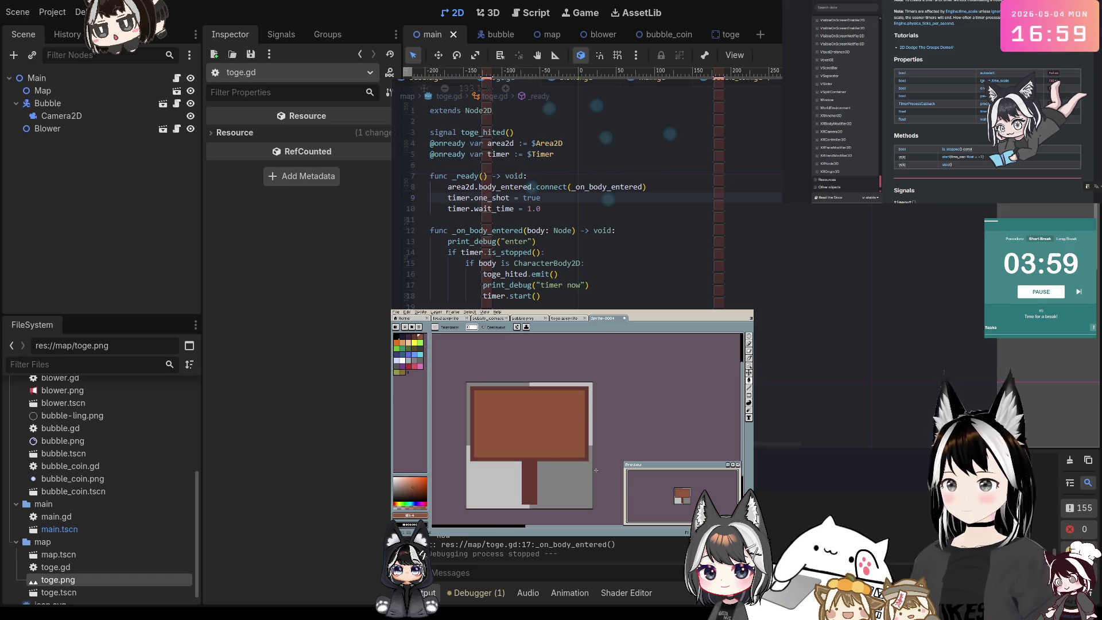
pyautogui.scroll(-1, 613, 445)
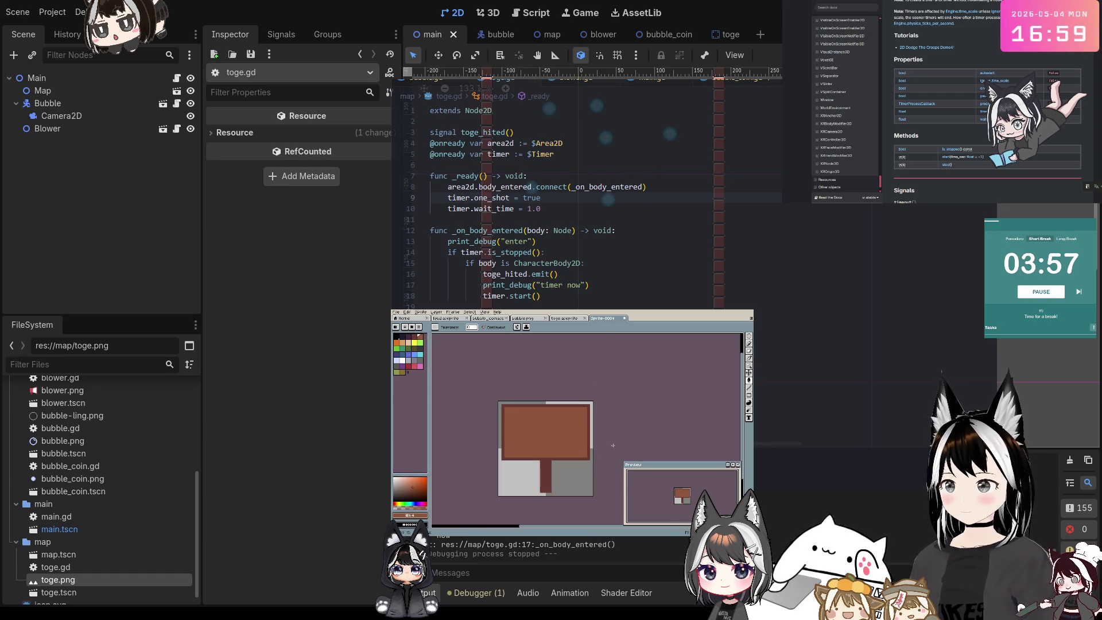
pyautogui.scroll(1, 571, 424)
pyautogui.click(415, 337)
pyautogui.click(487, 407)
pyautogui.hotkey('ctrl', 'z')
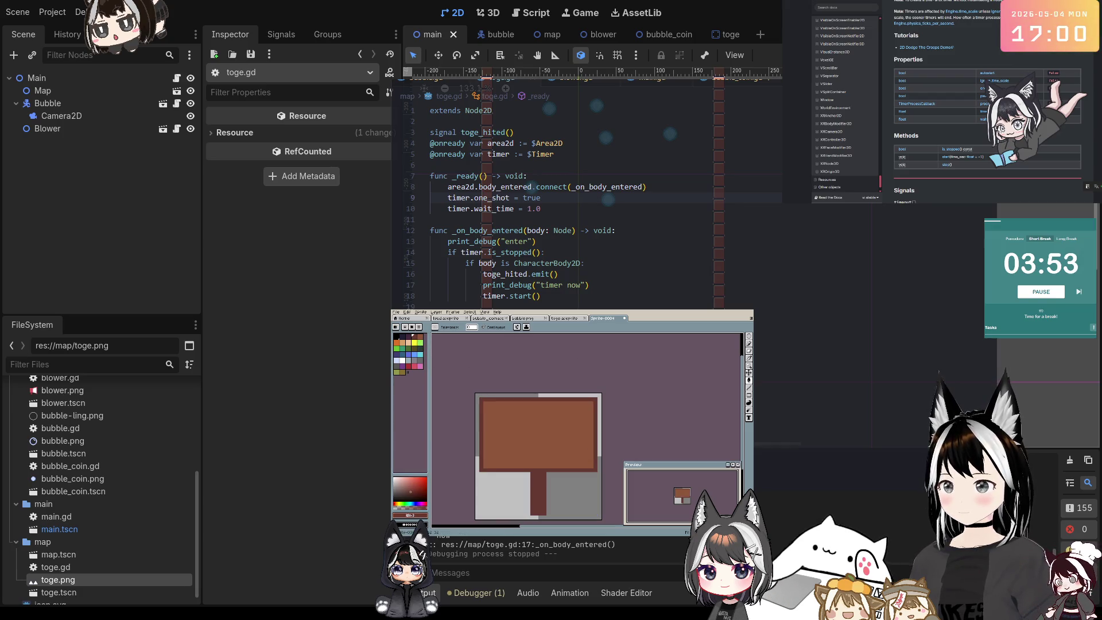
# Redraw the inner panel rectangle so it extends further down the board
pyautogui.click(749, 396)
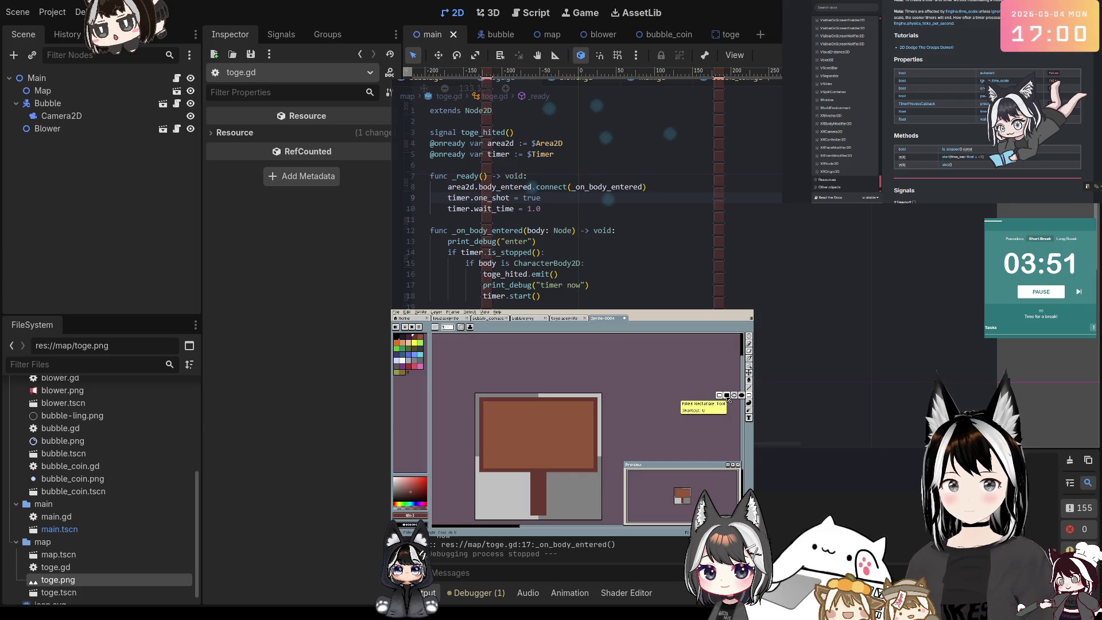
pyautogui.moveTo(485, 404); pyautogui.dragTo(593, 469)
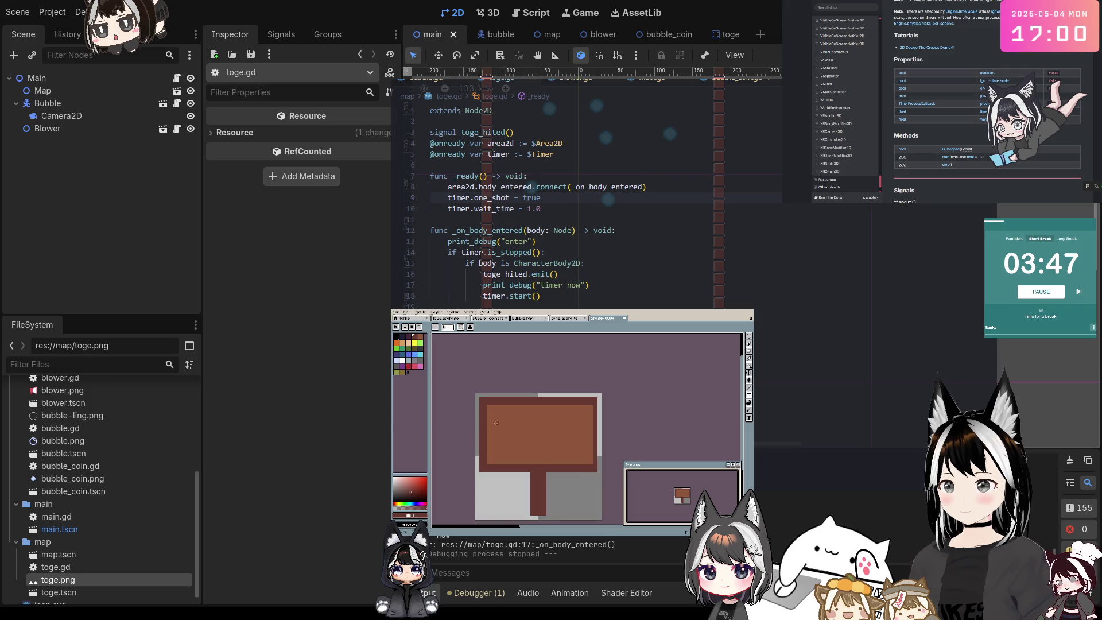
pyautogui.moveTo(488, 405); pyautogui.dragTo(592, 467)
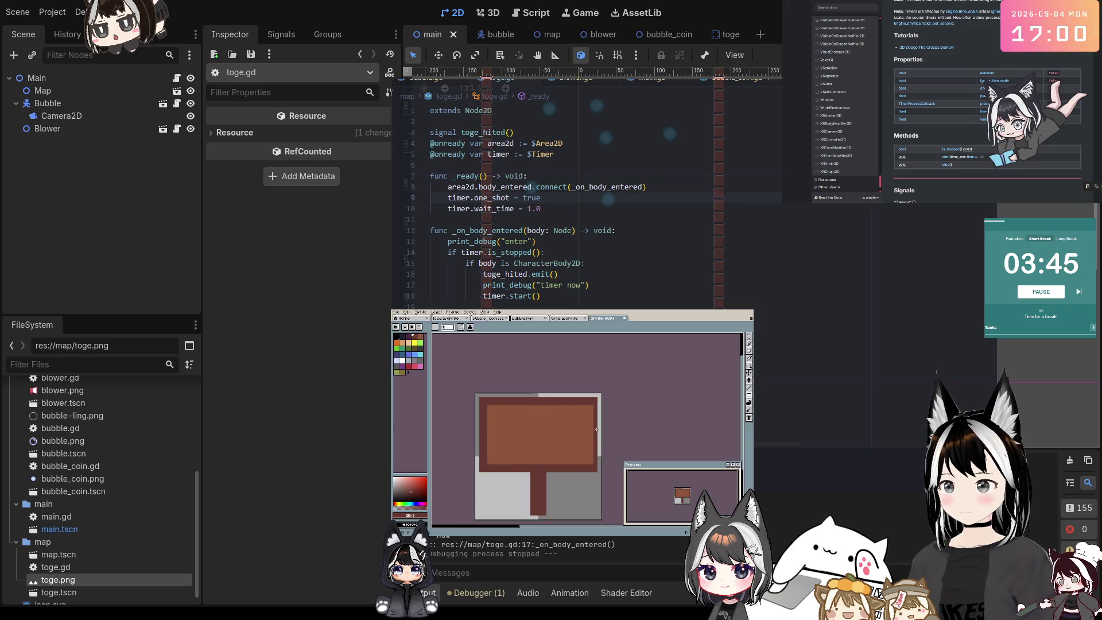
pyautogui.moveTo(487, 405); pyautogui.dragTo(594, 468)
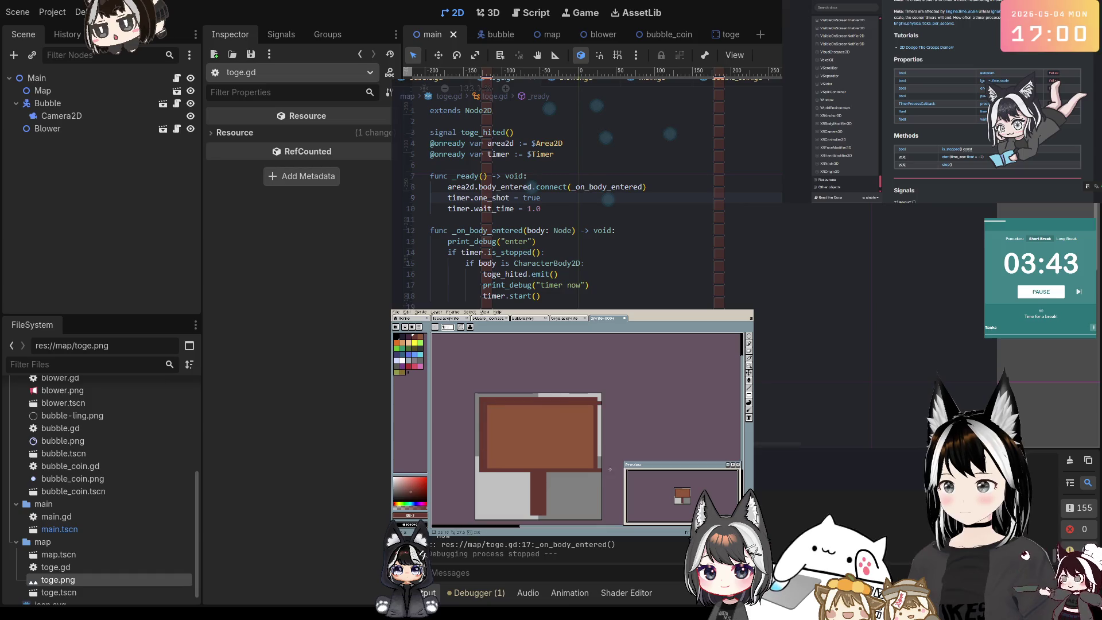
pyautogui.scroll(2, 611, 462)
pyautogui.scroll(-3, 616, 447)
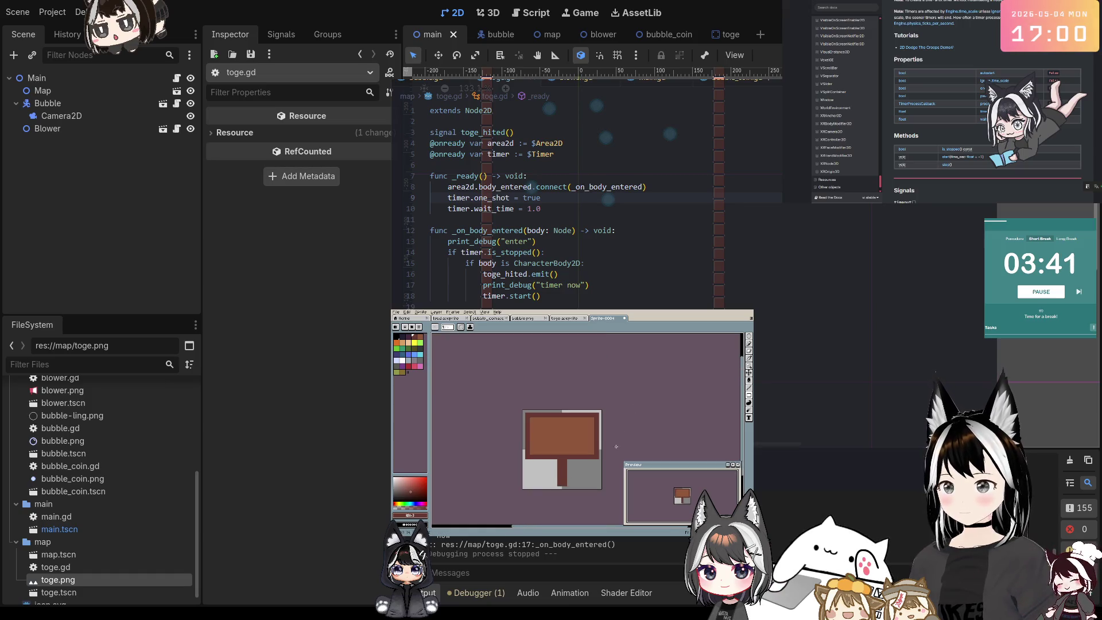
pyautogui.scroll(3, 582, 438)
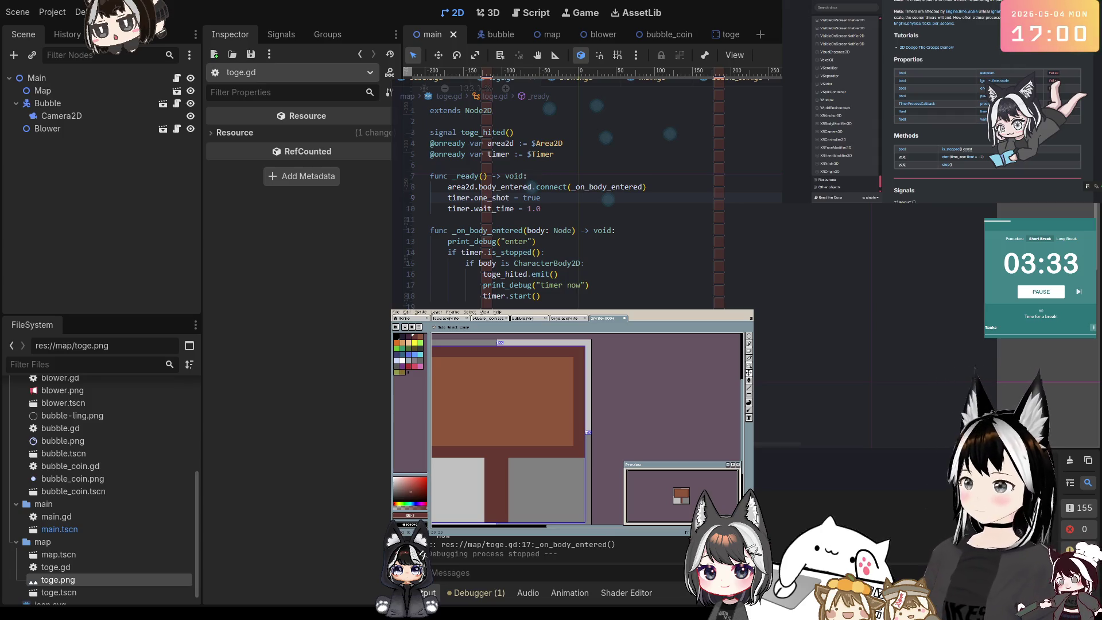
# Save the sprite as kanban.aseprite
pyautogui.hotkey('ctrl', 's')
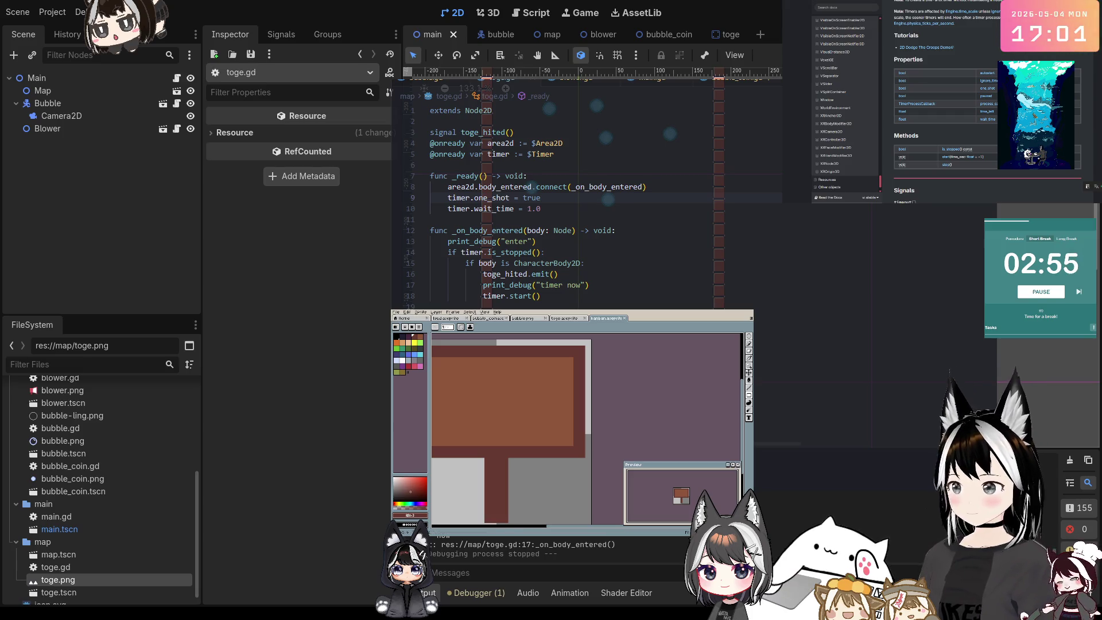
pyautogui.scroll(-2, 591, 431)
pyautogui.scroll(3, 591, 447)
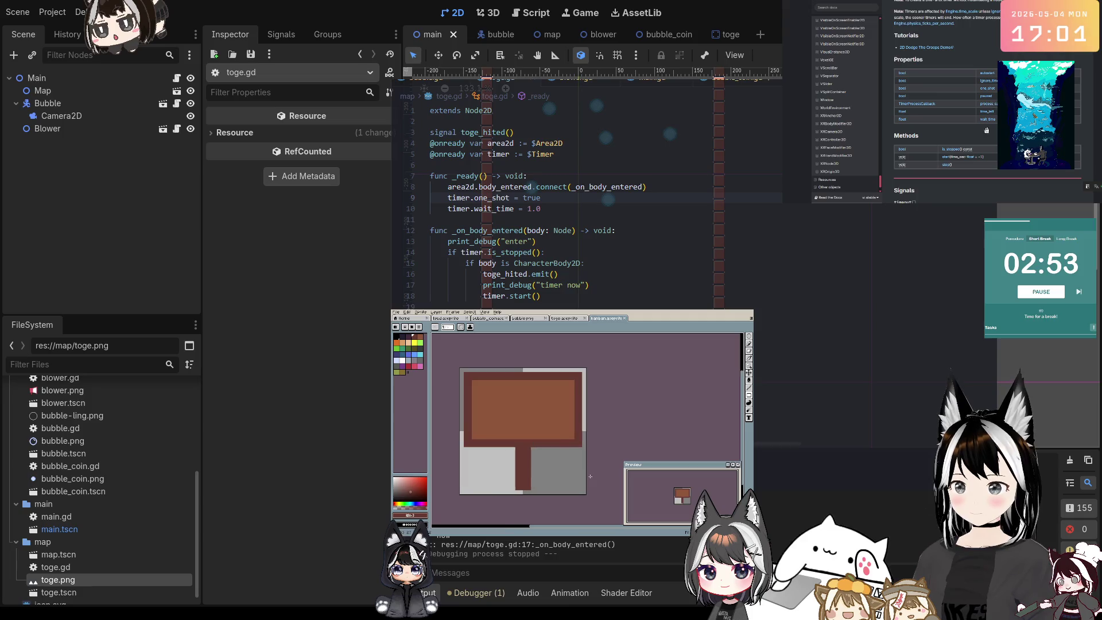
# Touch up the stem with a short pinkish vertical line and save again
pyautogui.click(408, 340)
pyautogui.moveTo(542, 459); pyautogui.dragTo(592, 471)
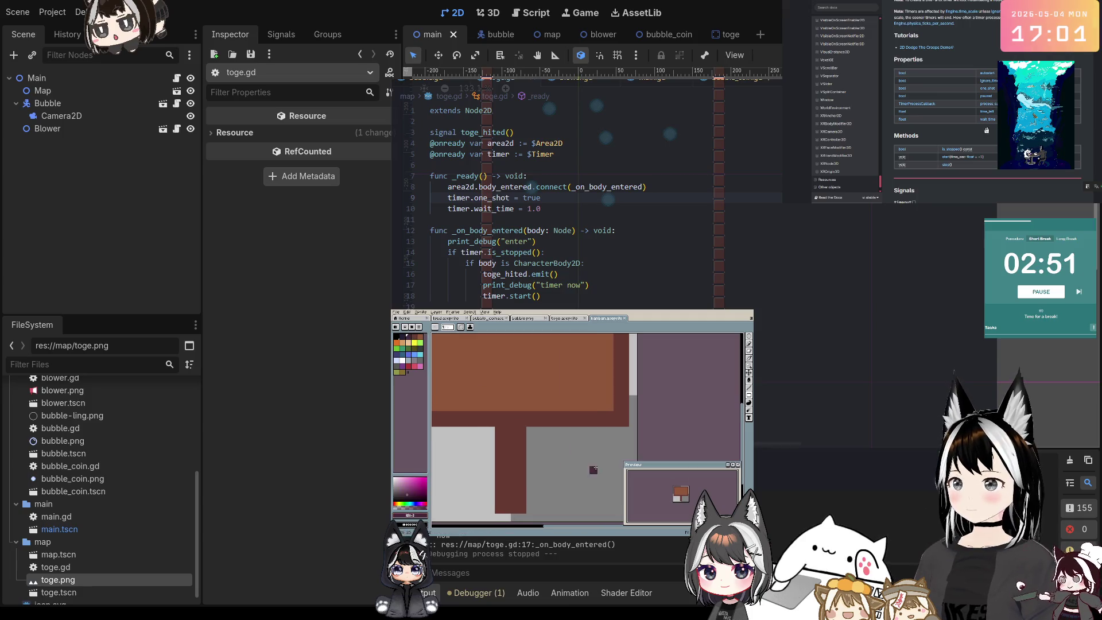
pyautogui.click(402, 338)
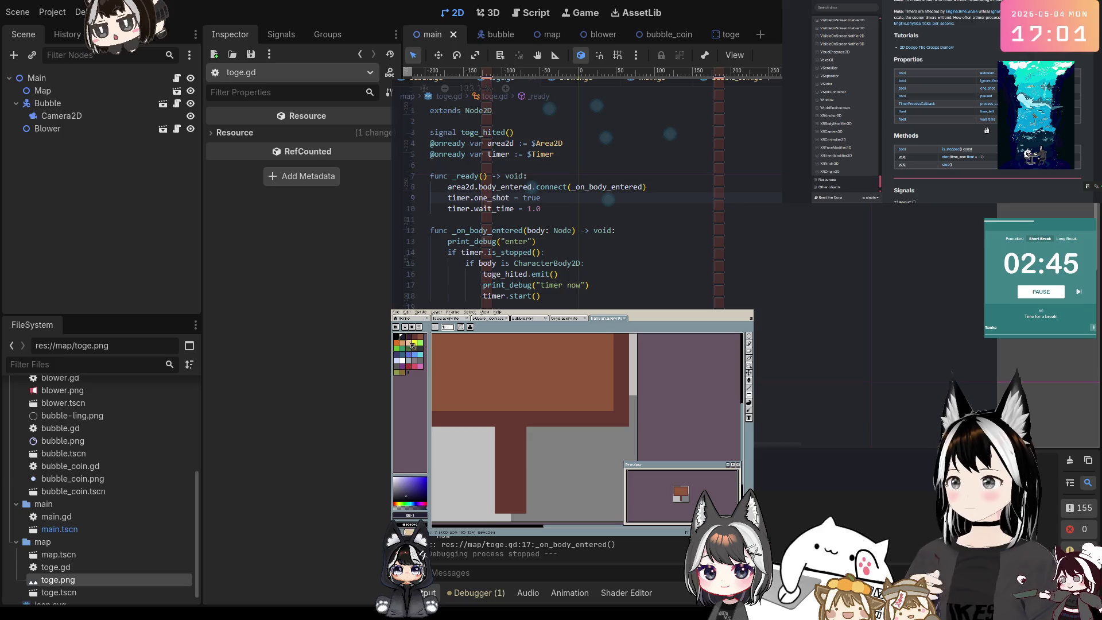
pyautogui.click(408, 340)
pyautogui.moveTo(520, 475); pyautogui.dragTo(520, 497)
pyautogui.scroll(-2, 576, 481)
pyautogui.scroll(2, 576, 481)
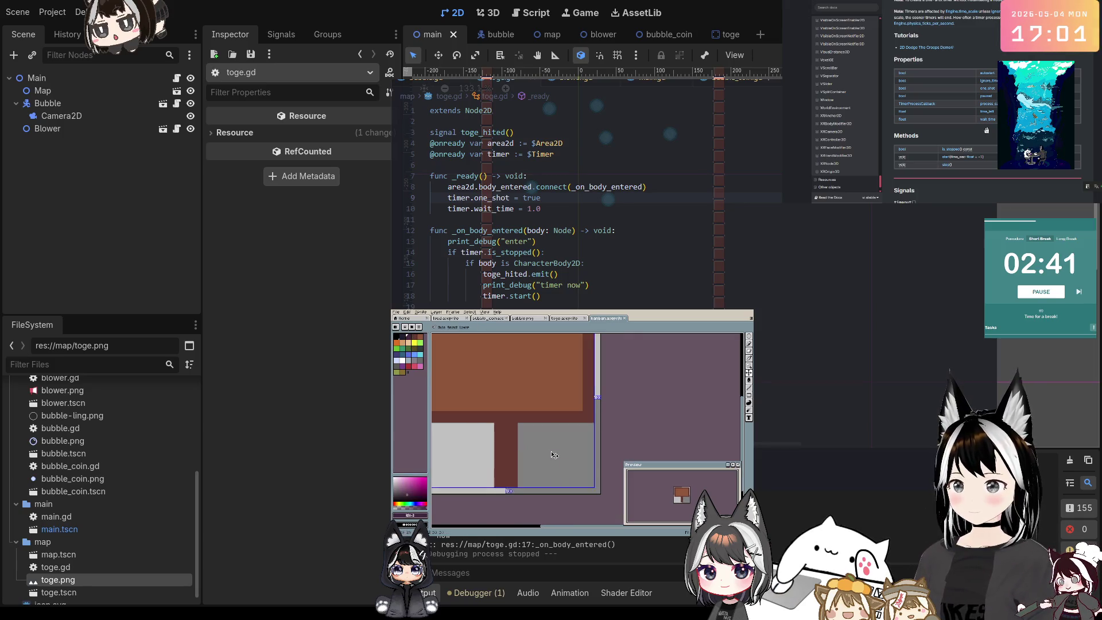
pyautogui.scroll(1, 576, 481)
pyautogui.scroll(-4, 603, 456)
pyautogui.scroll(3, 602, 456)
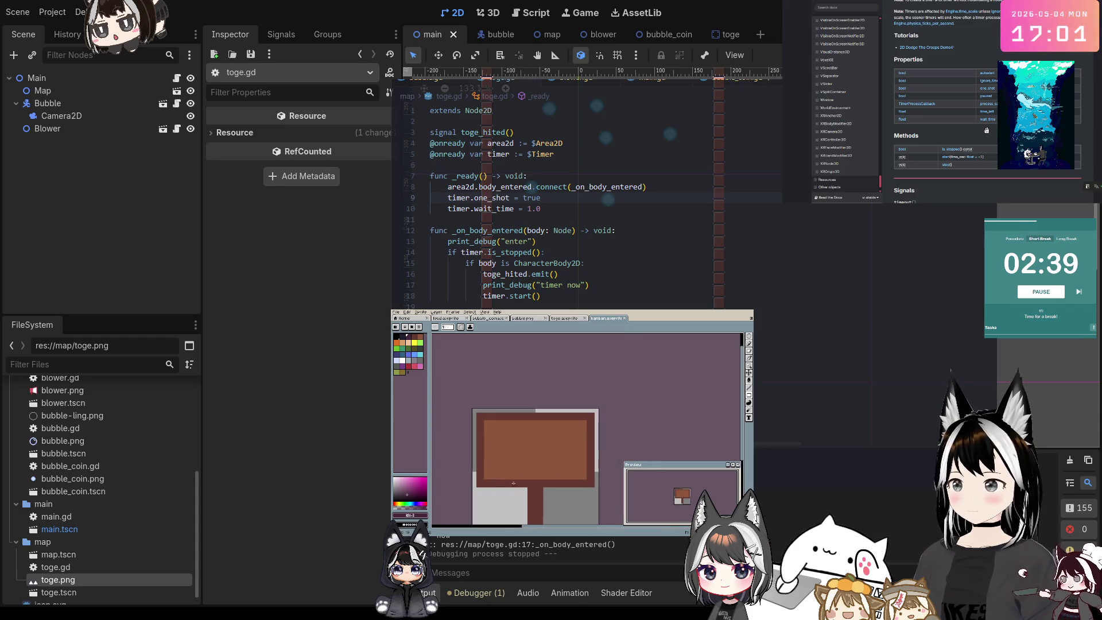
pyautogui.hotkey('ctrl', 's')
pyautogui.click(396, 312)
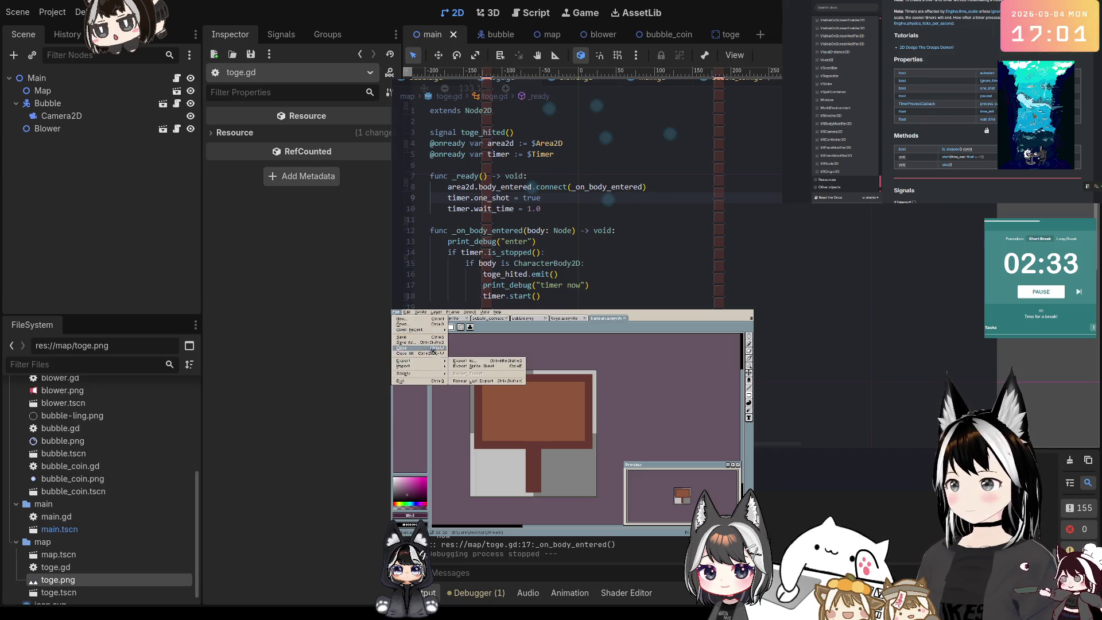
# Export the signboard sprite as an image file
pyautogui.click(486, 362)
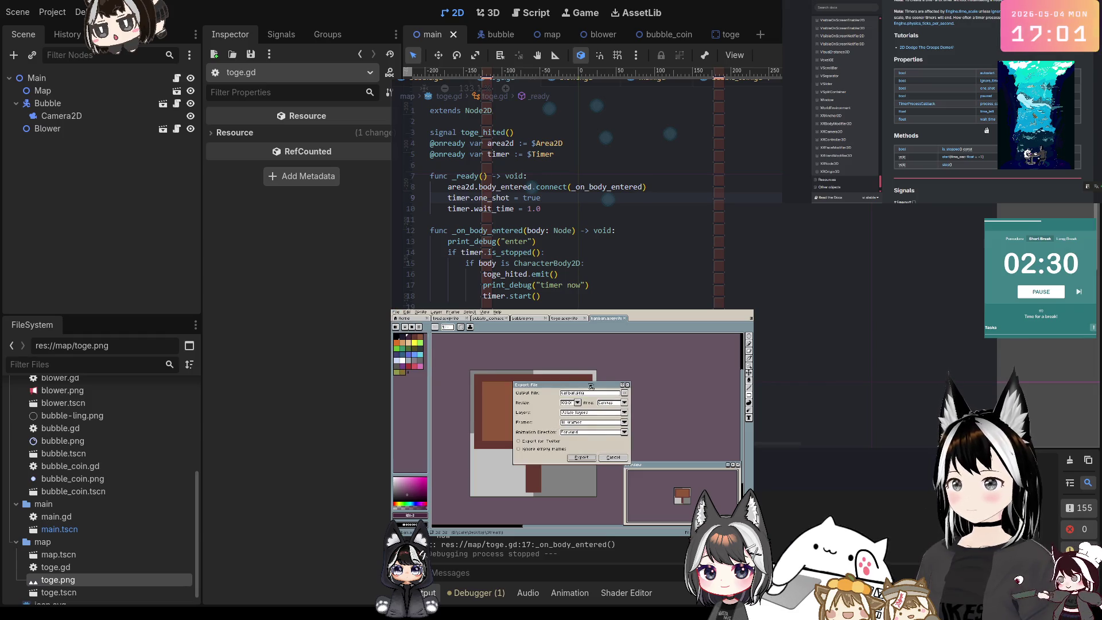
pyautogui.click(594, 461)
pyautogui.scroll(1, 620, 451)
pyautogui.scroll(-1, 574, 459)
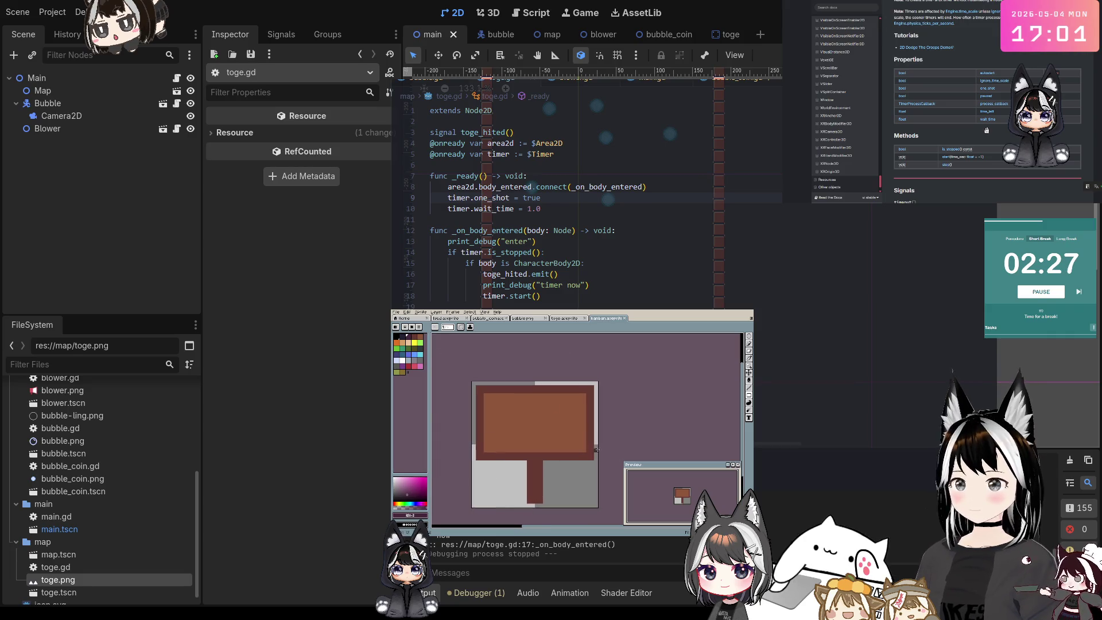
# Draw a white circle outline in the middle of the board
pyautogui.click(410, 367)
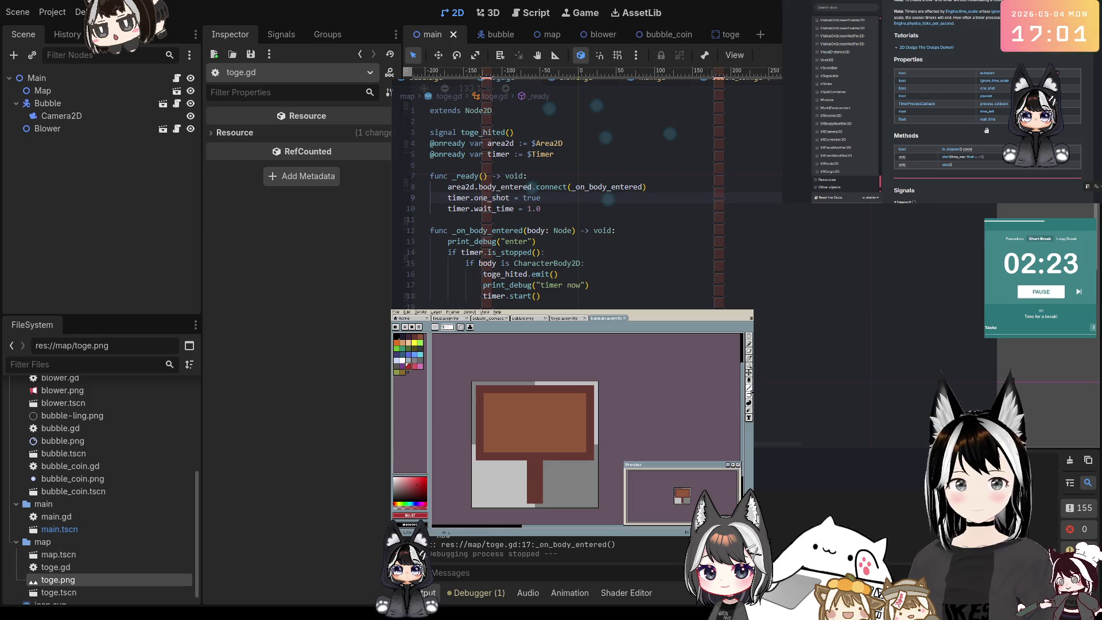
pyautogui.click(736, 397)
pyautogui.moveTo(515, 402); pyautogui.dragTo(551, 445)
pyautogui.hotkey('ctrl', 'z')
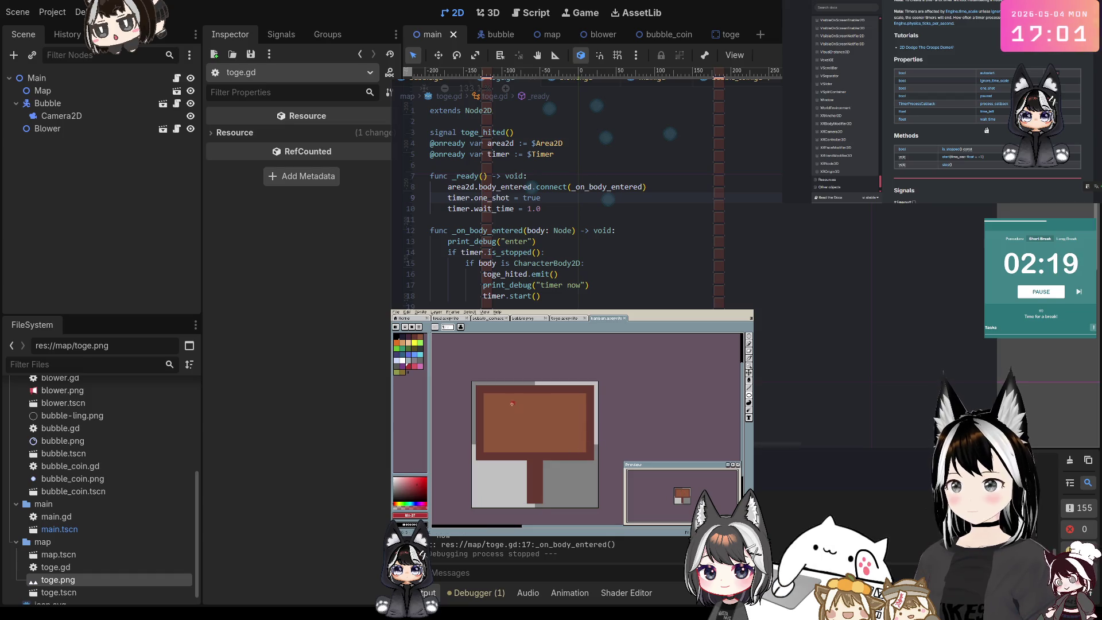
pyautogui.click(400, 362)
pyautogui.moveTo(509, 398)
pyautogui.mouseDown()
pyautogui.moveTo(571, 452)
pyautogui.moveTo(560, 447)
pyautogui.mouseUp()
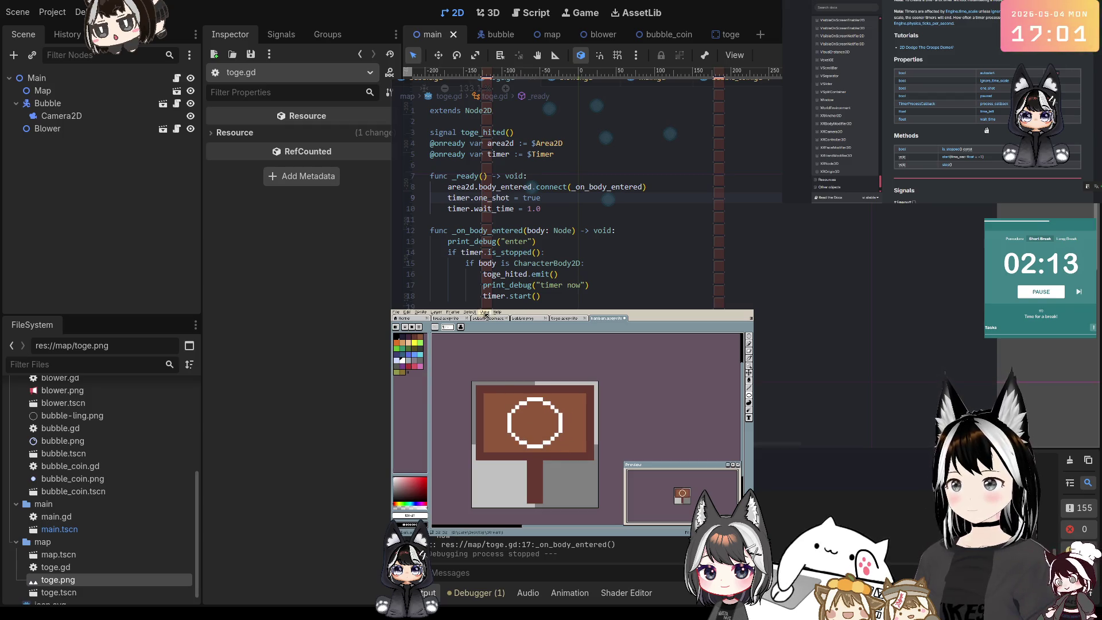
# Turn on the grid overlay, accepting the default Grid Settings
pyautogui.click(486, 313)
pyautogui.moveTo(528, 353)
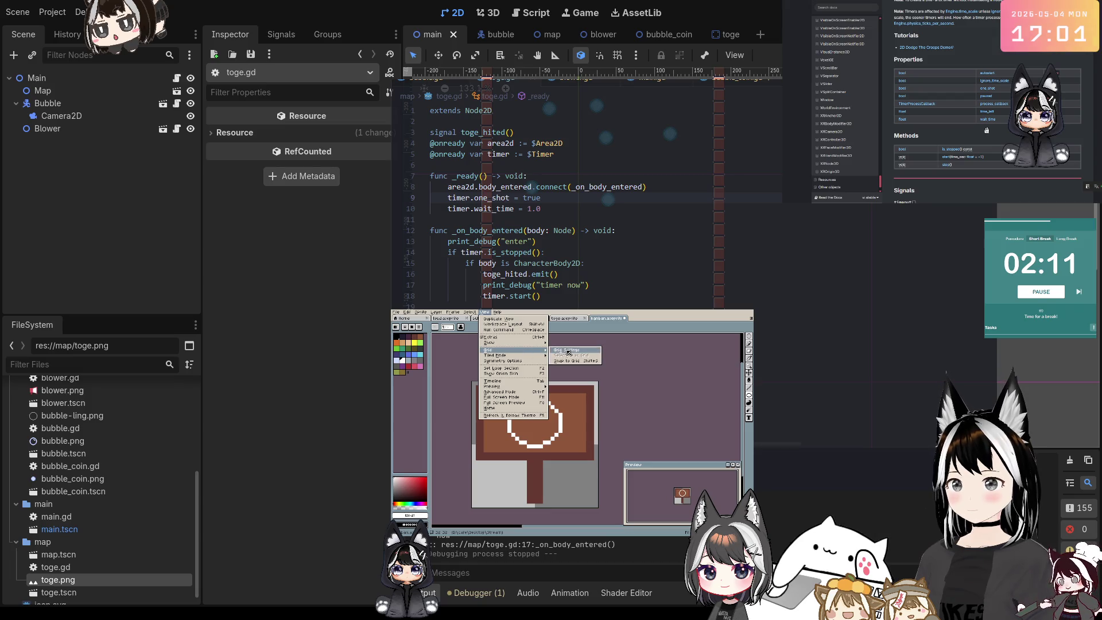
pyautogui.click(569, 350)
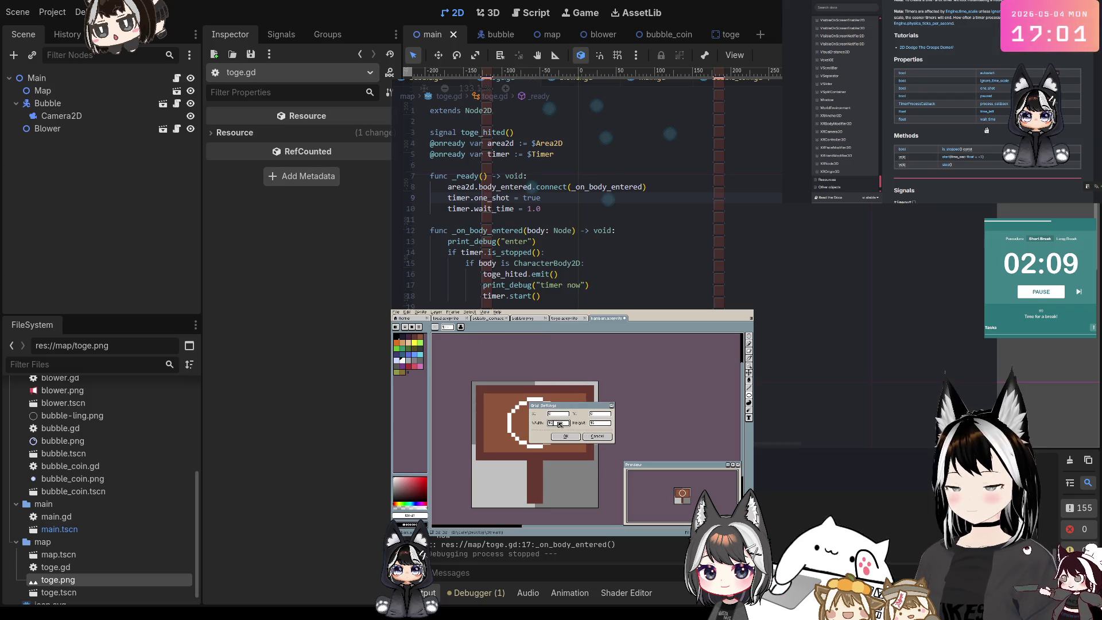
pyautogui.click(575, 436)
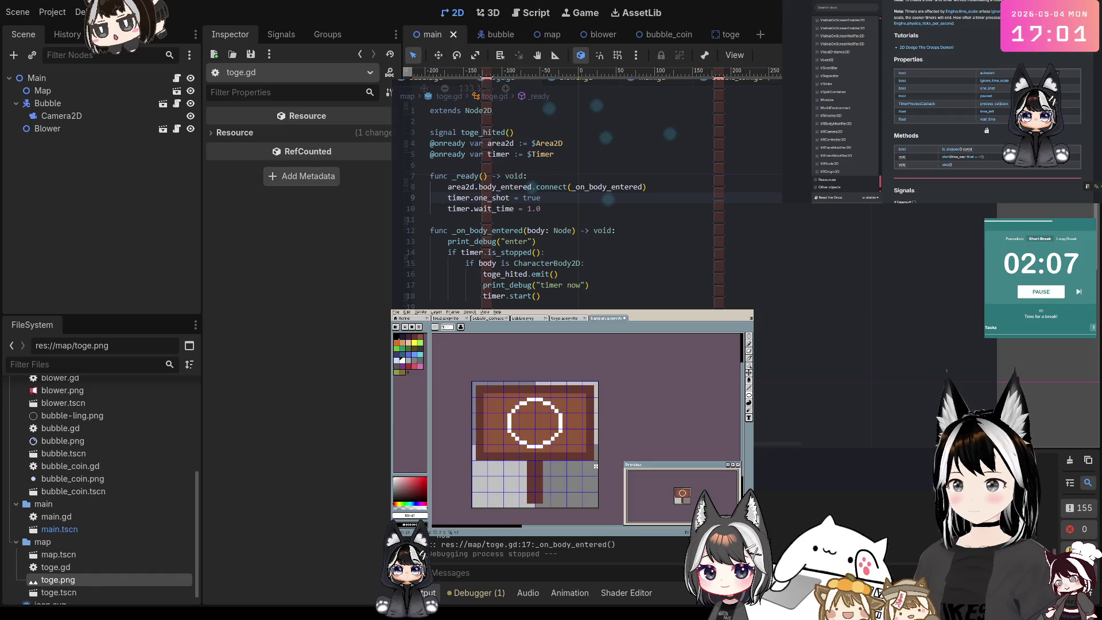
pyautogui.scroll(1, 523, 404)
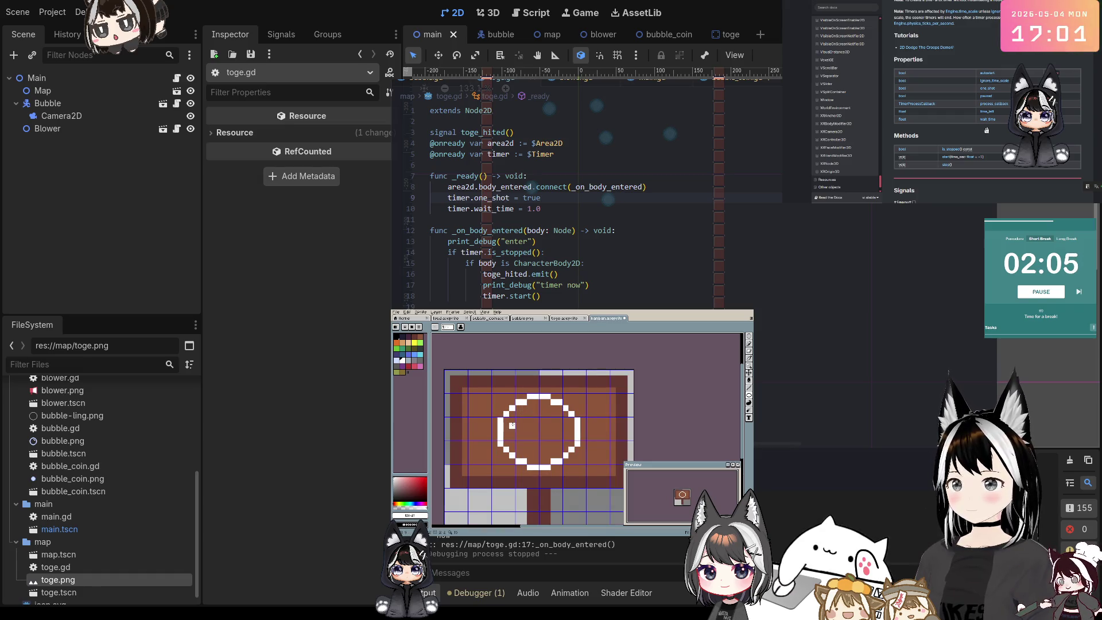
# Draw a smaller white ellipse inside the circle to make a double ring
pyautogui.moveTo(494, 396)
pyautogui.mouseDown()
pyautogui.moveTo(585, 476)
pyautogui.moveTo(577, 469)
pyautogui.mouseUp()
pyautogui.hotkey('ctrl', 'z')
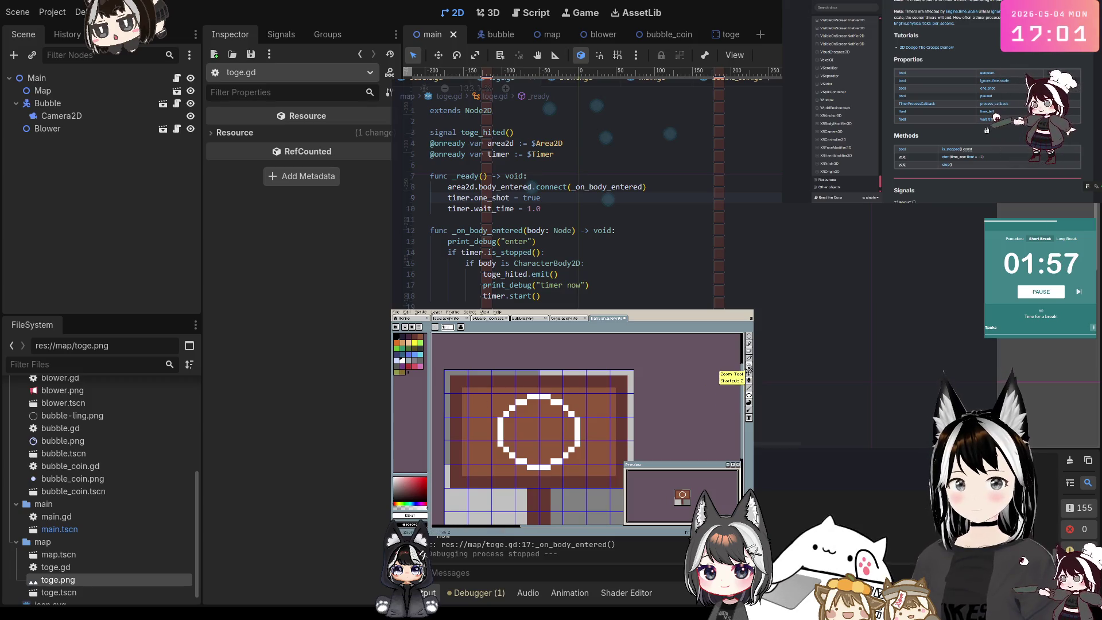
pyautogui.click(749, 343)
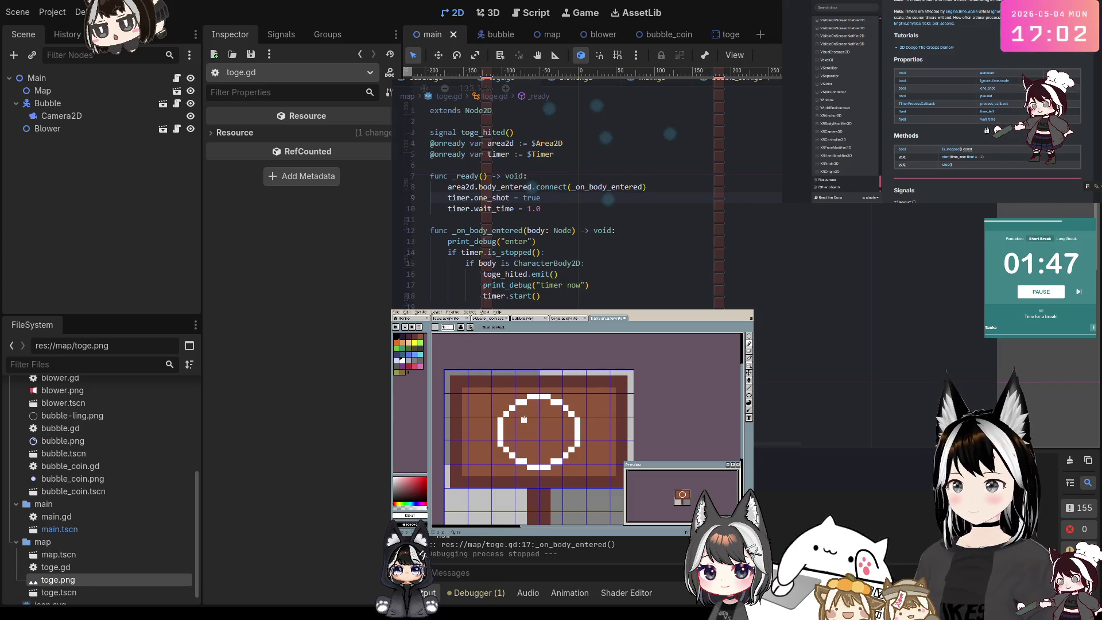
pyautogui.click(741, 396)
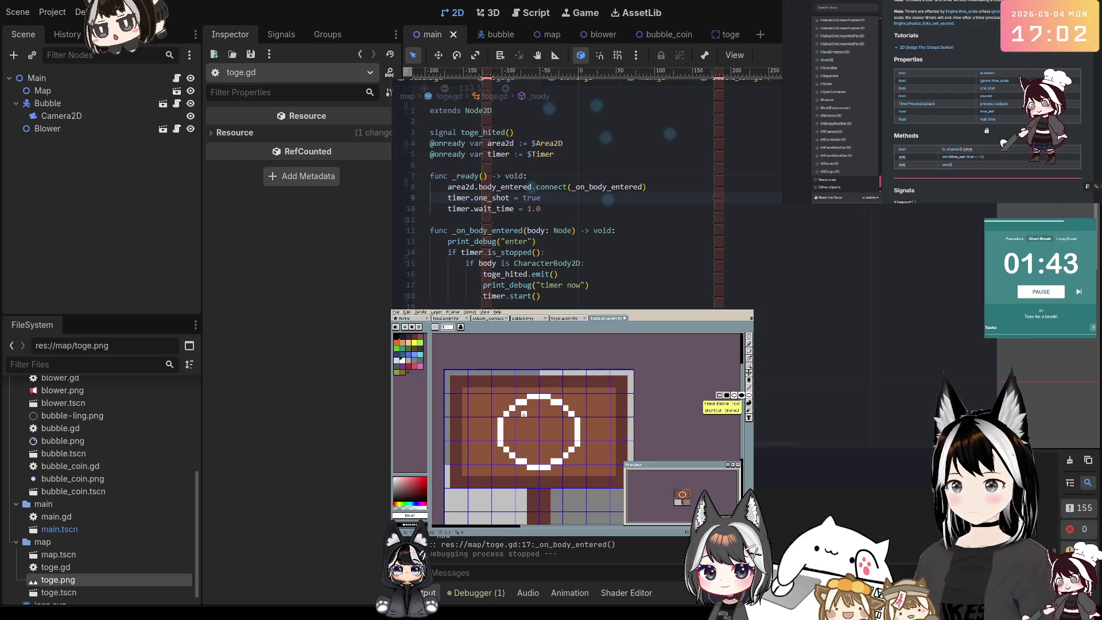
pyautogui.moveTo(520, 418)
pyautogui.mouseDown()
pyautogui.moveTo(561, 455)
pyautogui.moveTo(516, 408)
pyautogui.moveTo(558, 454)
pyautogui.mouseUp()
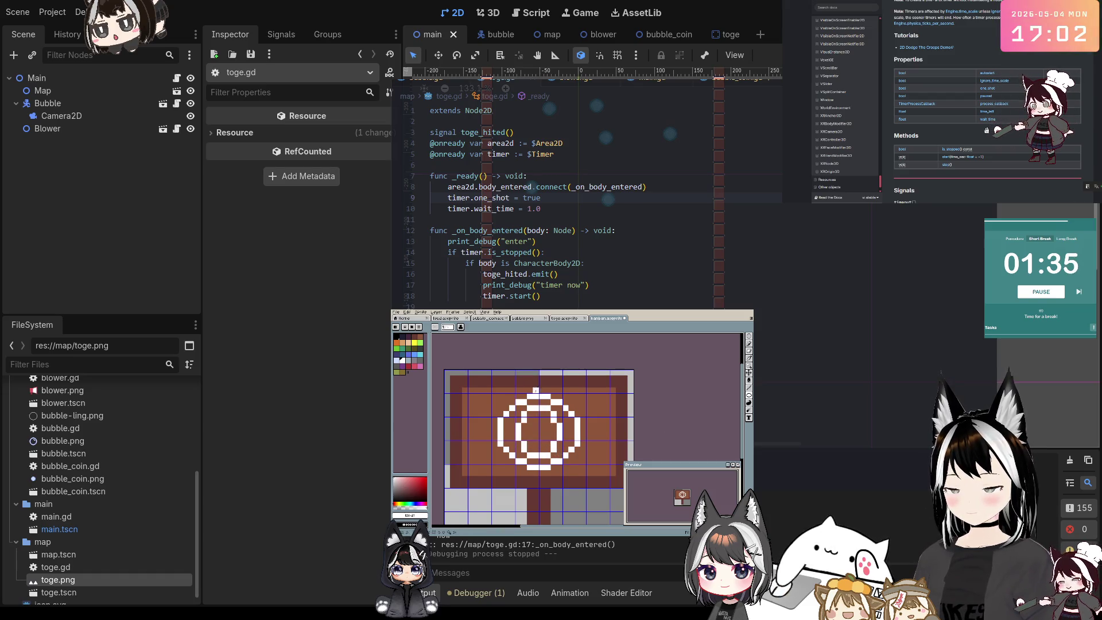
pyautogui.click(749, 401)
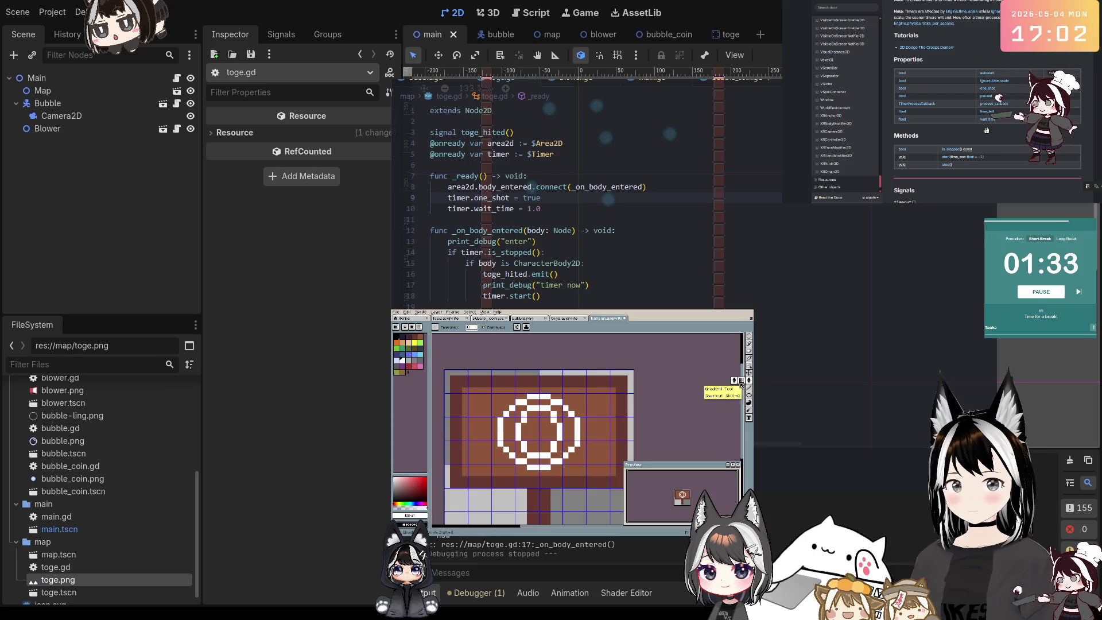
# Fill the ring's left and right crescents red, then undo both fills
pyautogui.click(413, 368)
pyautogui.click(567, 426)
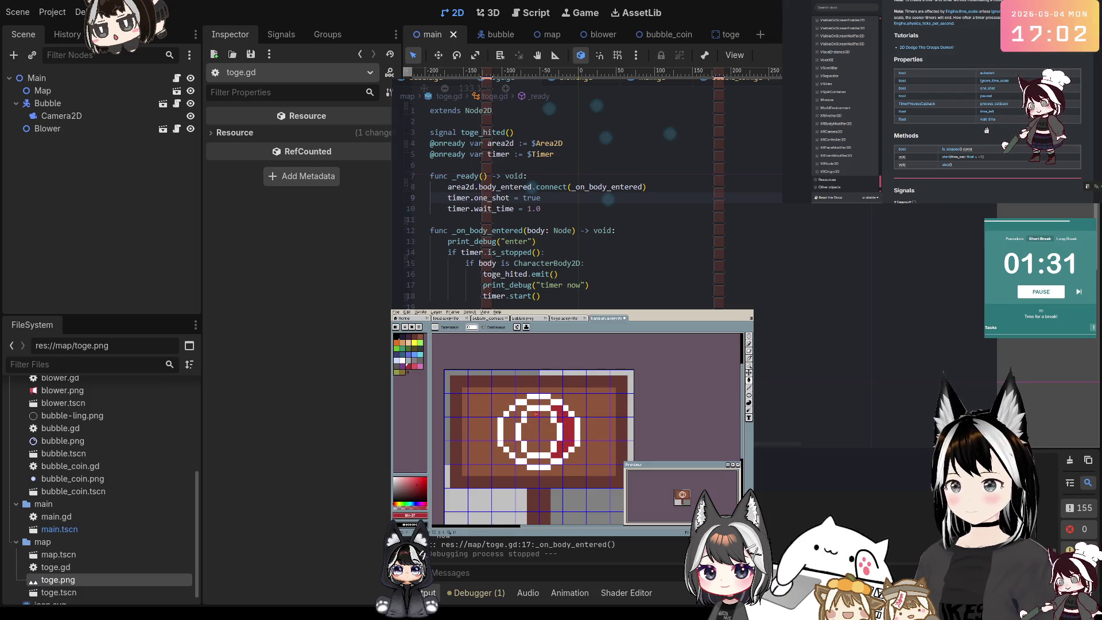
pyautogui.click(512, 426)
pyautogui.scroll(-3, 603, 450)
pyautogui.scroll(2, 612, 451)
pyautogui.moveTo(611, 451); pyautogui.dragTo(553, 468)
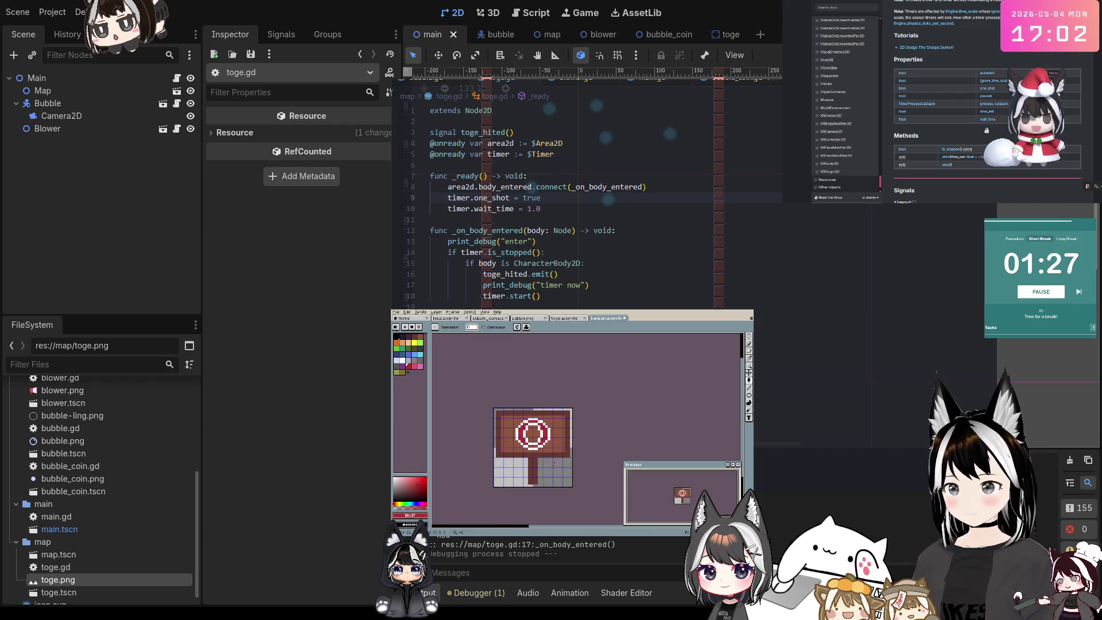
pyautogui.scroll(3, 553, 463)
pyautogui.scroll(-2, 574, 459)
pyautogui.hotkey('ctrl', 'z')
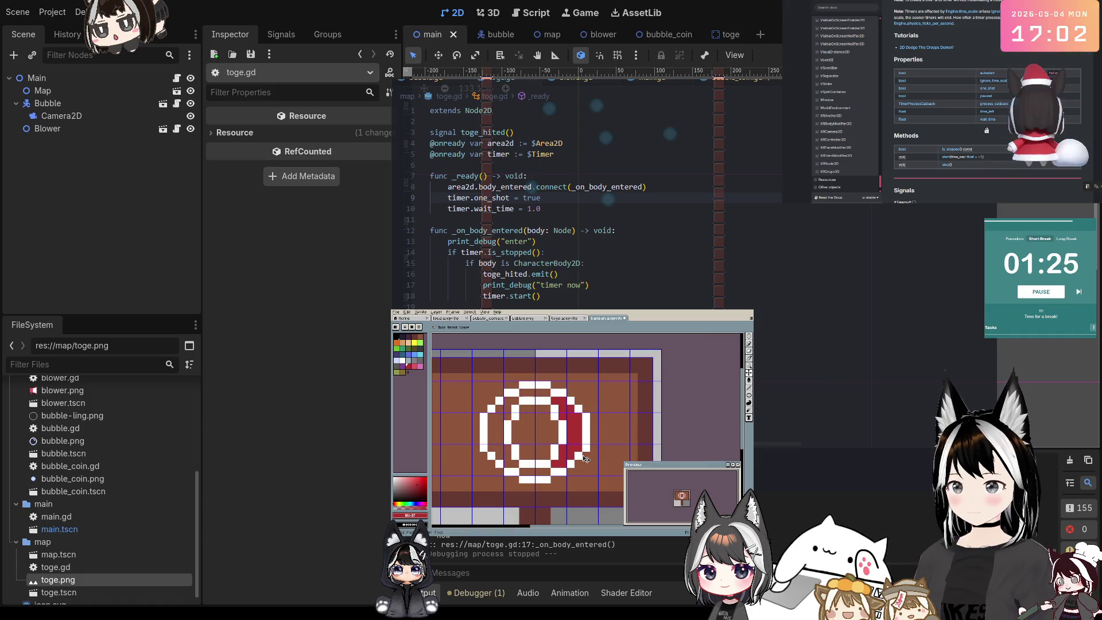
pyautogui.hotkey('ctrl', 'z')
pyautogui.hotkey('ctrl', 'z')
pyautogui.moveTo(570, 476)
pyautogui.mouseDown()
pyautogui.moveTo(560, 492)
pyautogui.moveTo(577, 501)
pyautogui.mouseUp()
pyautogui.scroll(-2, 568, 487)
pyautogui.scroll(2, 583, 484)
# Fill the circle's interior red
pyautogui.click(750, 381)
pyautogui.click(528, 453)
pyautogui.scroll(-3, 570, 475)
pyautogui.moveTo(597, 465)
pyautogui.mouseDown()
pyautogui.moveTo(560, 456)
pyautogui.moveTo(565, 435)
pyautogui.mouseUp()
pyautogui.scroll(4, 525, 443)
pyautogui.scroll(-4, 527, 445)
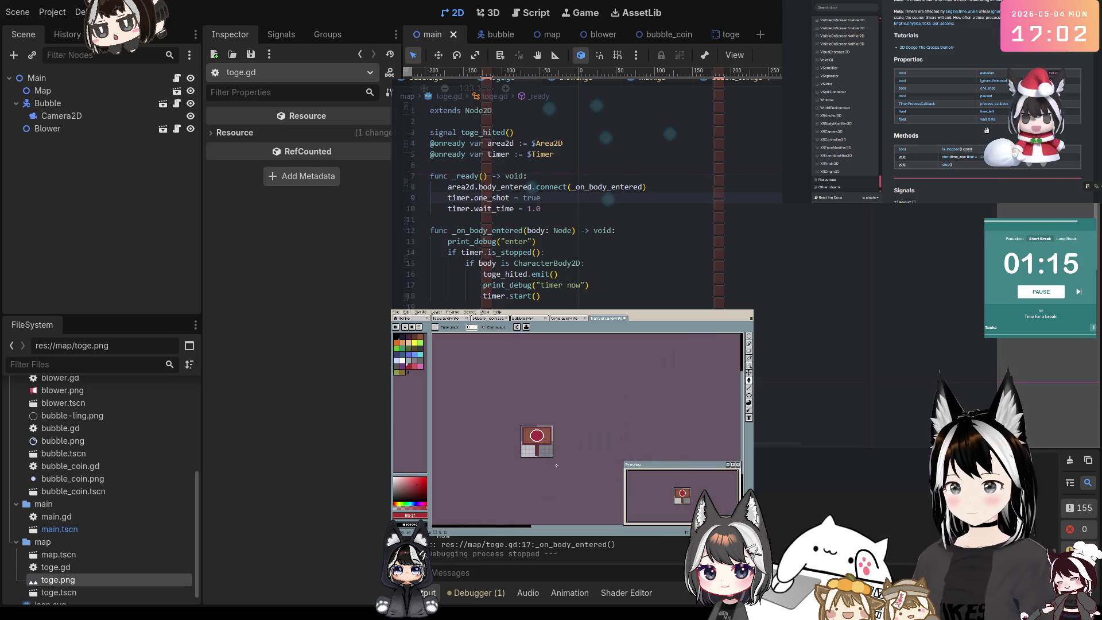
pyautogui.scroll(4, 540, 450)
pyautogui.scroll(-2, 546, 459)
pyautogui.scroll(4, 557, 477)
pyautogui.scroll(-4, 557, 476)
pyautogui.scroll(3, 513, 453)
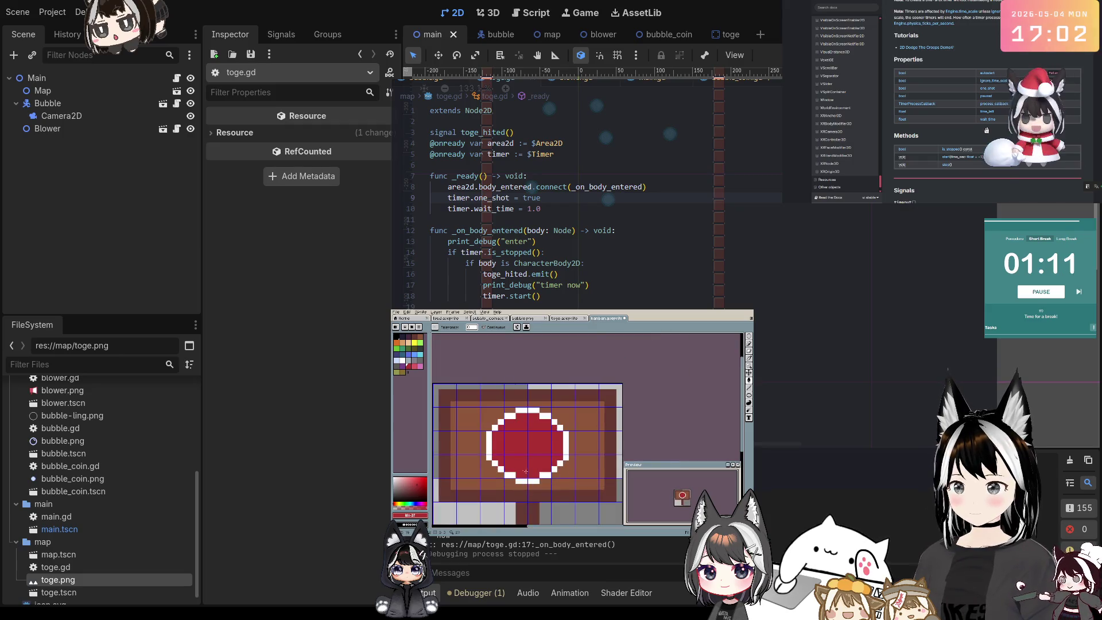
pyautogui.scroll(-5, 513, 453)
pyautogui.scroll(2, 568, 475)
pyautogui.scroll(3, 531, 457)
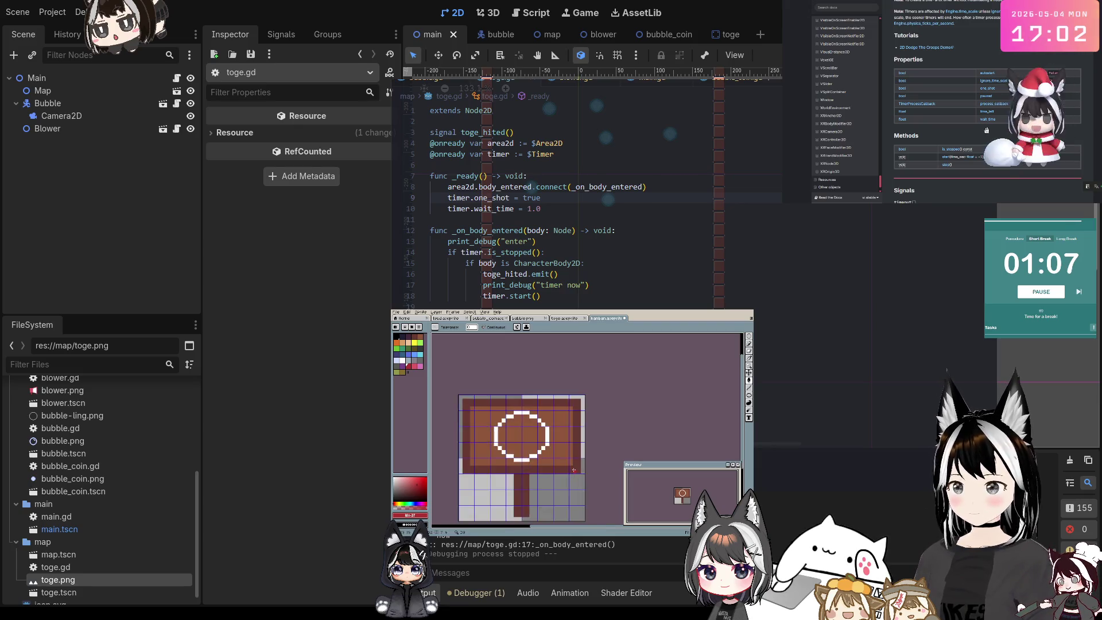
# Choose red again and repaint the circle's left and right edges red
pyautogui.click(402, 362)
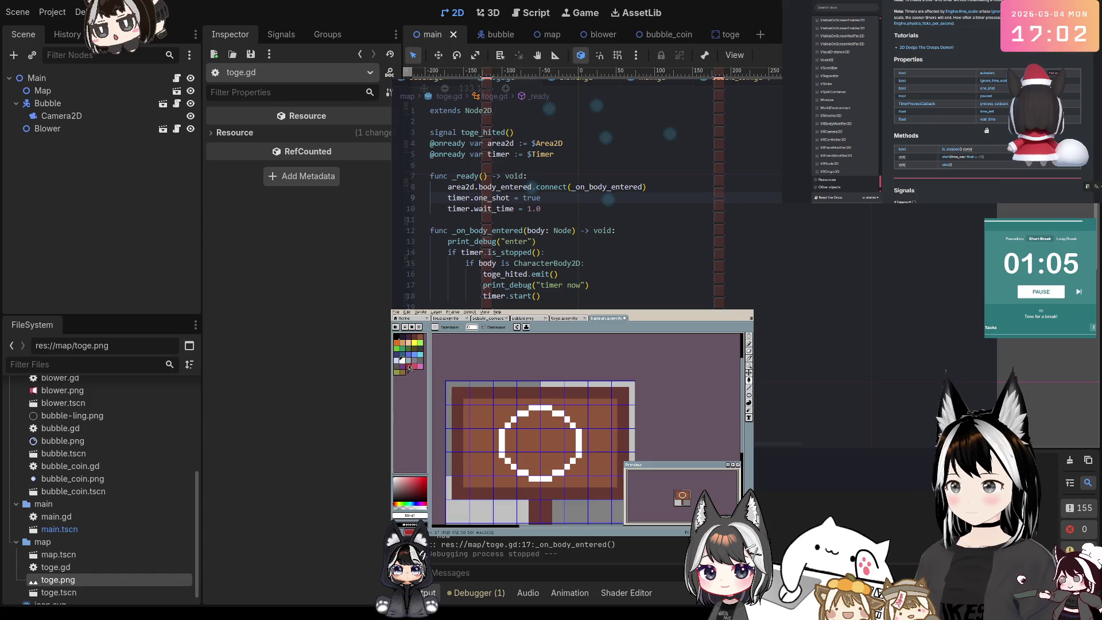
pyautogui.click(408, 366)
pyautogui.moveTo(502, 432); pyautogui.dragTo(502, 452)
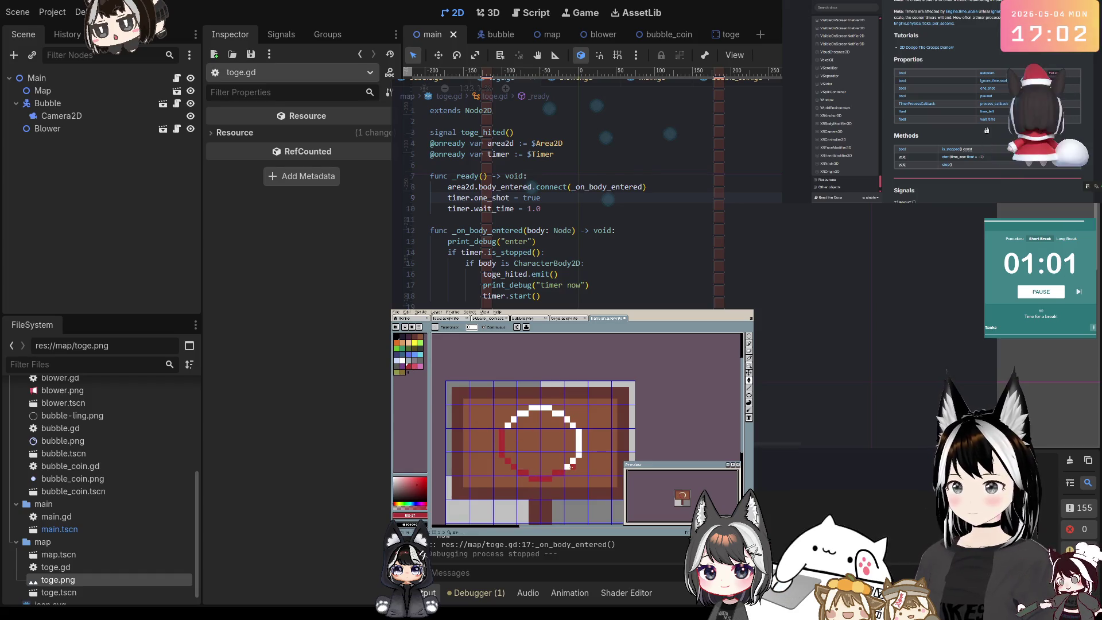
pyautogui.moveTo(580, 431); pyautogui.dragTo(581, 448)
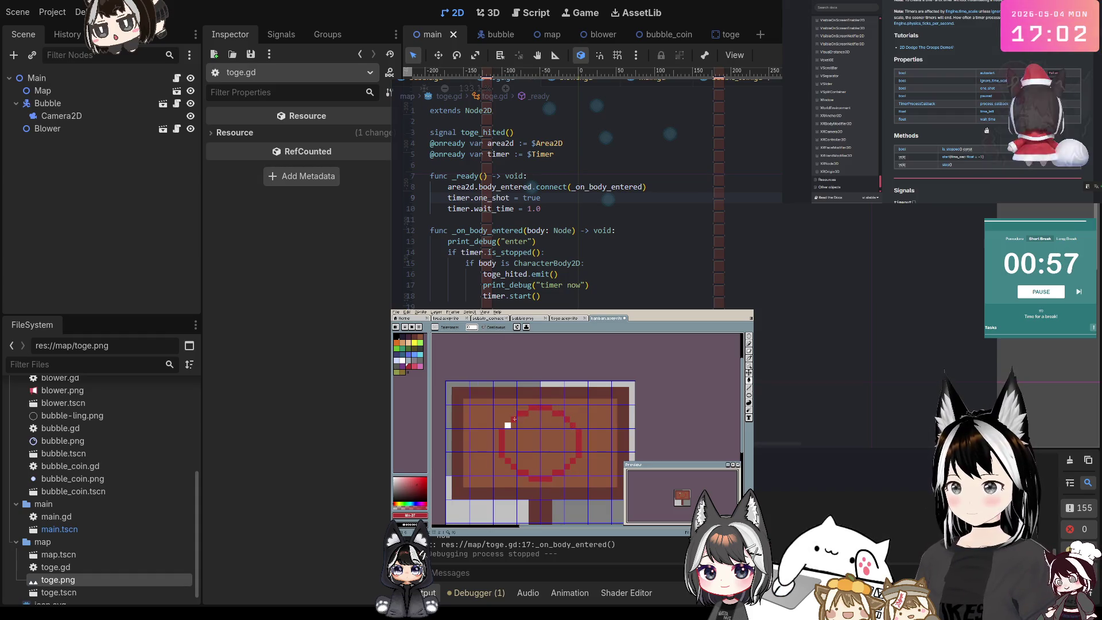
pyautogui.scroll(-4, 514, 426)
pyautogui.scroll(3, 517, 436)
pyautogui.click(546, 469)
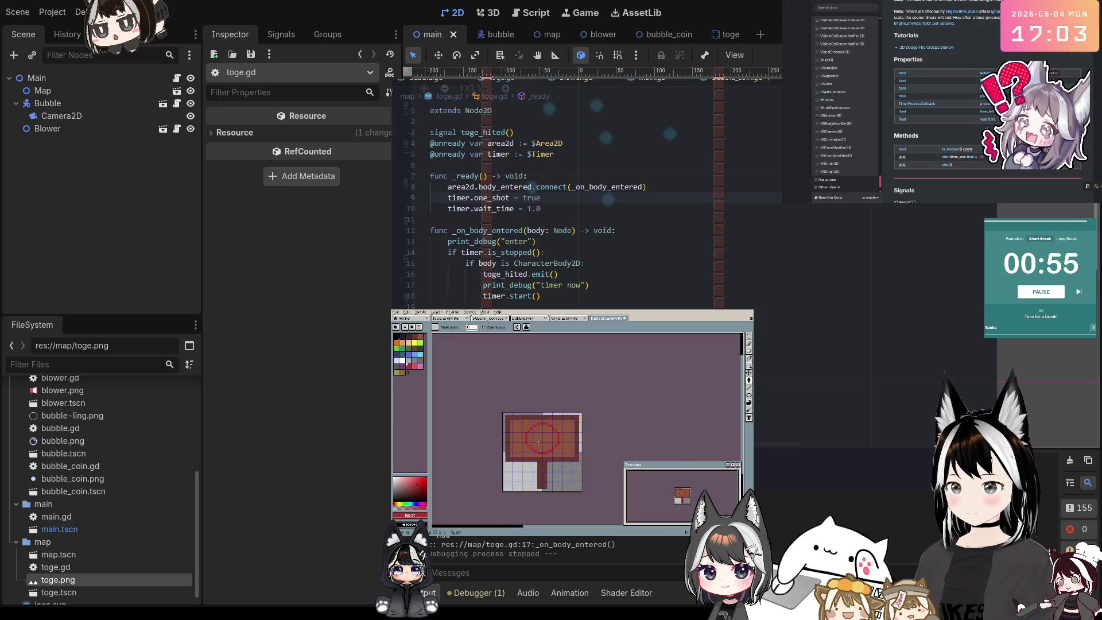
pyautogui.scroll(2, 534, 448)
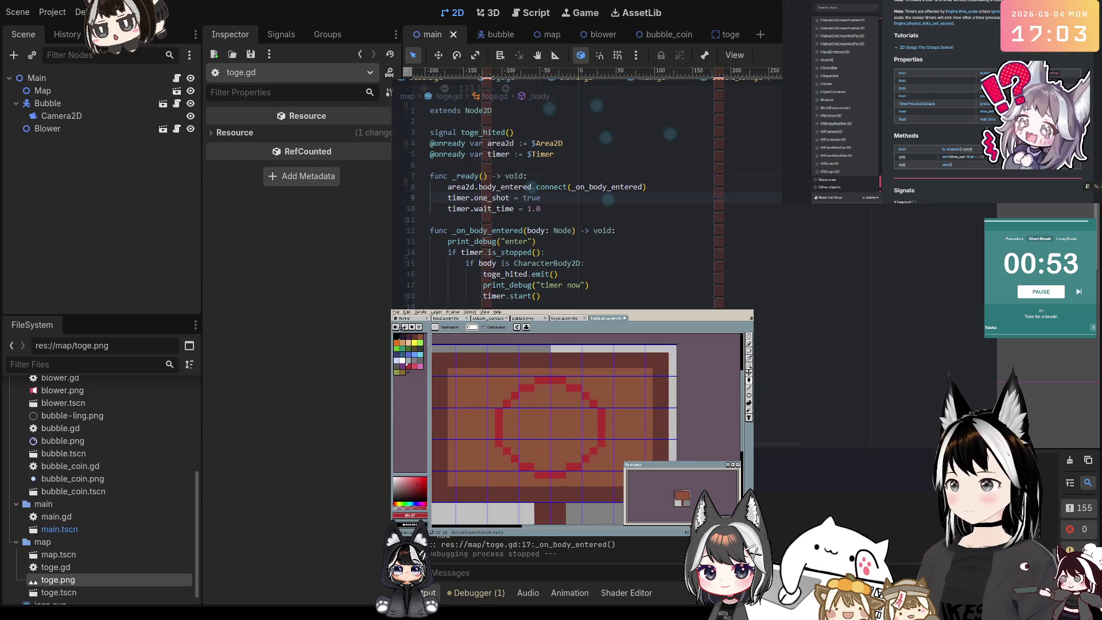
pyautogui.scroll(1, 451, 433)
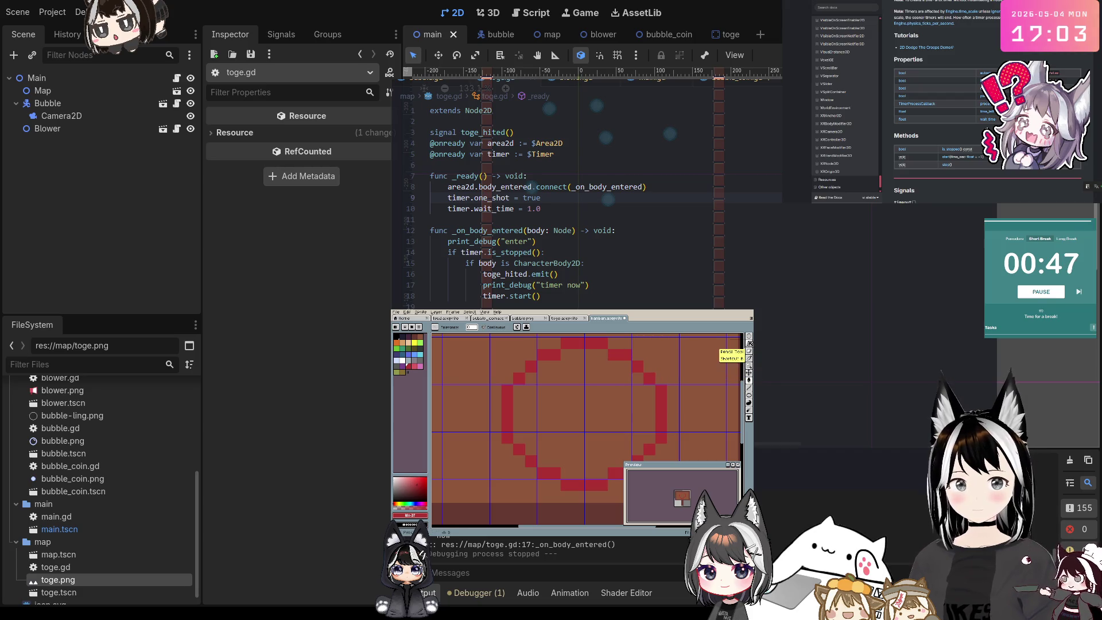
# Switch to single-pixel drawing and add red pixels to extend the ring's outline
pyautogui.click(749, 342)
pyautogui.moveTo(518, 390); pyautogui.dragTo(521, 434)
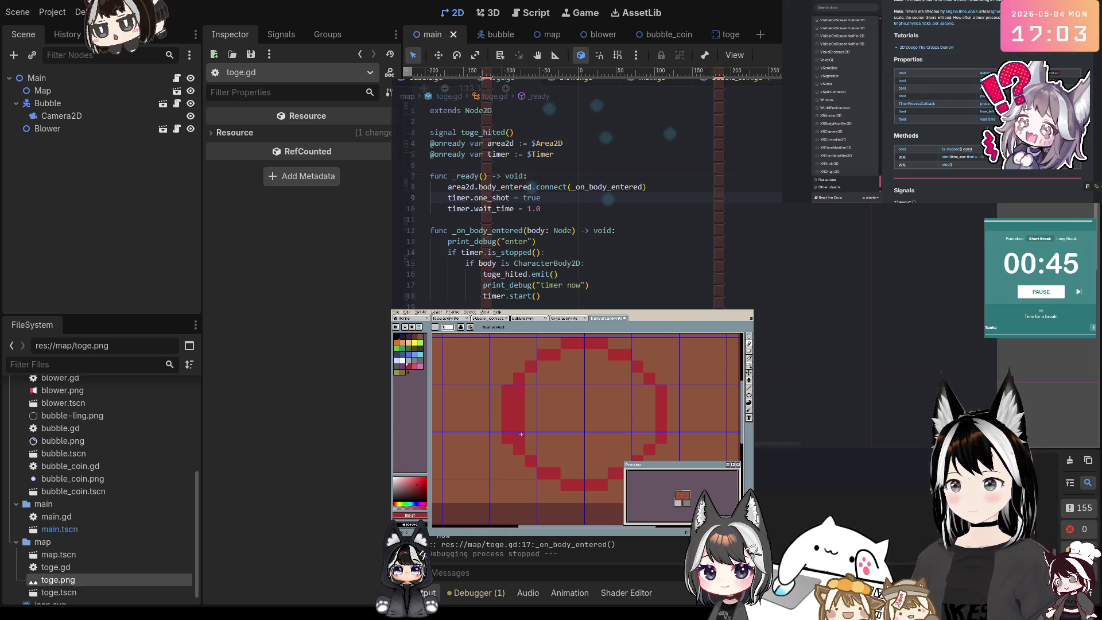
pyautogui.moveTo(542, 374); pyautogui.dragTo(541, 369)
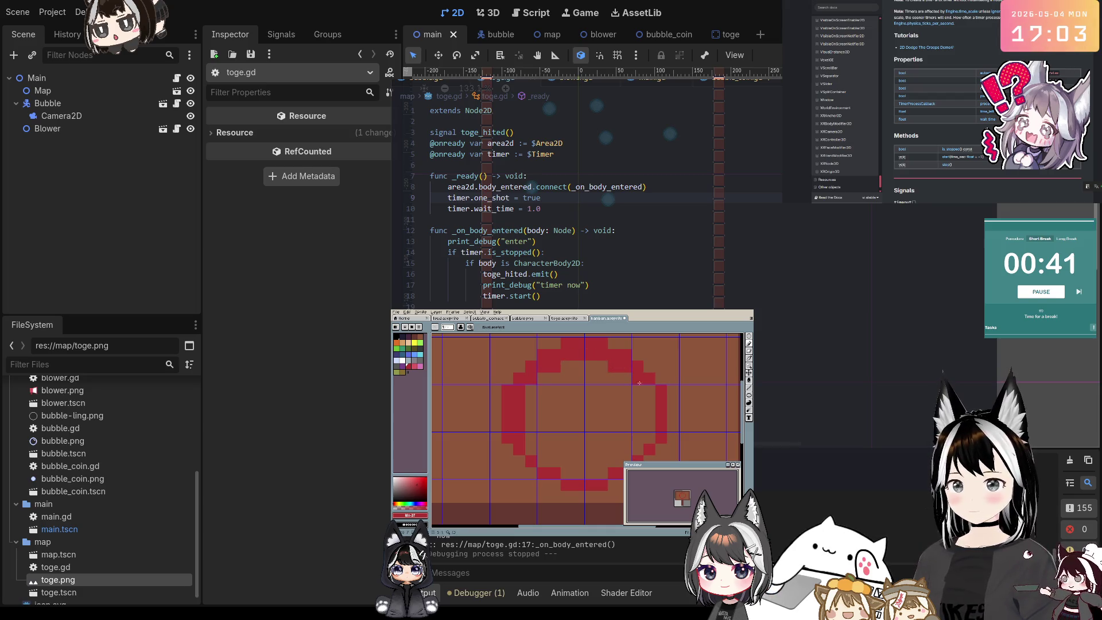
pyautogui.click(656, 439)
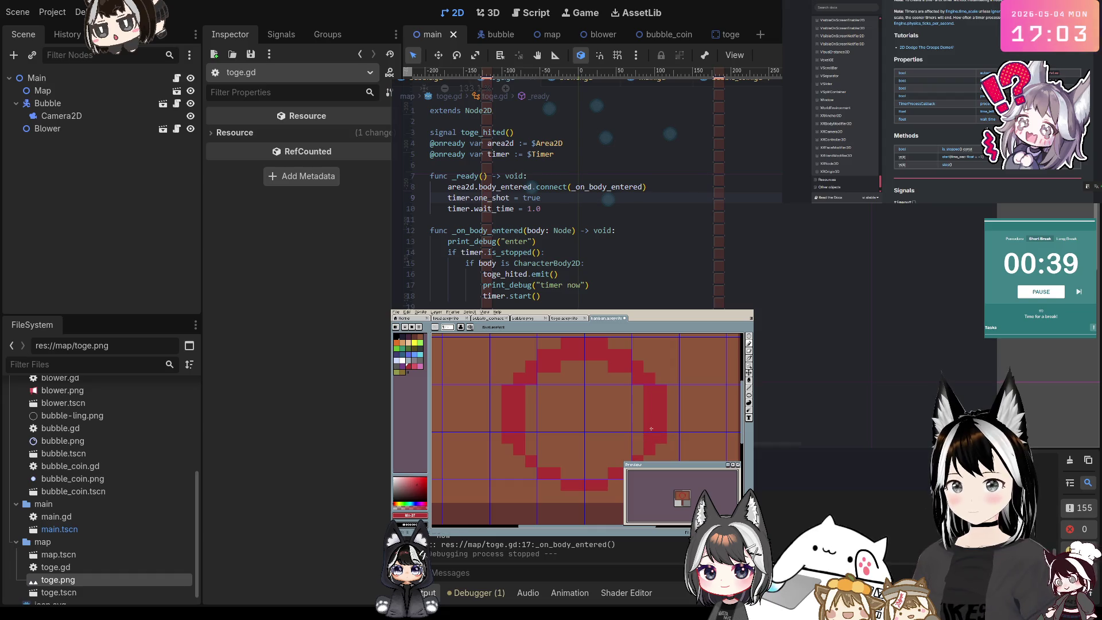
pyautogui.hscroll(2, 650, 428)
pyautogui.scroll(-1, 651, 429)
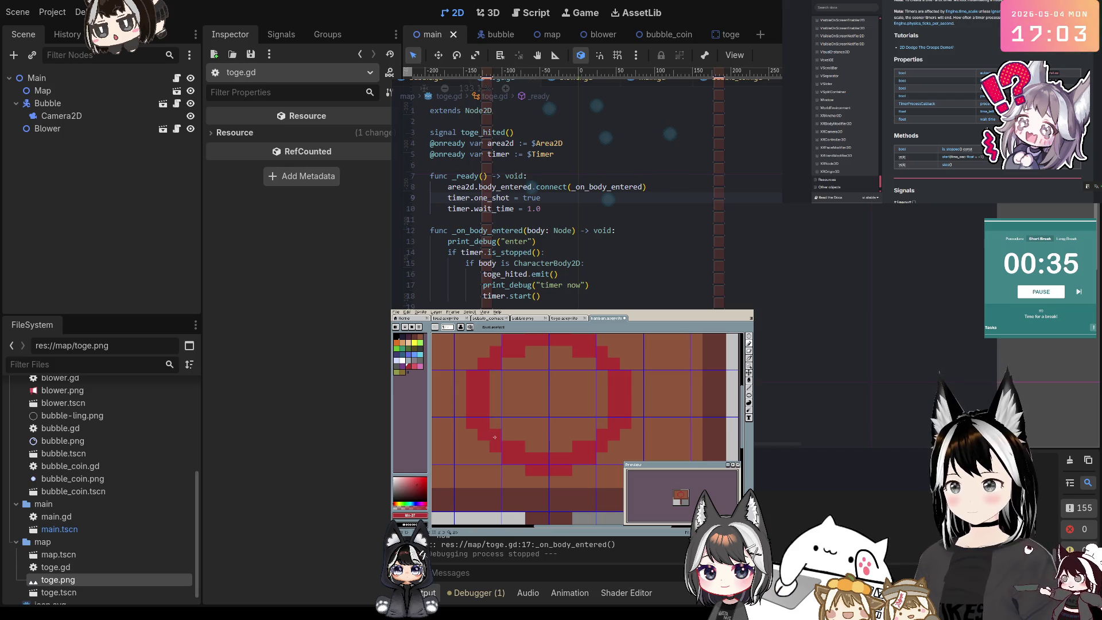
pyautogui.scroll(2, 494, 437)
pyautogui.hscroll(1, 495, 437)
pyautogui.click(563, 426)
# Thicken the ring's sides, undo the stray strokes, and fill the top-row gap red
pyautogui.moveTo(488, 418); pyautogui.dragTo(485, 455)
pyautogui.moveTo(592, 411); pyautogui.dragTo(591, 457)
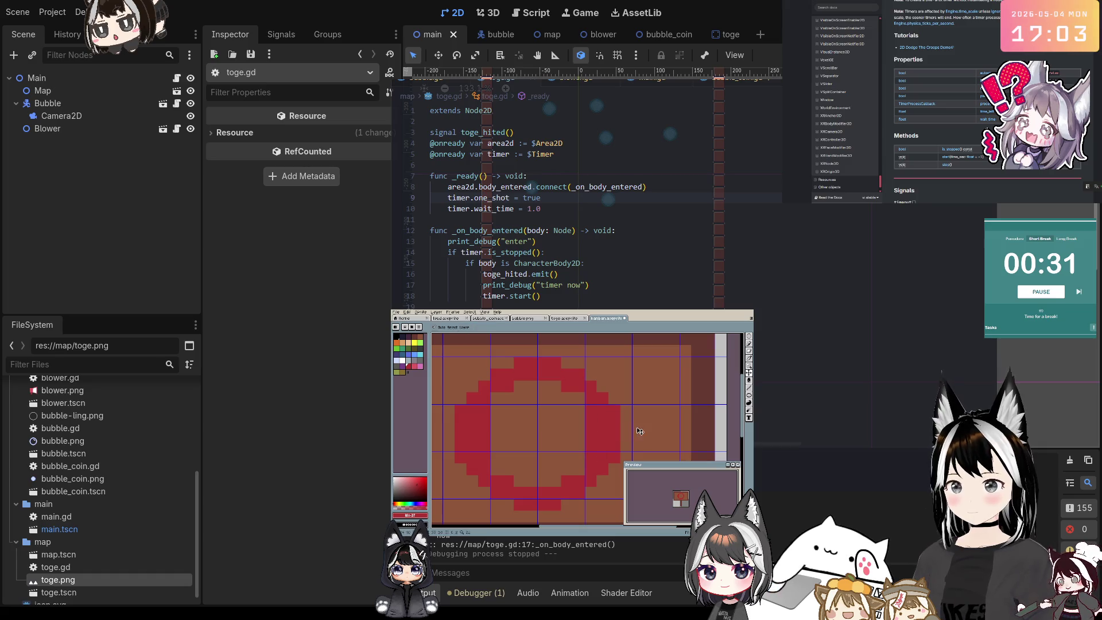
pyautogui.hotkey('ctrl', 'z')
pyautogui.hotkey('ctrl', 'z')
pyautogui.moveTo(518, 388); pyautogui.dragTo(557, 386)
pyautogui.click(556, 453)
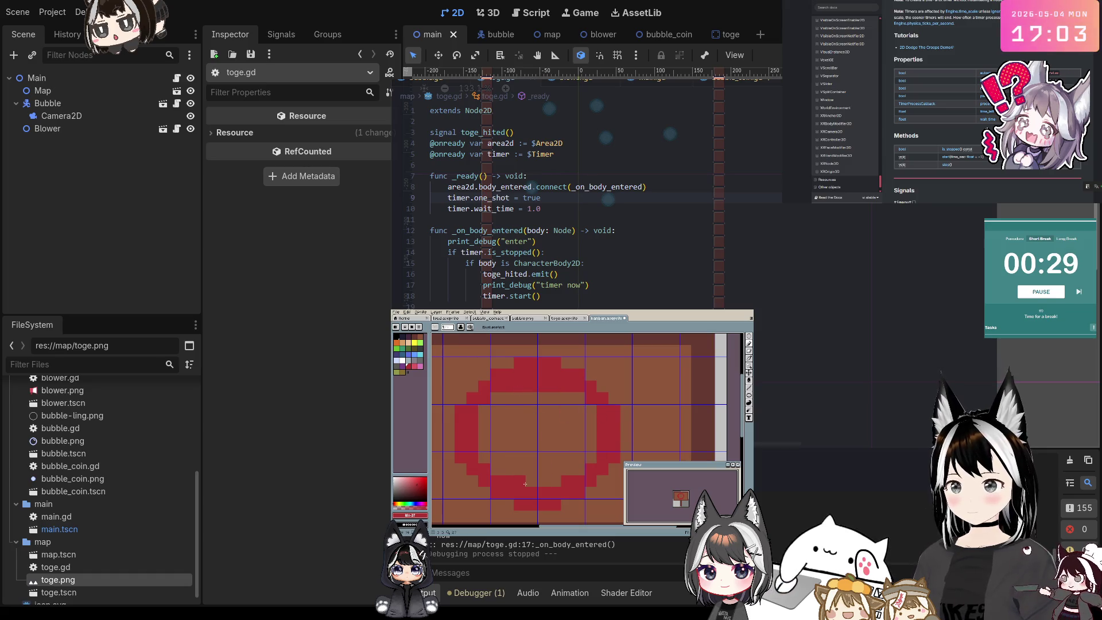
pyautogui.scroll(-3, 558, 481)
pyautogui.scroll(1, 580, 459)
pyautogui.scroll(-1, 599, 438)
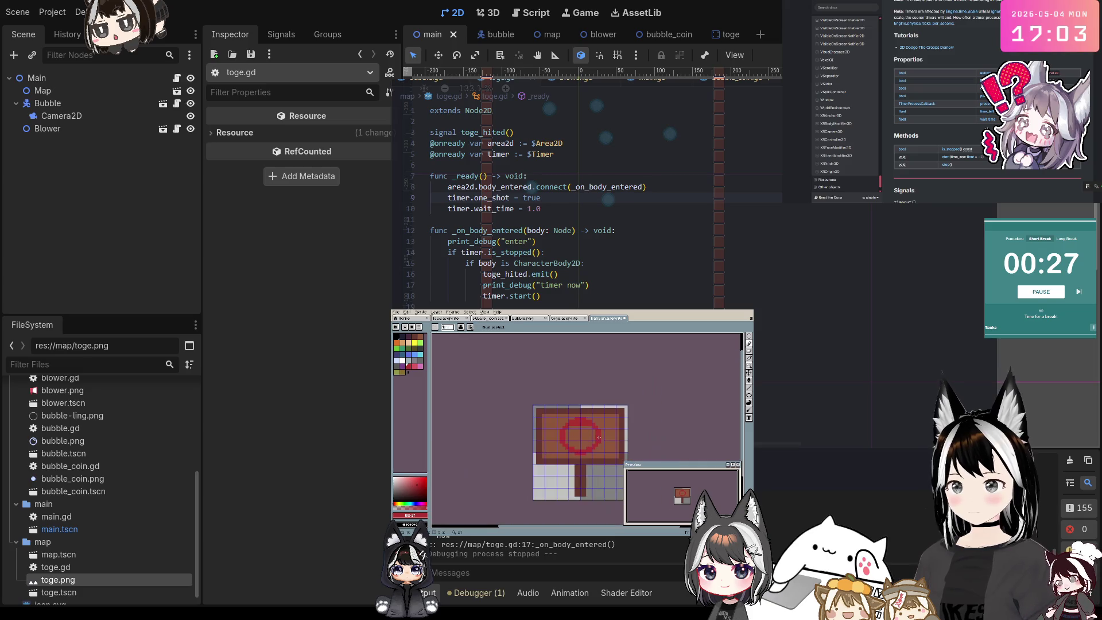
pyautogui.scroll(2, 594, 439)
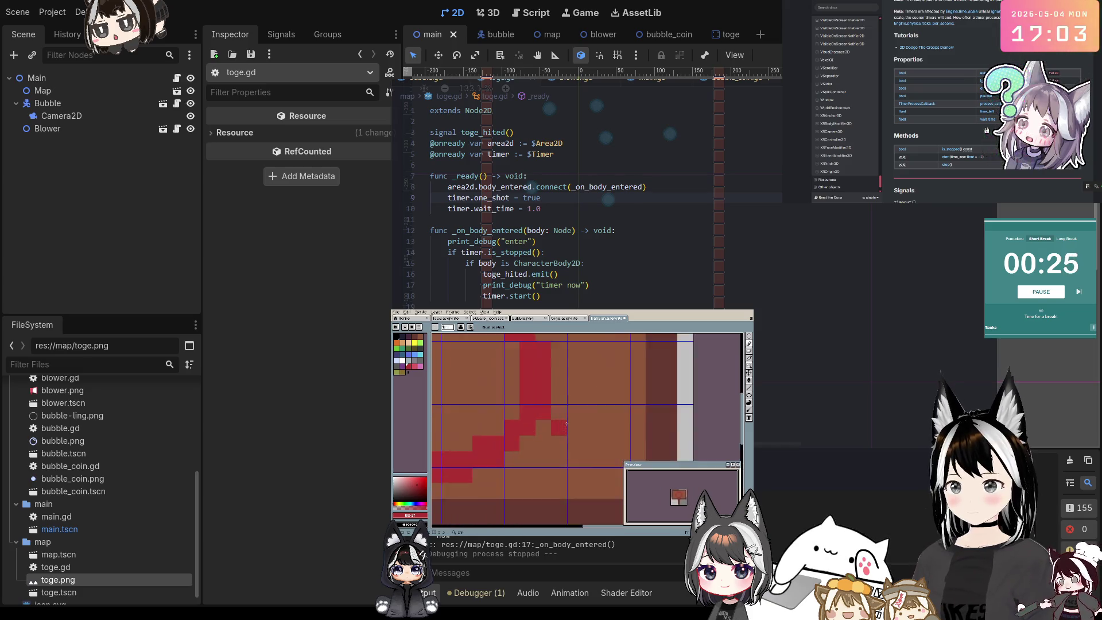
pyautogui.scroll(-3, 587, 439)
pyautogui.scroll(1, 586, 439)
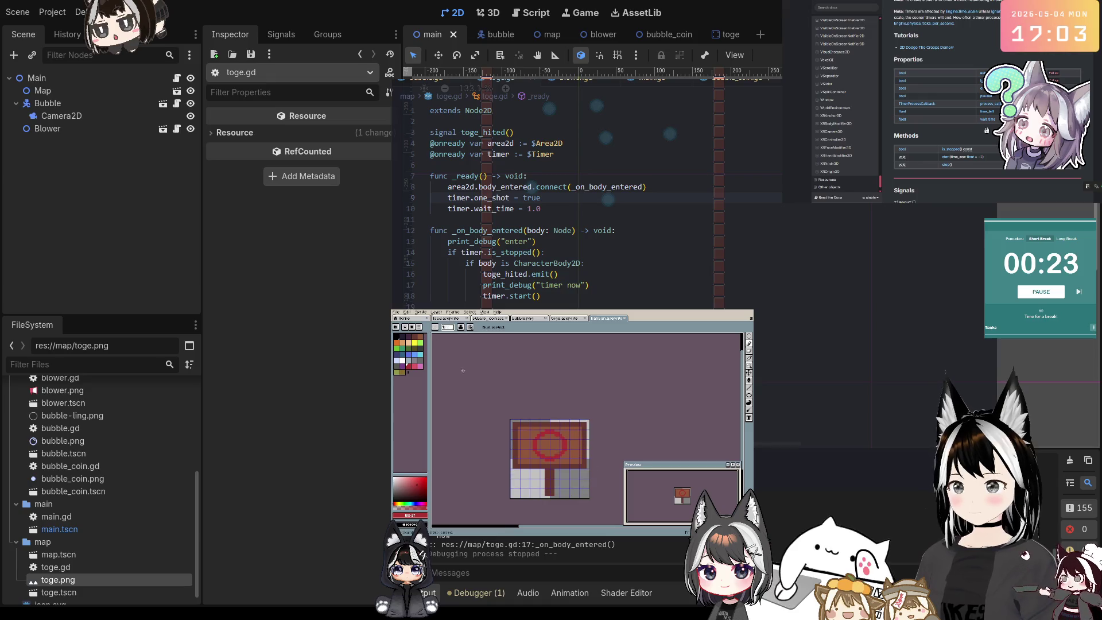
pyautogui.click(399, 313)
# Export the red-ringed signboard as a png with Export As, then switch back to Godot
pyautogui.moveTo(427, 361)
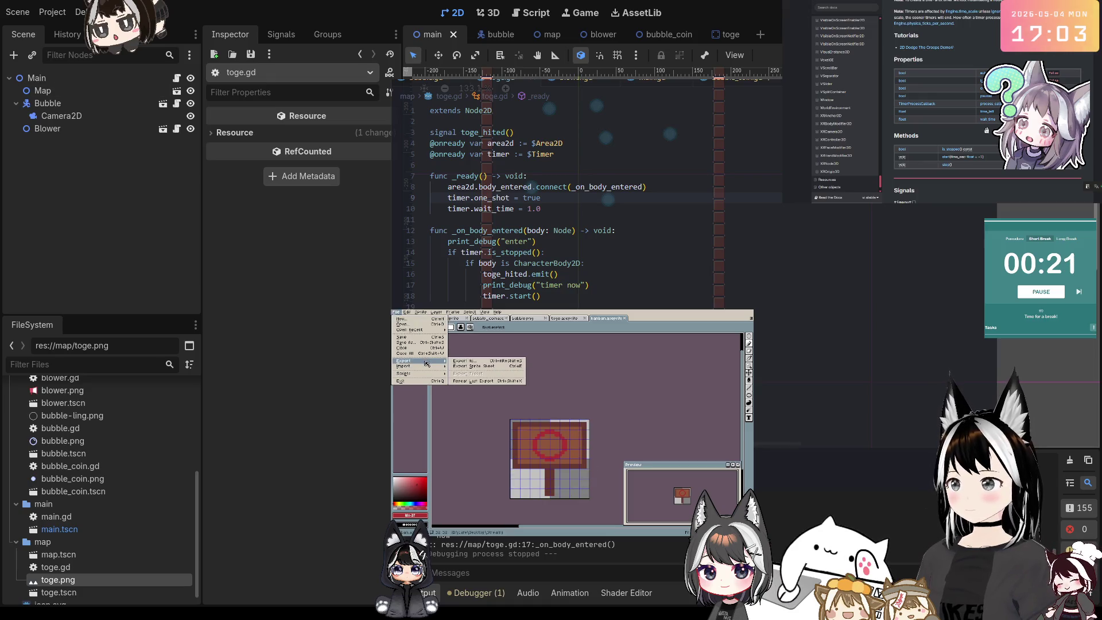
pyautogui.click(484, 363)
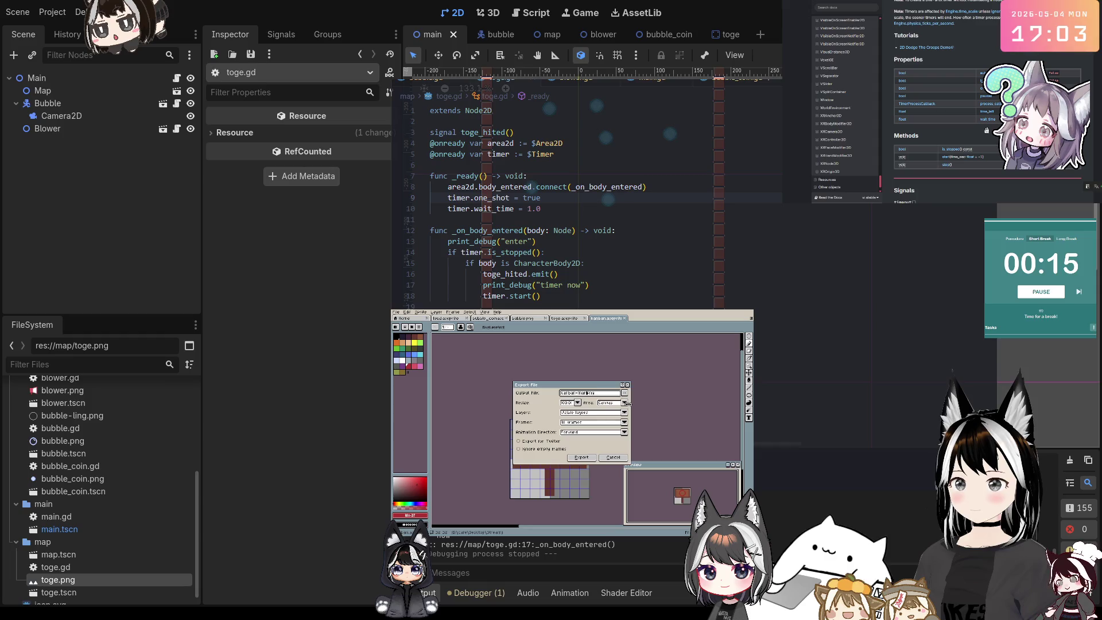
pyautogui.press('Return')
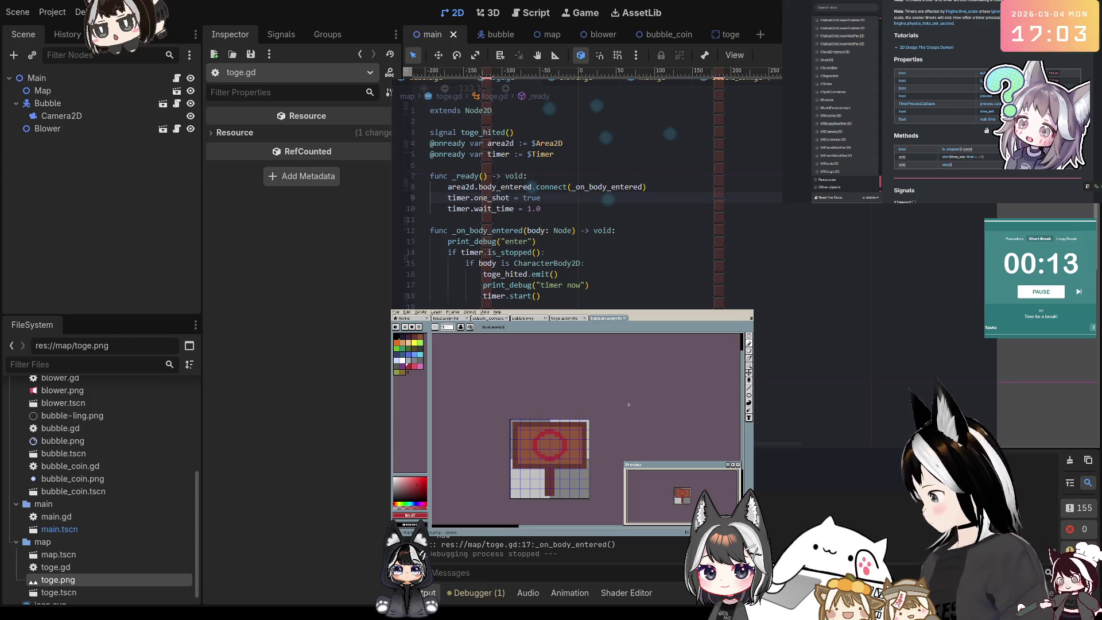
pyautogui.hotkey('alt', 'Tab')
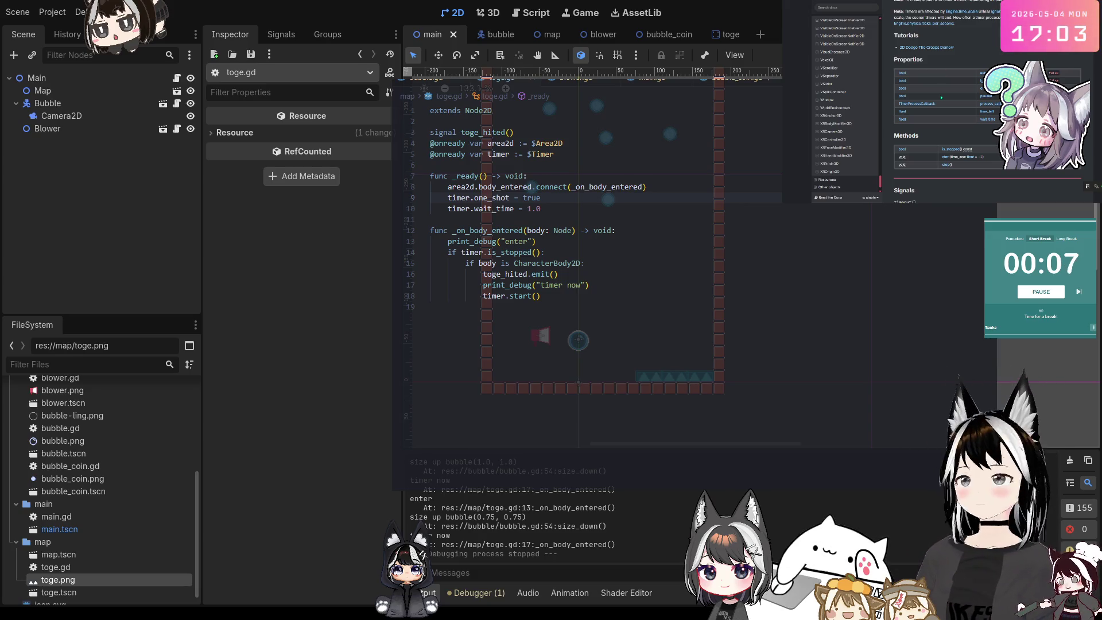
pyautogui.scroll(-3, 677, 195)
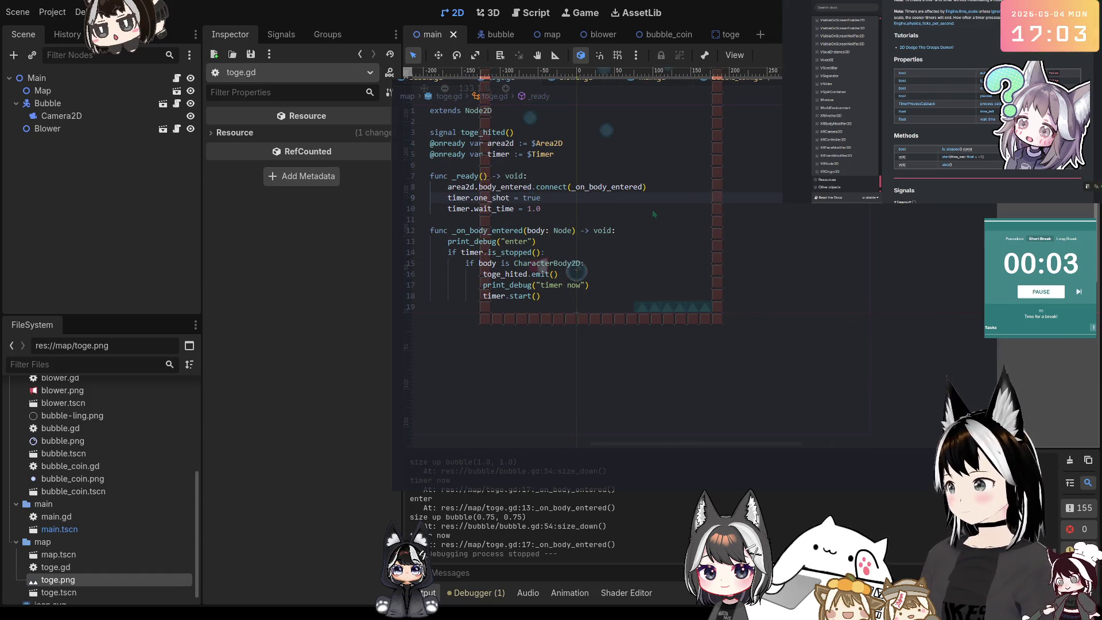
pyautogui.scroll(5, 652, 213)
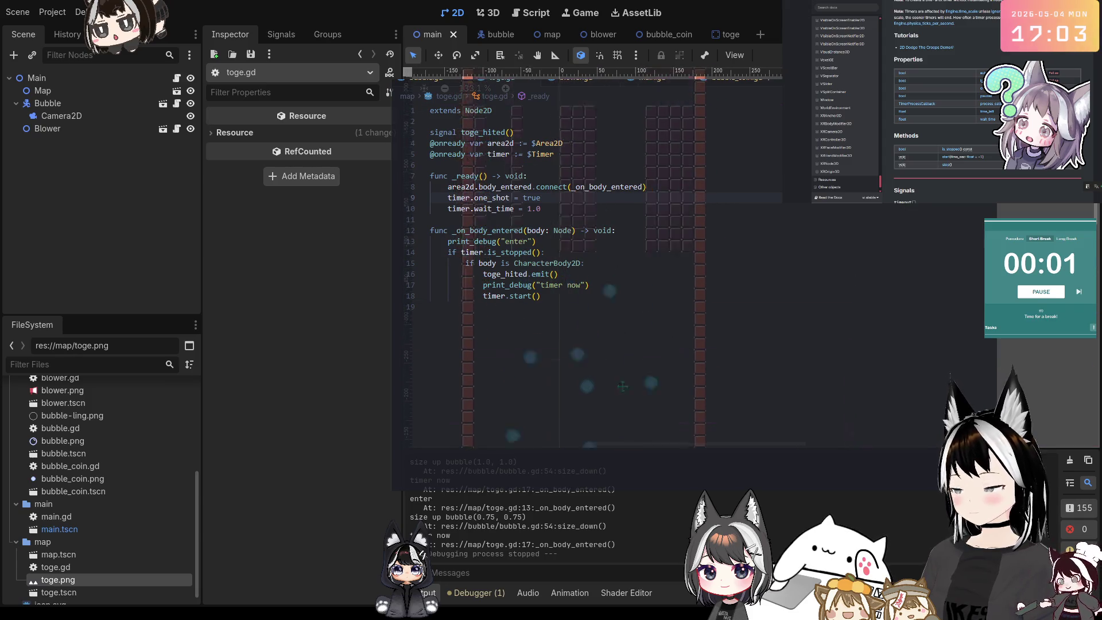
pyautogui.scroll(5, 680, 161)
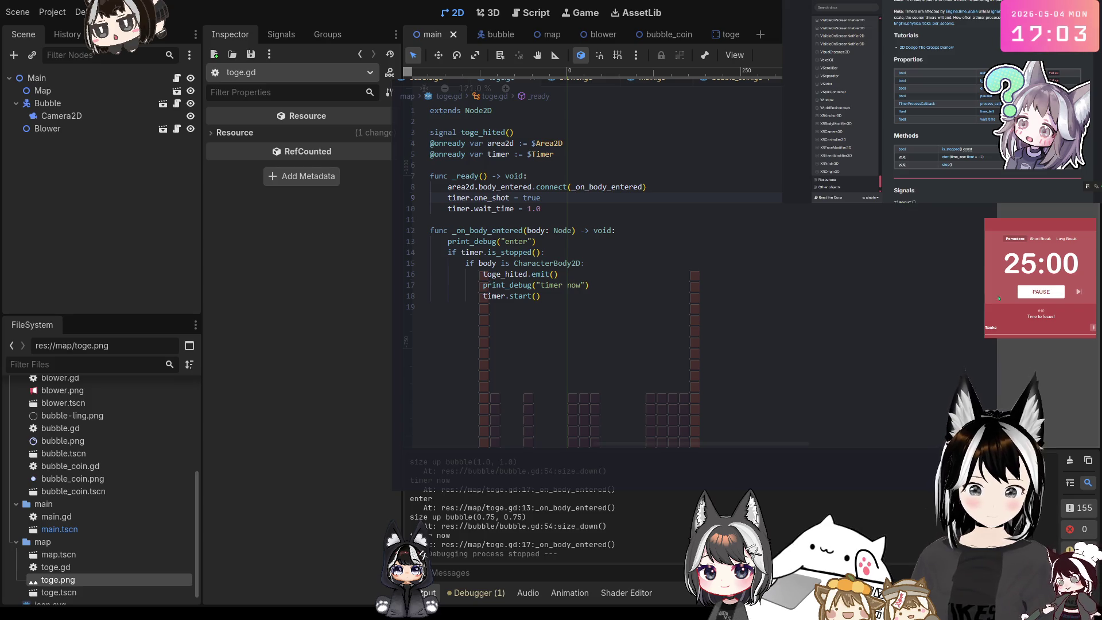
pyautogui.scroll(3, 710, 343)
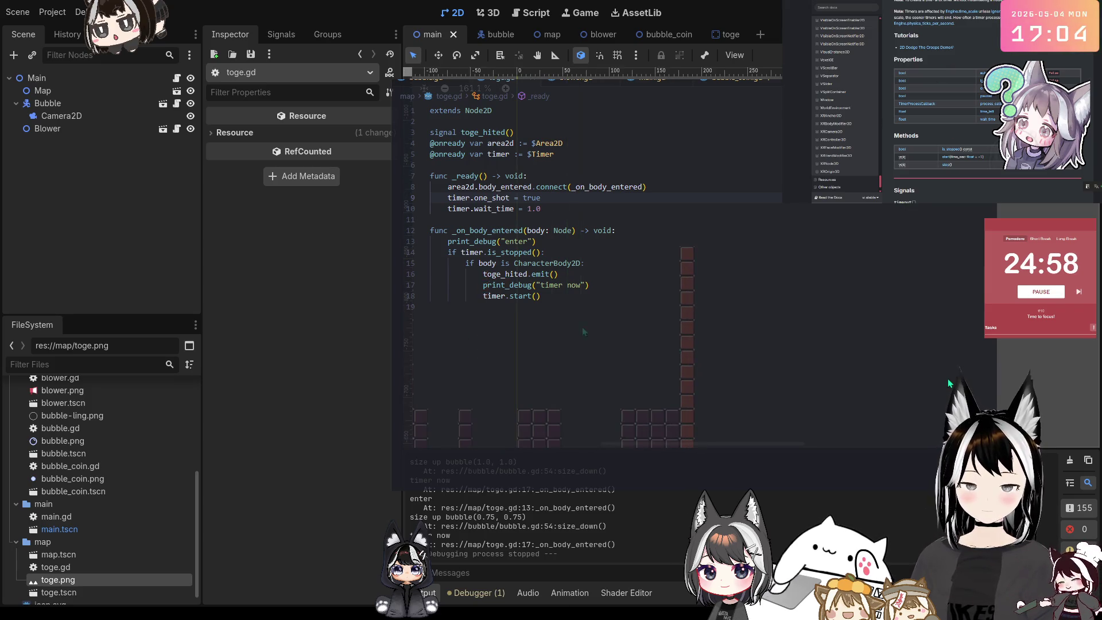
pyautogui.click(537, 33)
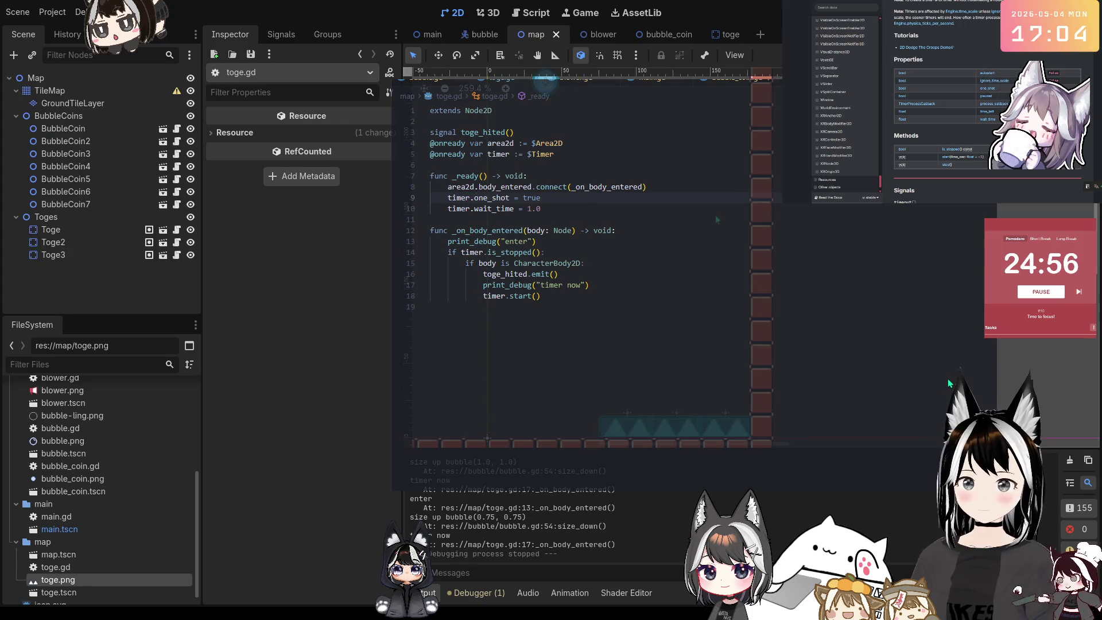
pyautogui.scroll(-3, 716, 219)
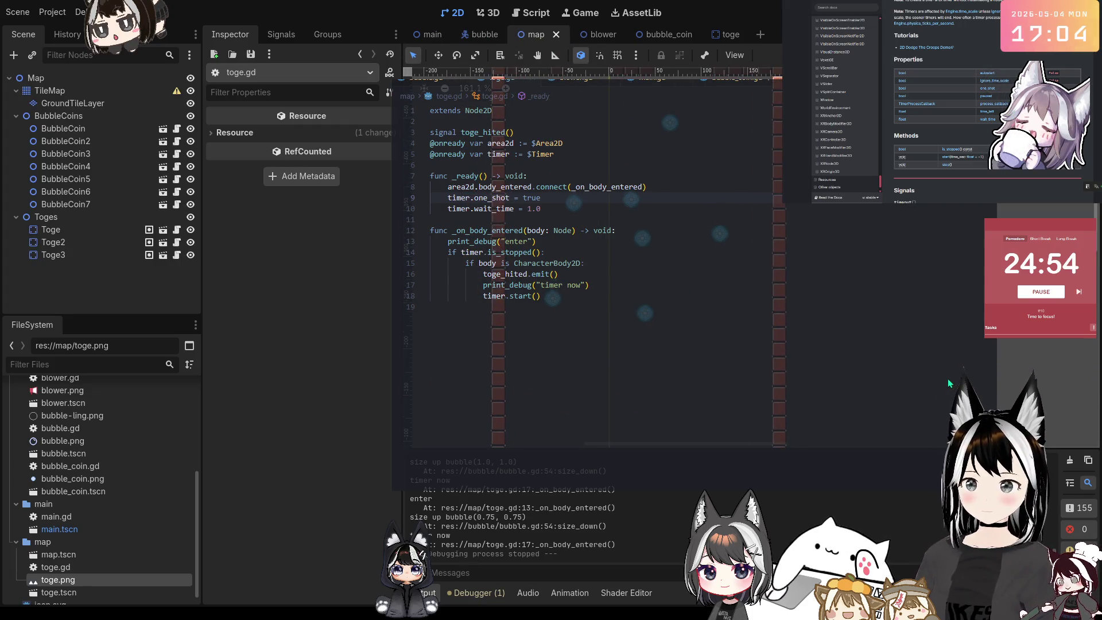
pyautogui.click(432, 34)
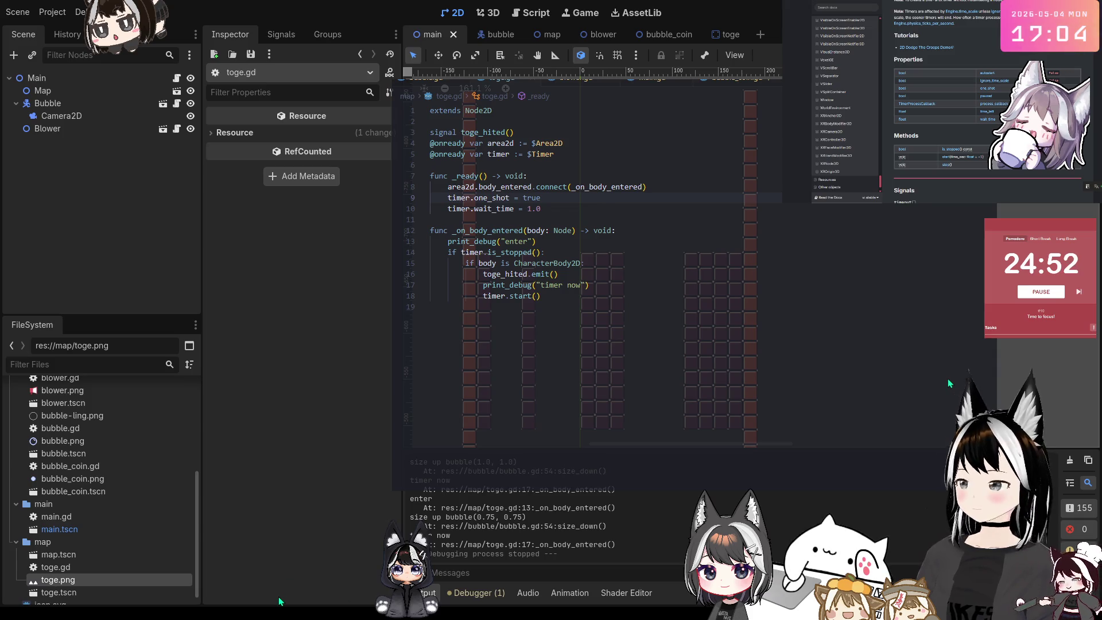
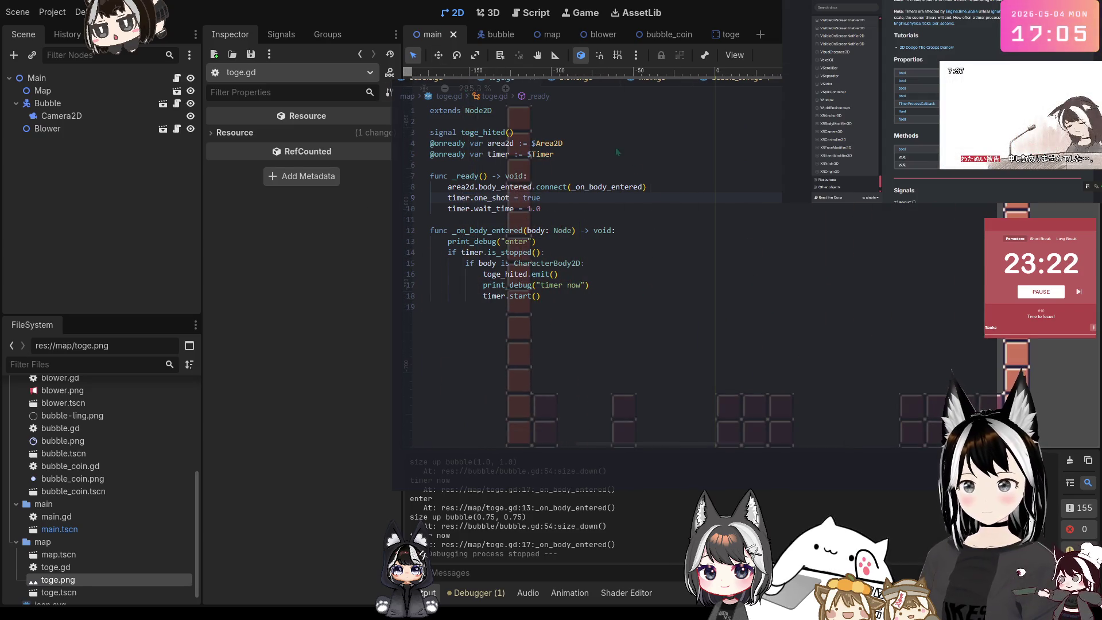
# Create a new 2D scene and rename its Node2D root to Savepoint
pyautogui.click(760, 35)
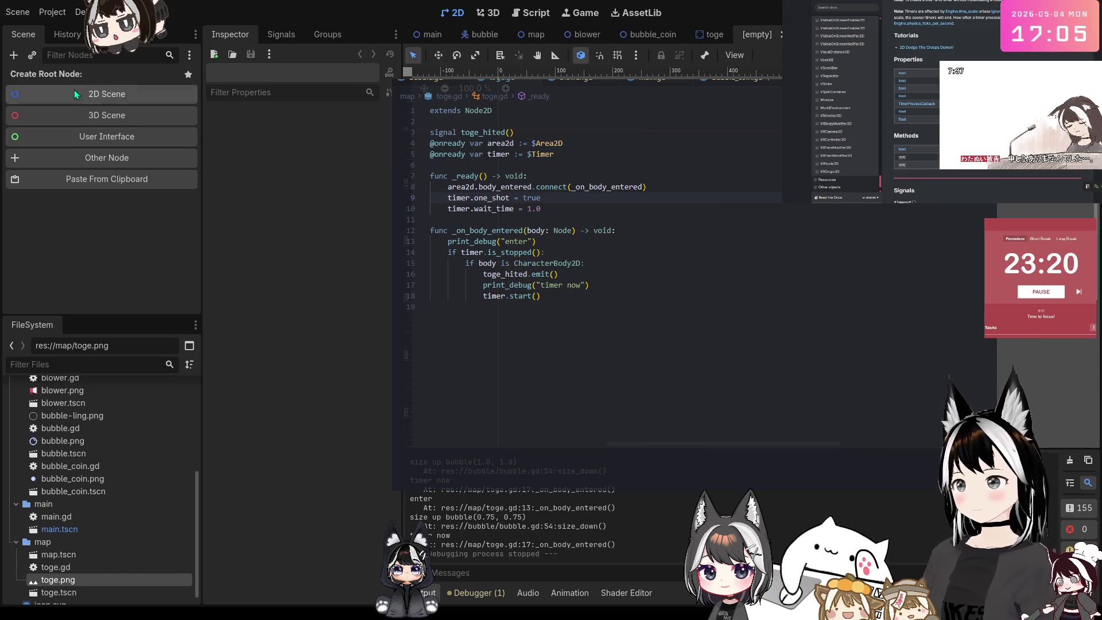
pyautogui.click(99, 93)
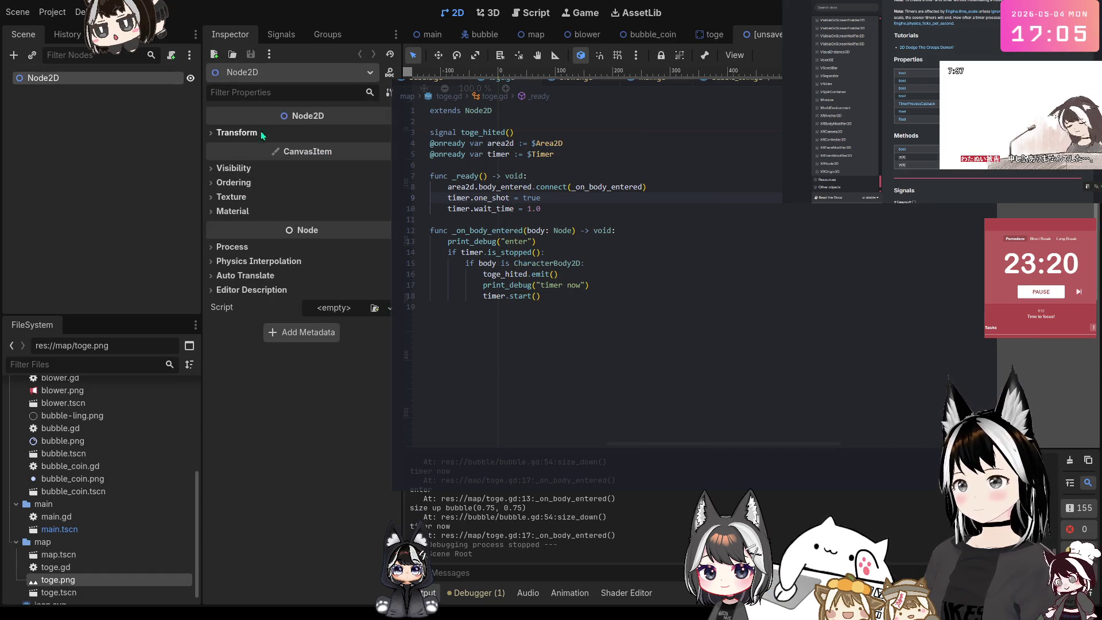
pyautogui.doubleClick(98, 81)
pyautogui.write('save')
pyautogui.press('BackSpace')
pyautogui.press('BackSpace')
pyautogui.press('BackSpace')
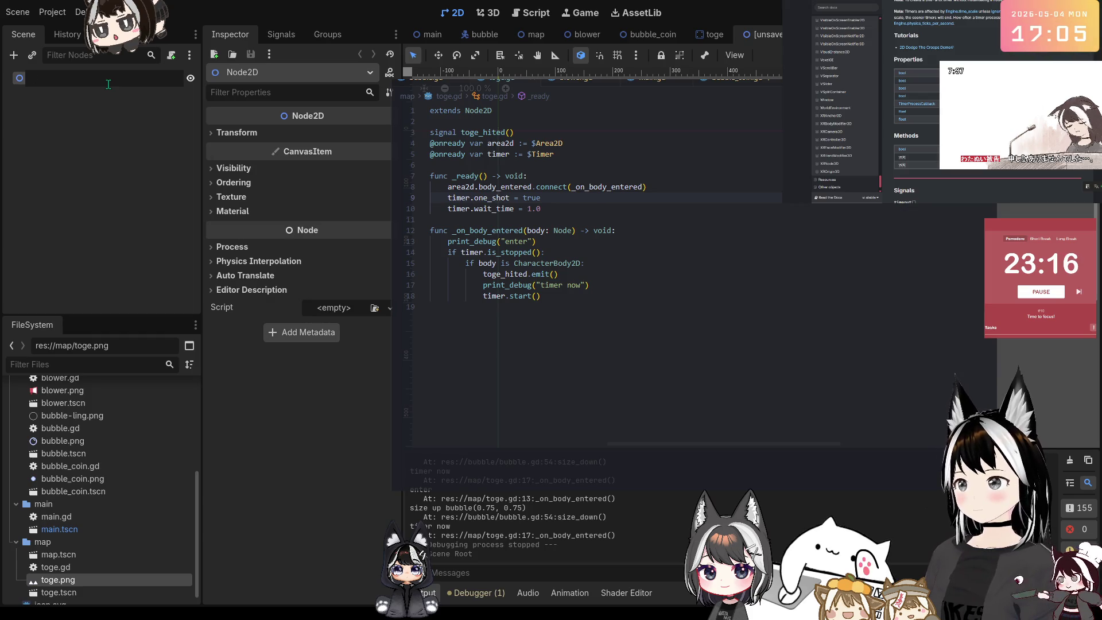
pyautogui.write('Savepoint')
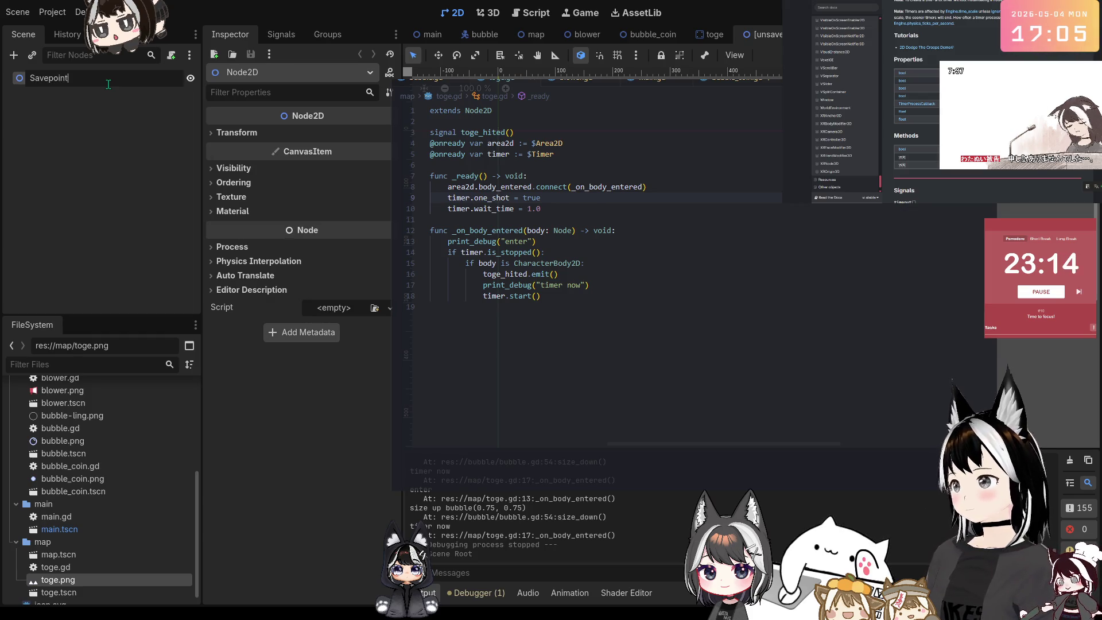
pyautogui.press('Return')
# Save the scene as savepoint.tscn in the res://map folder
pyautogui.hotkey('ctrl', 's')
pyautogui.press('Escape')
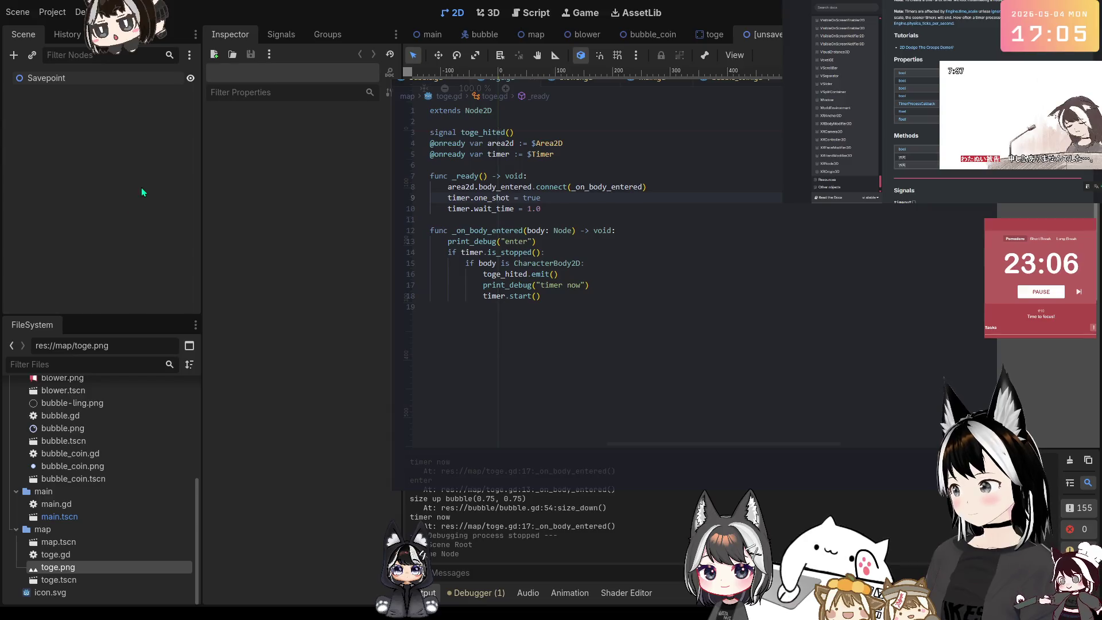
pyautogui.click(63, 76)
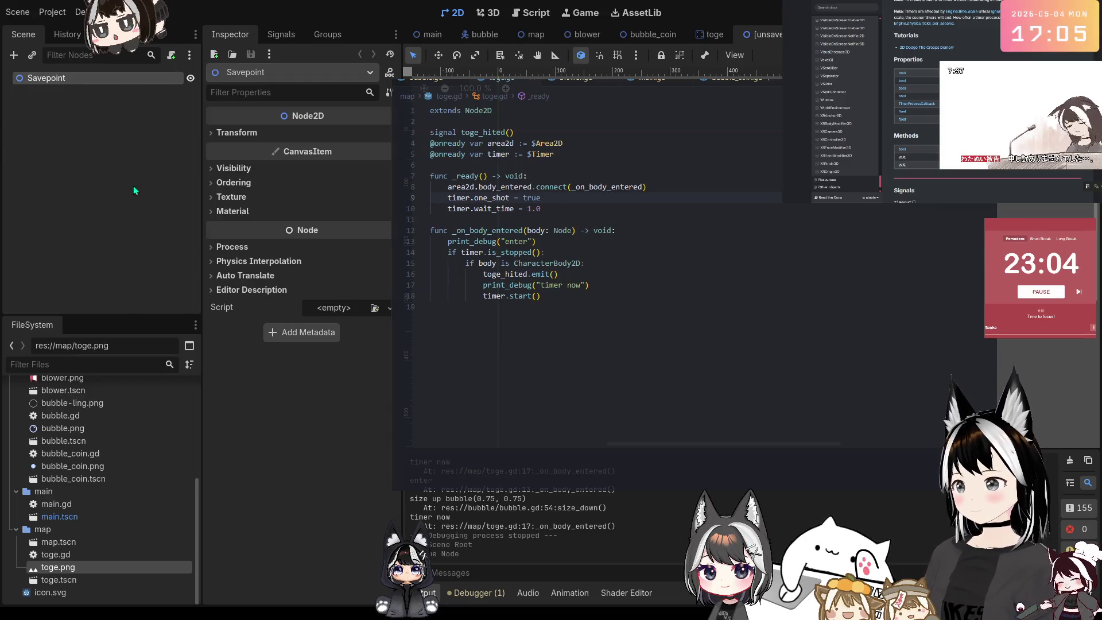
pyautogui.hotkey('ctrl', 's')
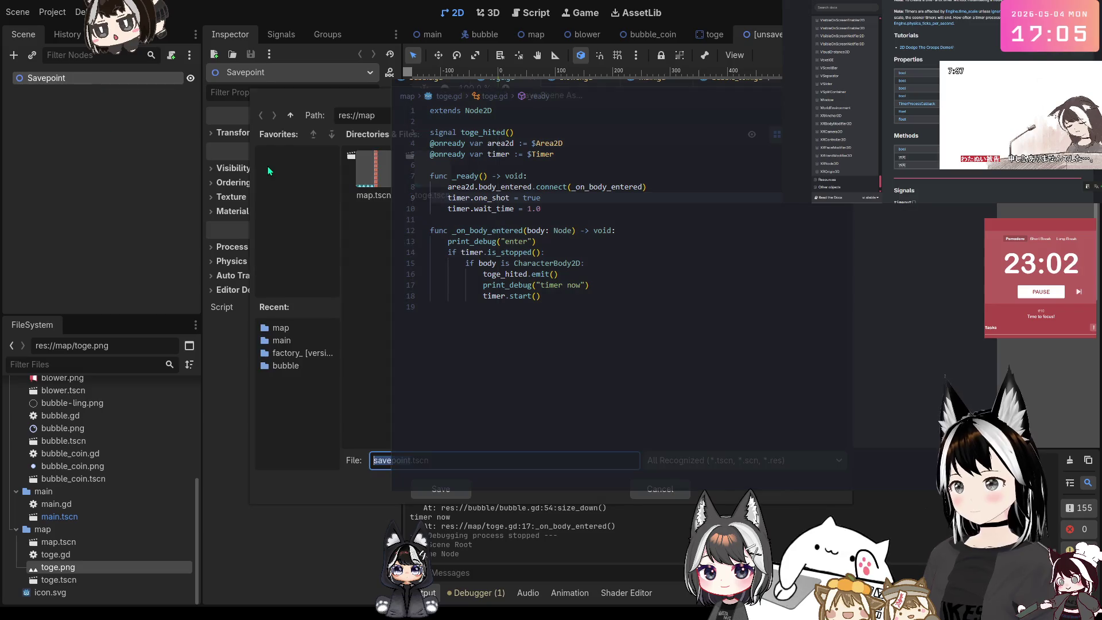
pyautogui.click(363, 137)
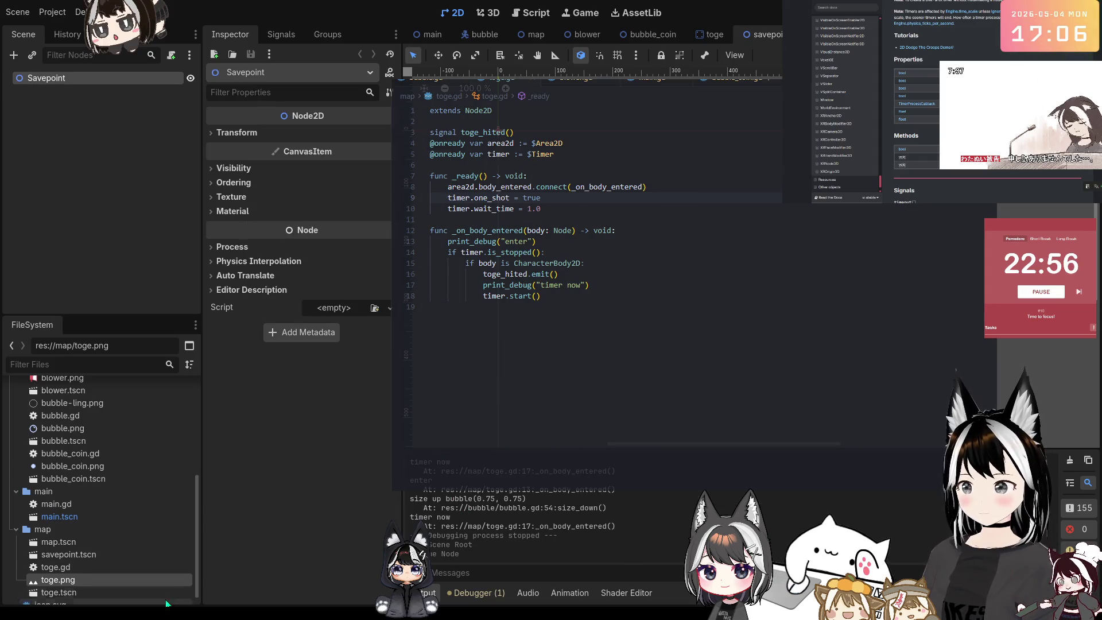
# Add two Sprite2D children and place both directly under Savepoint
pyautogui.click(80, 73)
pyautogui.hotkey('ctrl', 'a')
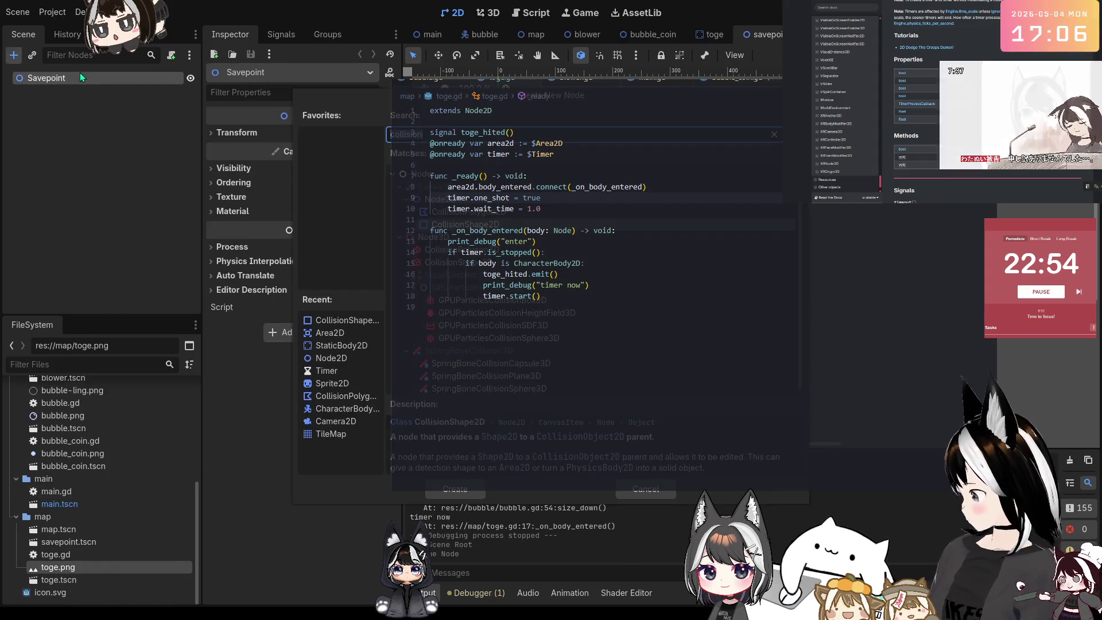
pyautogui.write('collision')
pyautogui.hotkey('ctrl', 'a')
pyautogui.write('sprite')
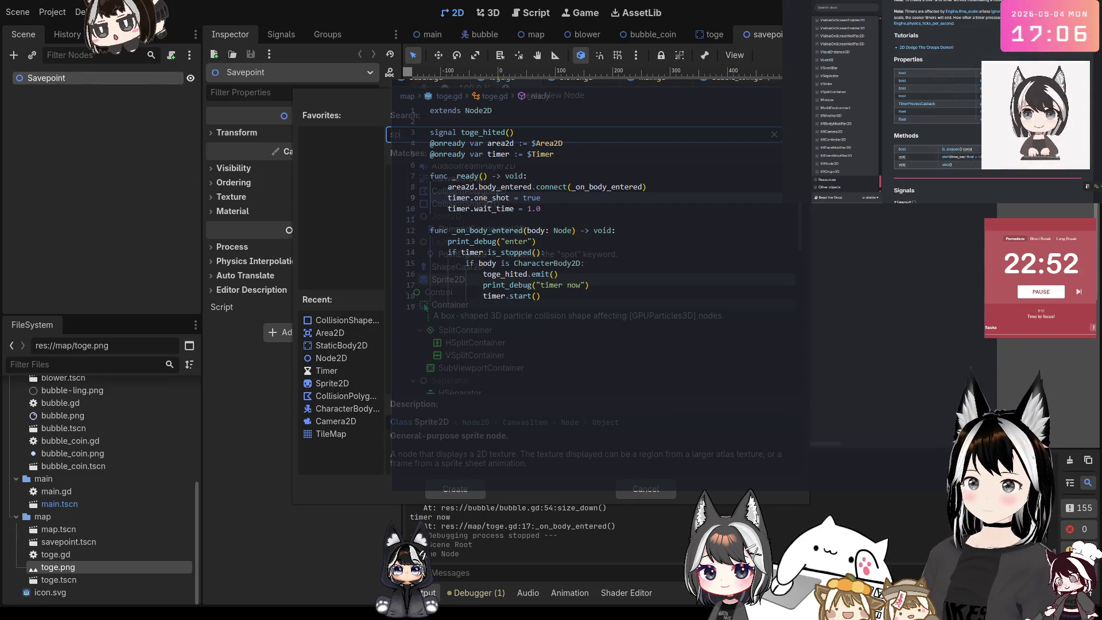
pyautogui.write('3d')
pyautogui.press('BackSpace')
pyautogui.press('BackSpace')
pyautogui.press('Return')
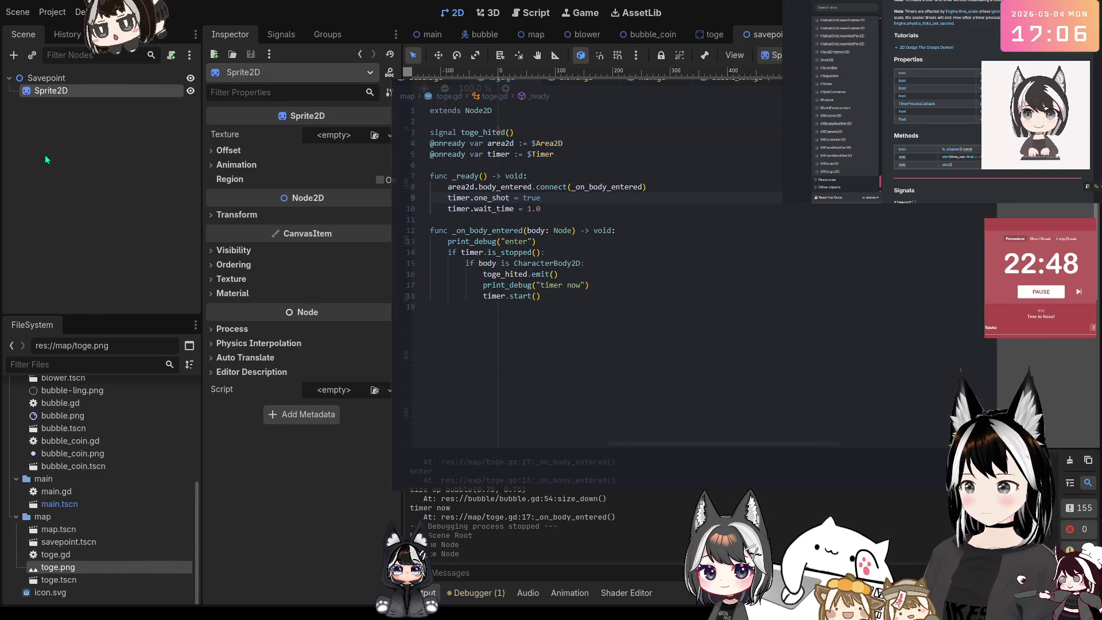
pyautogui.press('Return')
pyautogui.click(77, 119)
pyautogui.moveTo(72, 105)
pyautogui.mouseDown()
pyautogui.moveTo(66, 112)
pyautogui.moveTo(86, 75)
pyautogui.mouseUp()
# Add a Marker2D child to Savepoint and name it ResPoint
pyautogui.click(82, 79)
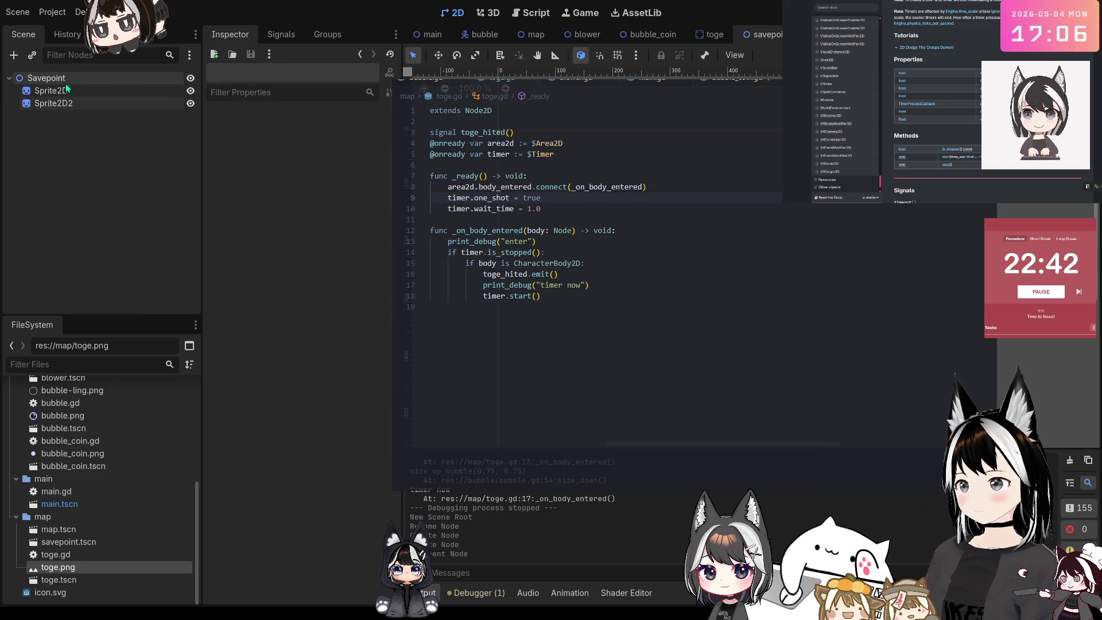
pyautogui.hotkey('ctrl', 'a')
pyautogui.write('mar')
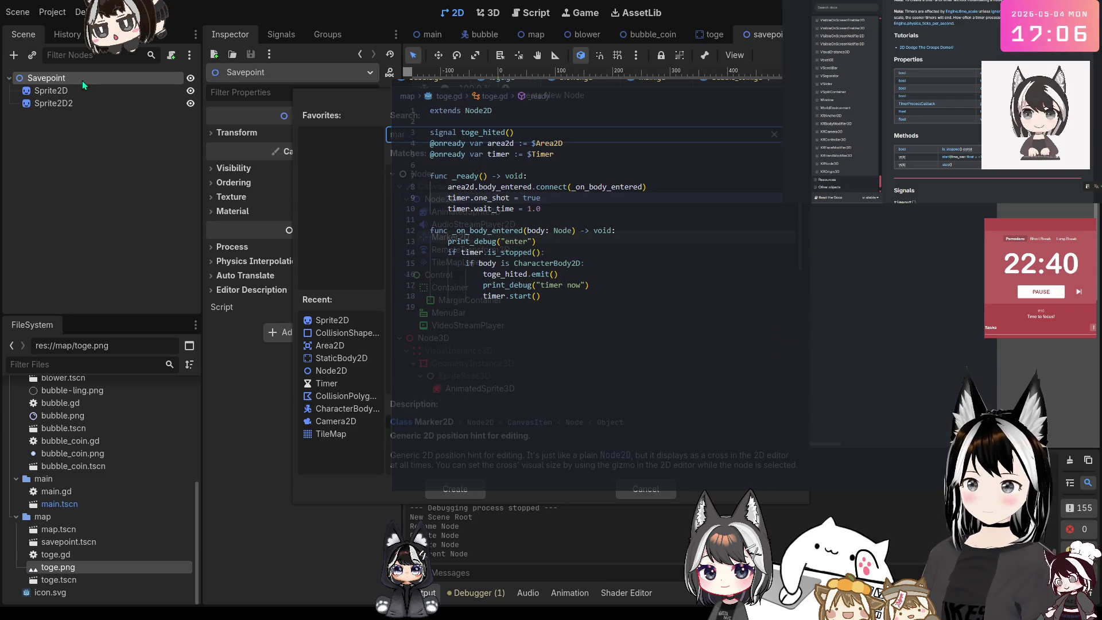
pyautogui.doubleClick(71, 116)
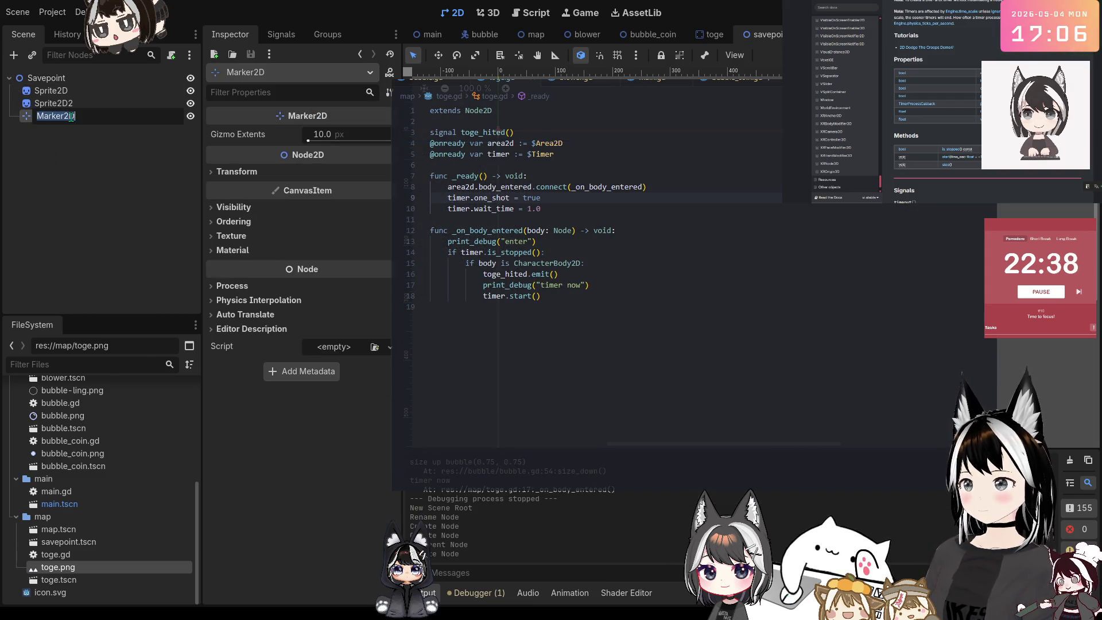
pyautogui.press('BackSpace')
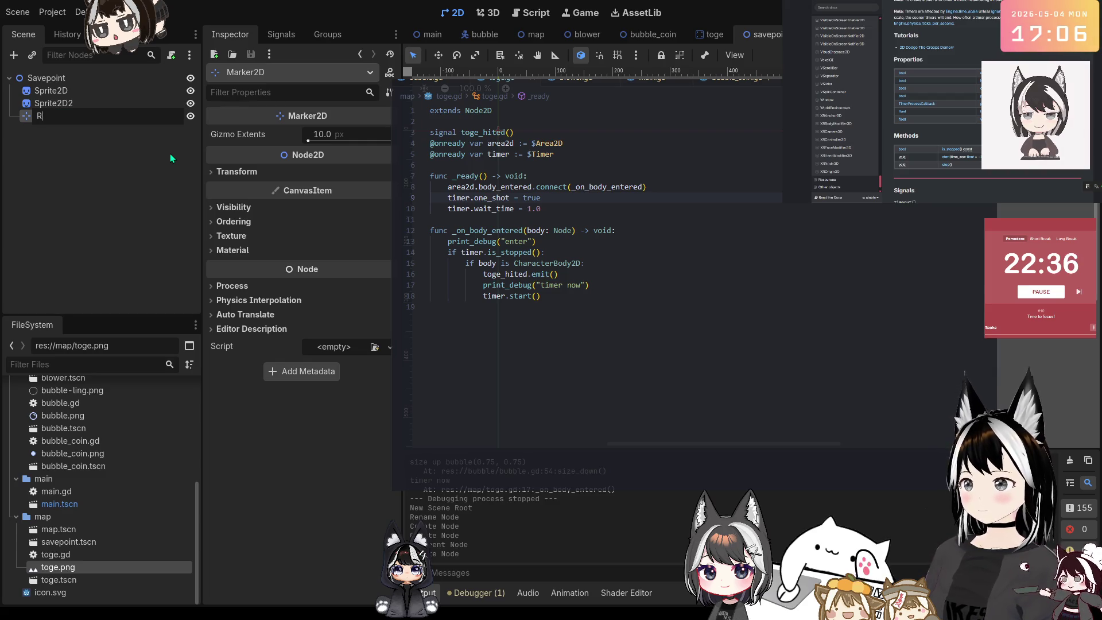
pyautogui.write('ResPoint')
pyautogui.press('Return')
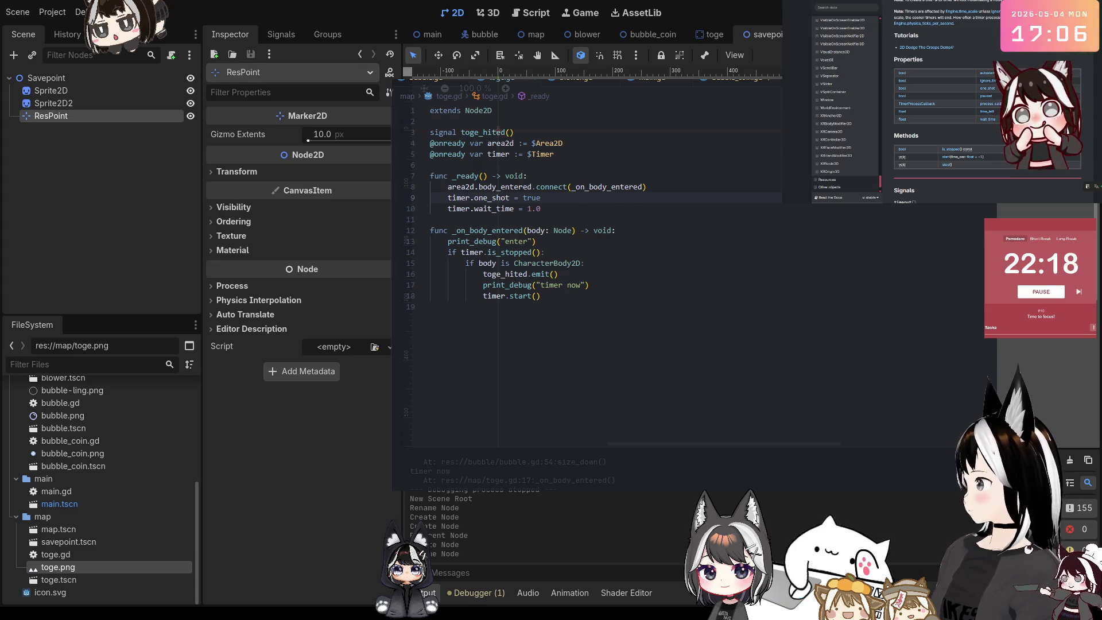
# Rename ResPoint to RespawnPoint and the first Sprite2D to point
pyautogui.doubleClick(73, 118)
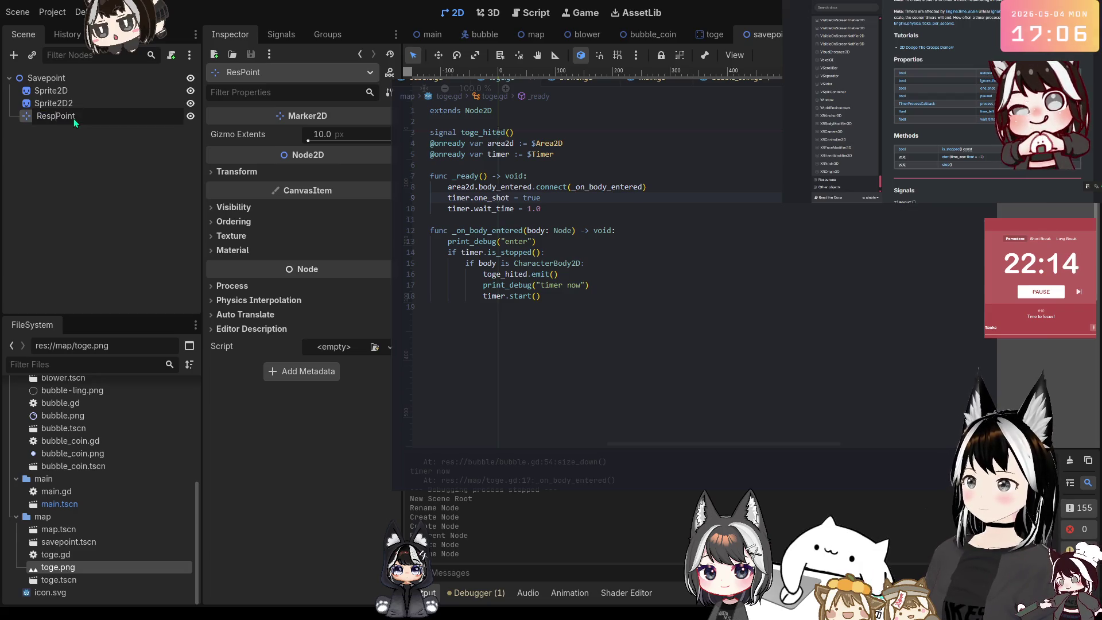
pyautogui.write('awn')
pyautogui.press('Return')
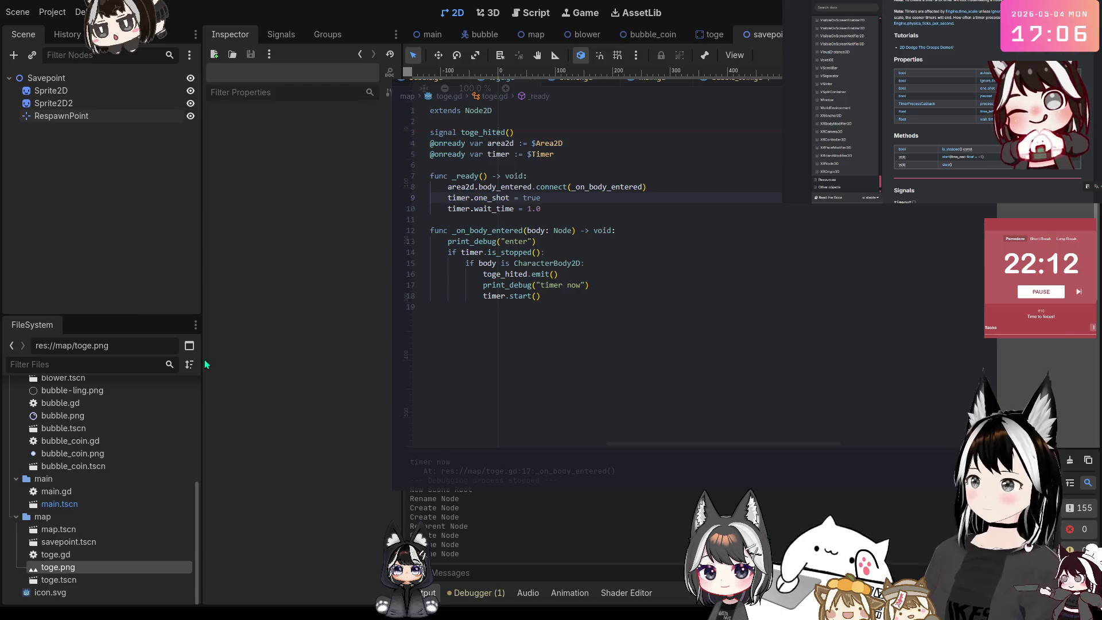
pyautogui.click(84, 89)
pyautogui.click(87, 91)
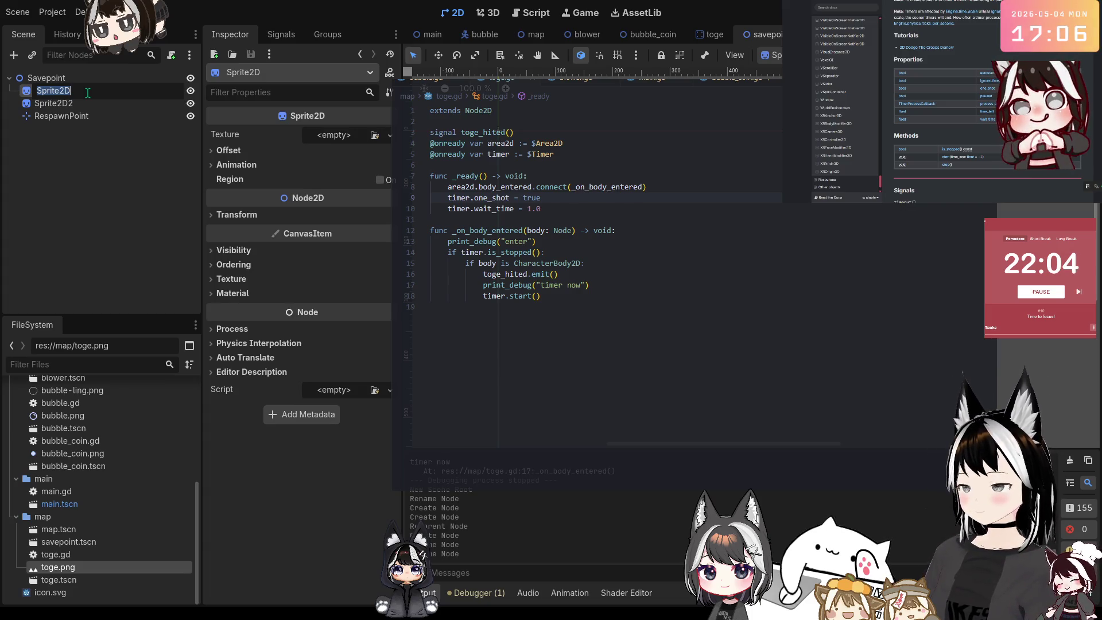
pyautogui.press('Return')
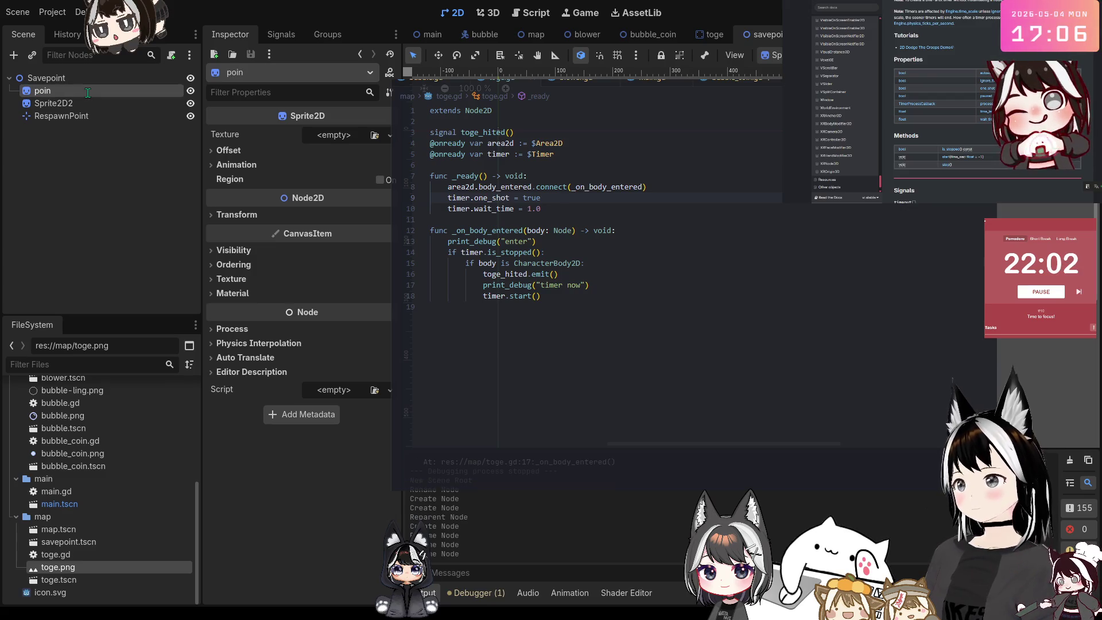
pyautogui.doubleClick(87, 92)
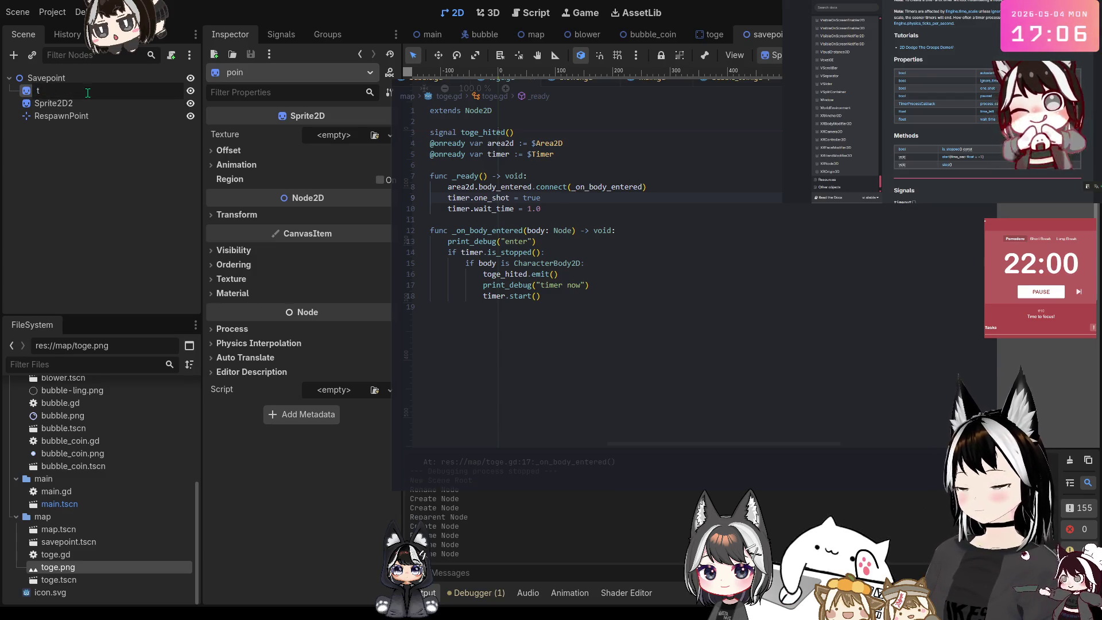
pyautogui.write('t')
pyautogui.press('Return')
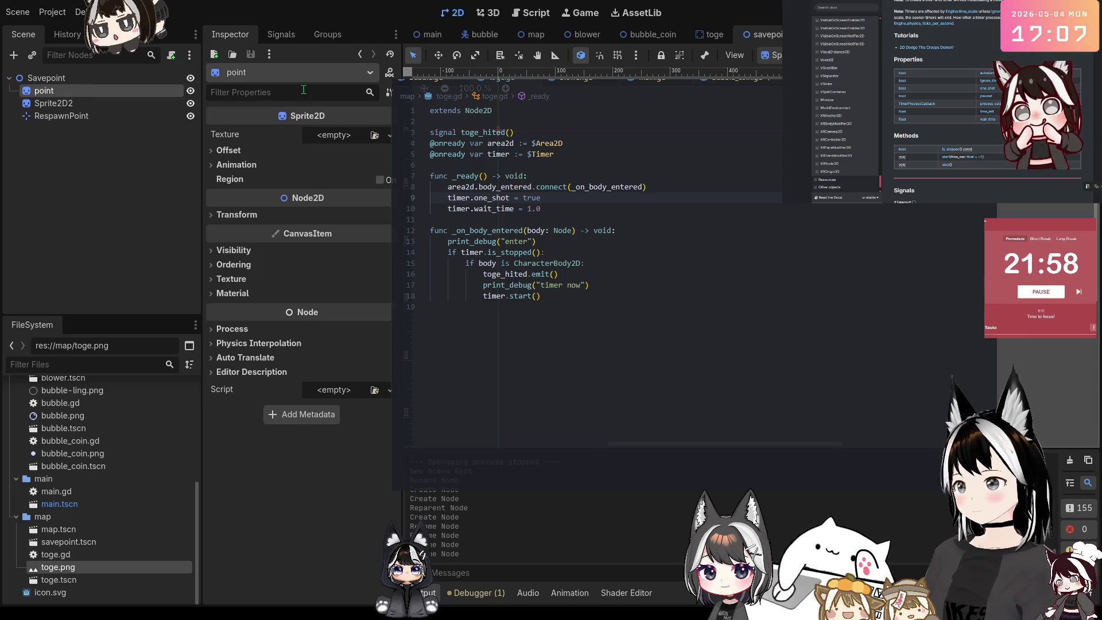
# Rename Sprite2D2 to point-on
pyautogui.doubleClick(117, 104)
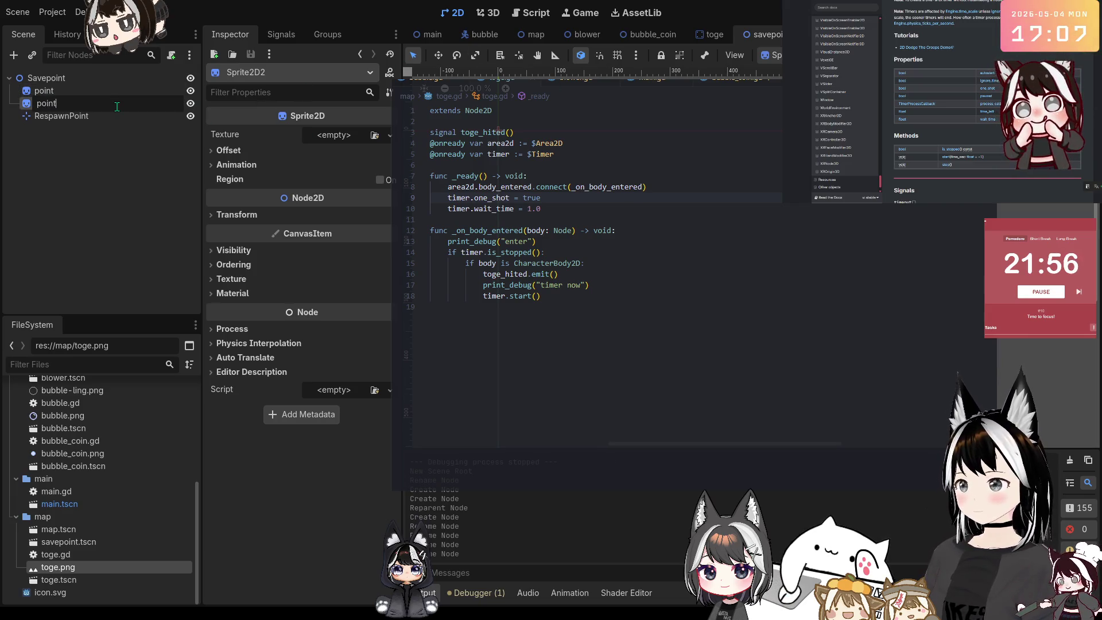
pyautogui.press('Return')
pyautogui.click(115, 147)
pyautogui.click(103, 91)
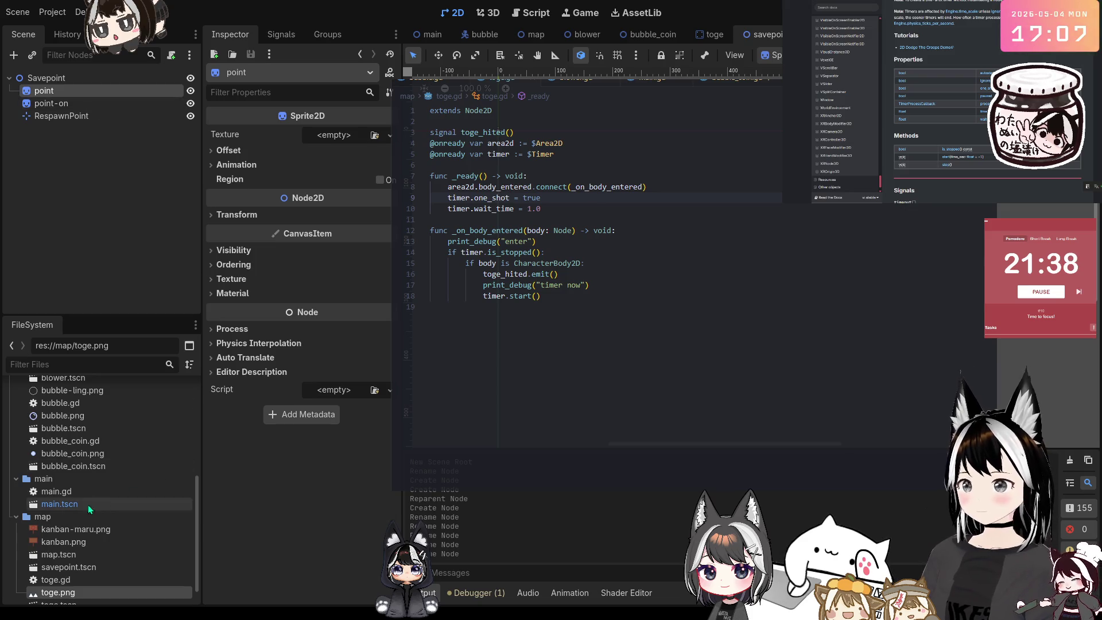
# Drag the kanban.png image onto the point sprites as their texture
pyautogui.moveTo(73, 543)
pyautogui.mouseDown()
pyautogui.moveTo(313, 117)
pyautogui.moveTo(334, 139)
pyautogui.mouseUp()
pyautogui.click(80, 115)
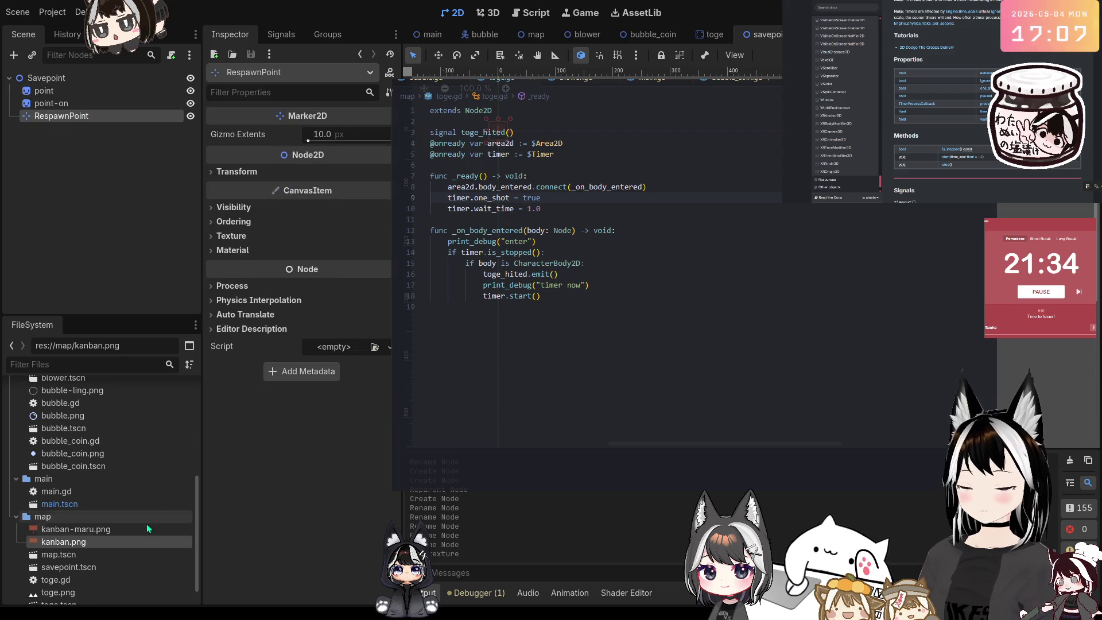
pyautogui.moveTo(86, 529)
pyautogui.mouseDown()
pyautogui.moveTo(229, 463)
pyautogui.moveTo(322, 134)
pyautogui.moveTo(207, 144)
pyautogui.moveTo(110, 534)
pyautogui.moveTo(98, 534)
pyautogui.moveTo(316, 137)
pyautogui.mouseUp()
pyautogui.click(52, 103)
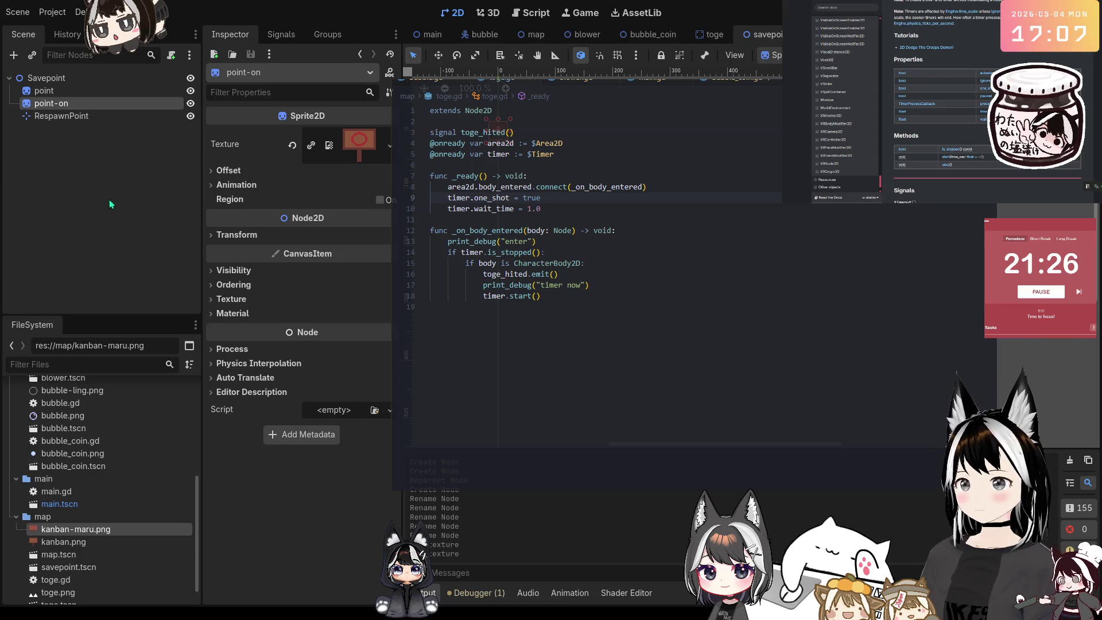
pyautogui.click(52, 92)
pyautogui.click(67, 116)
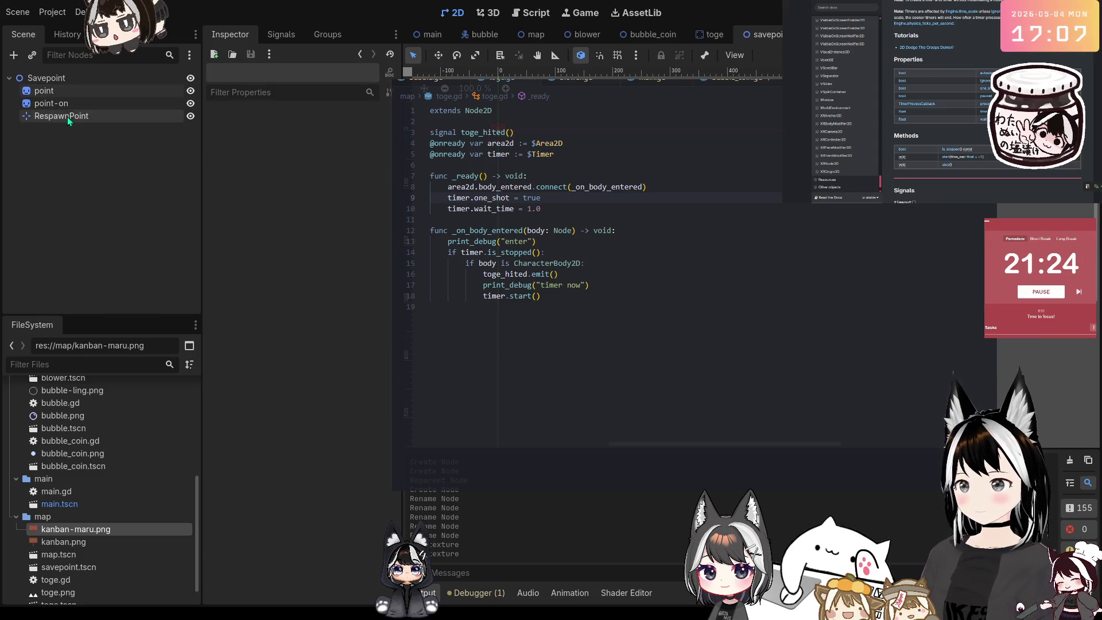
# Rename the point-on node to point-maru
pyautogui.click(63, 105)
pyautogui.doubleClick(82, 104)
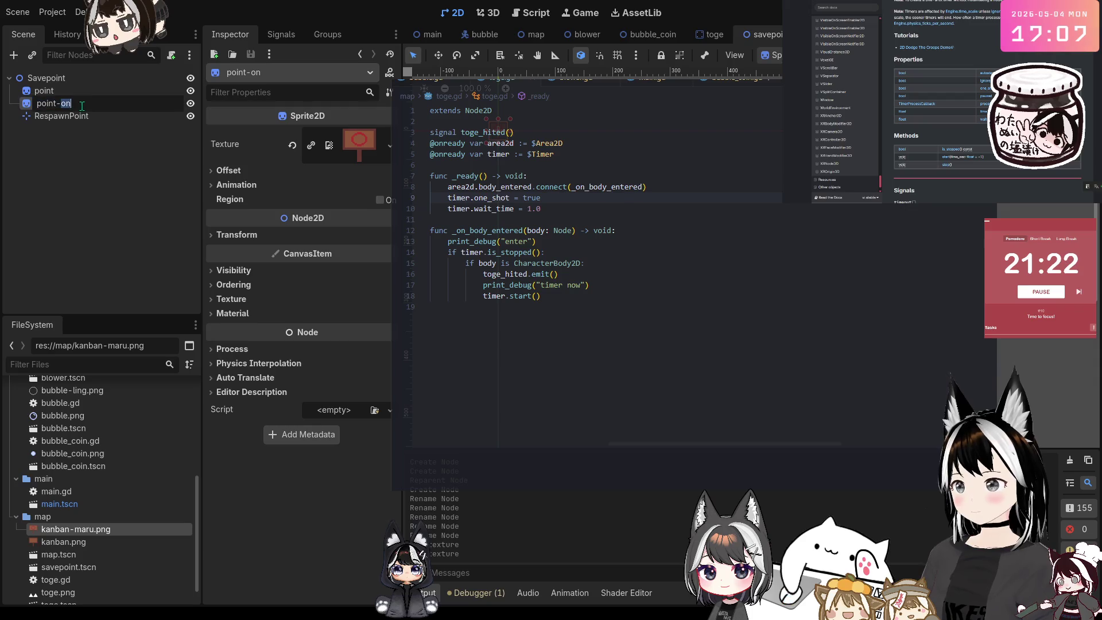
pyautogui.write('maru')
pyautogui.press('Return')
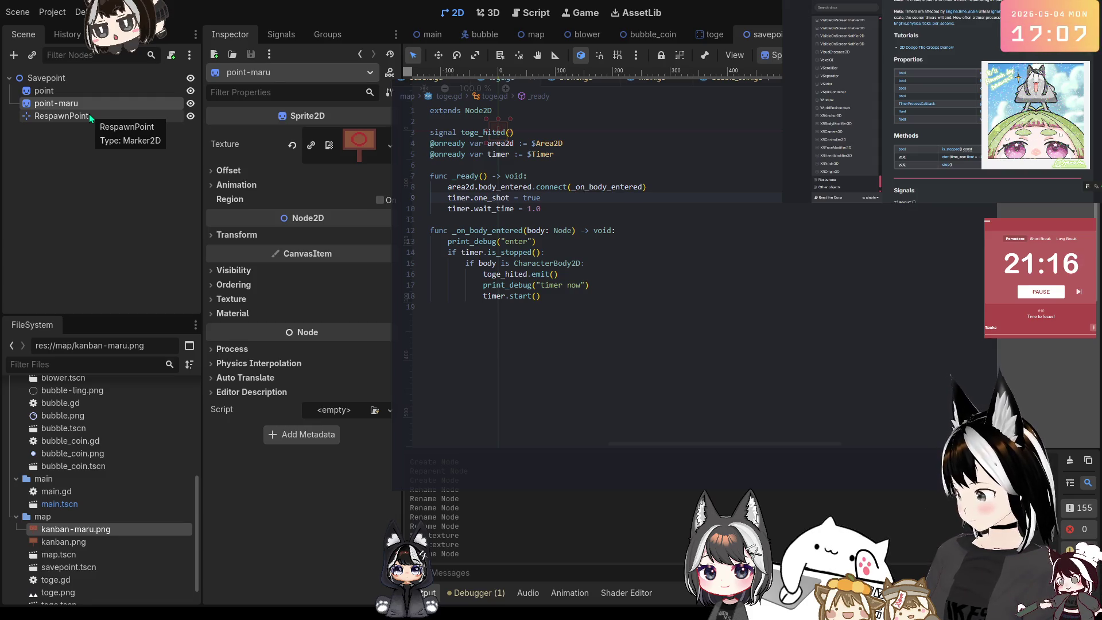
pyautogui.click(705, 304)
# Hide point-maru using its visibility eye icon
pyautogui.scroll(-1, 705, 304)
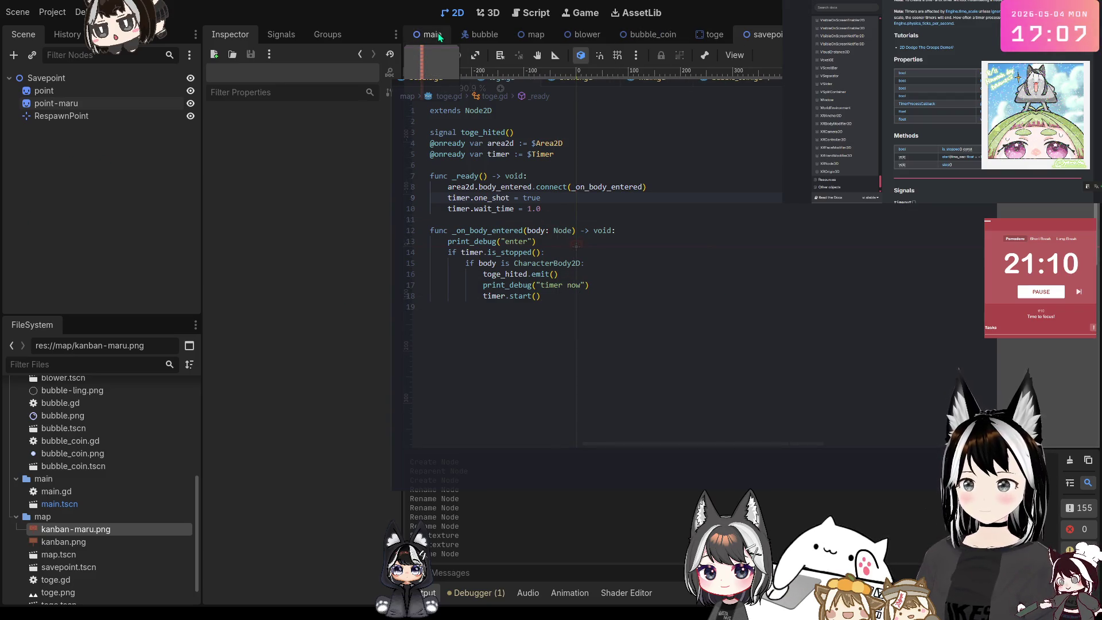
pyautogui.scroll(6, 602, 126)
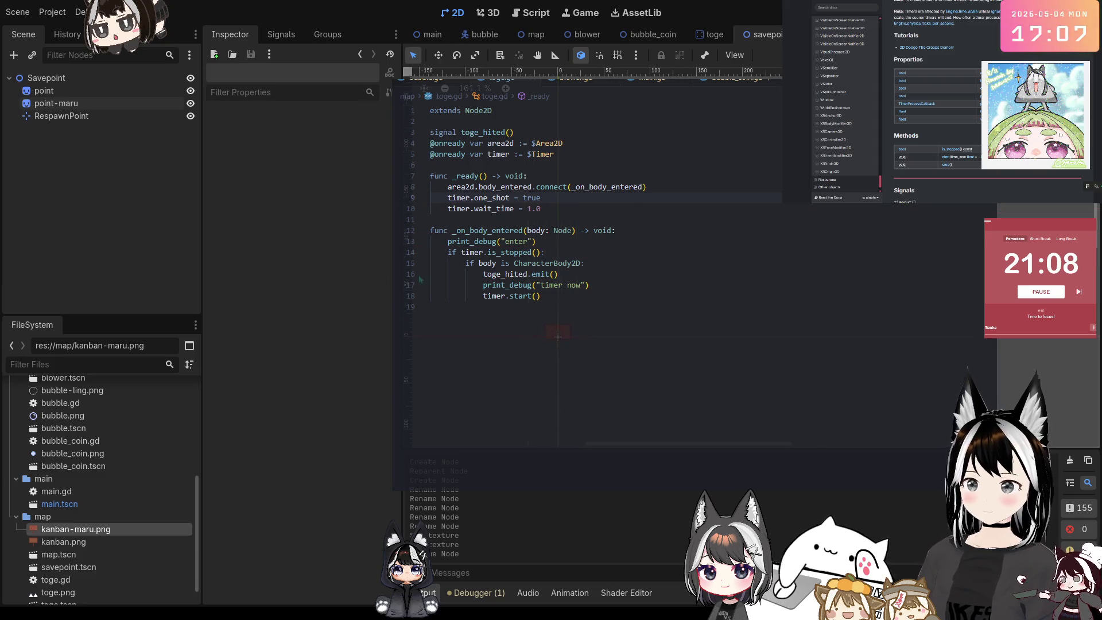
pyautogui.click(190, 104)
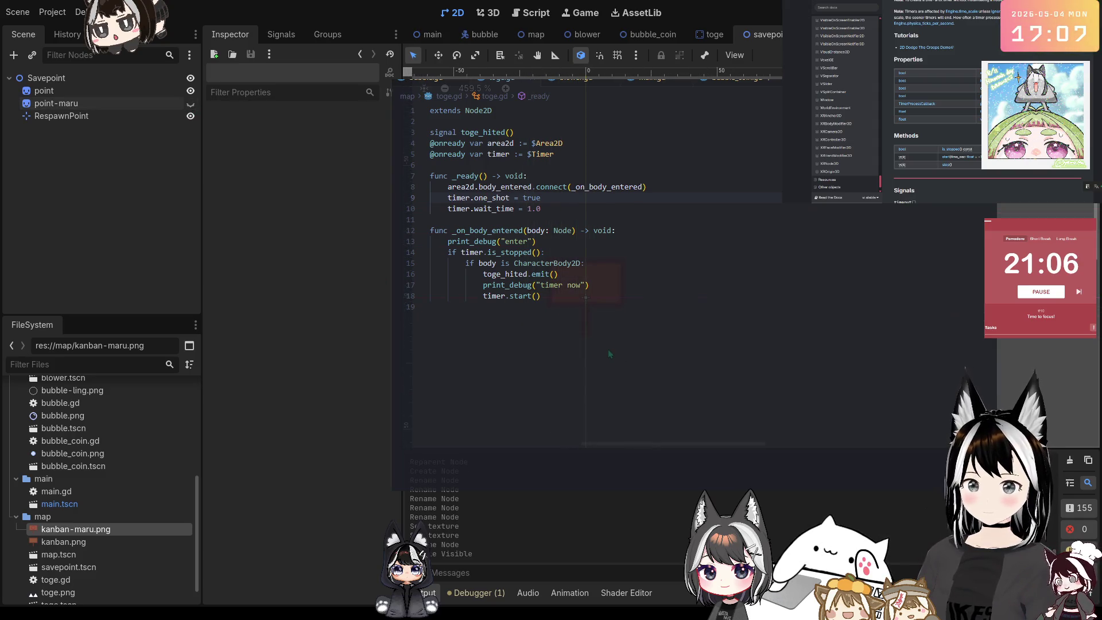
# Switch through the toge, main, savepoint and bubble_coin scenes, ending on the map scene
pyautogui.click(715, 34)
pyautogui.click(431, 34)
pyautogui.scroll(-10, 740, 325)
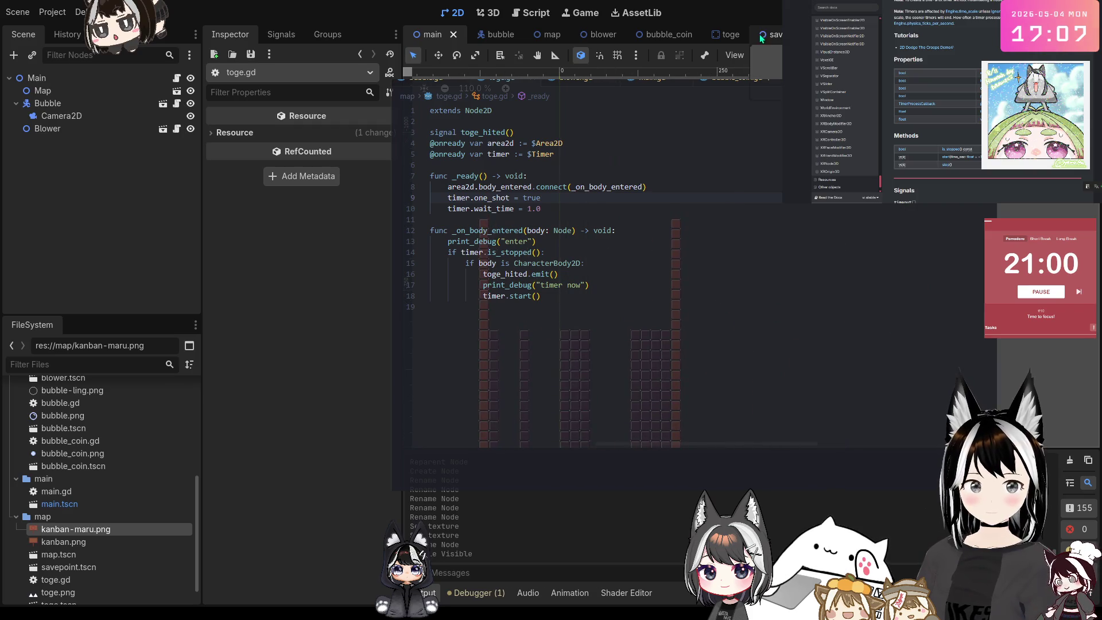
pyautogui.scroll(5, 448, 344)
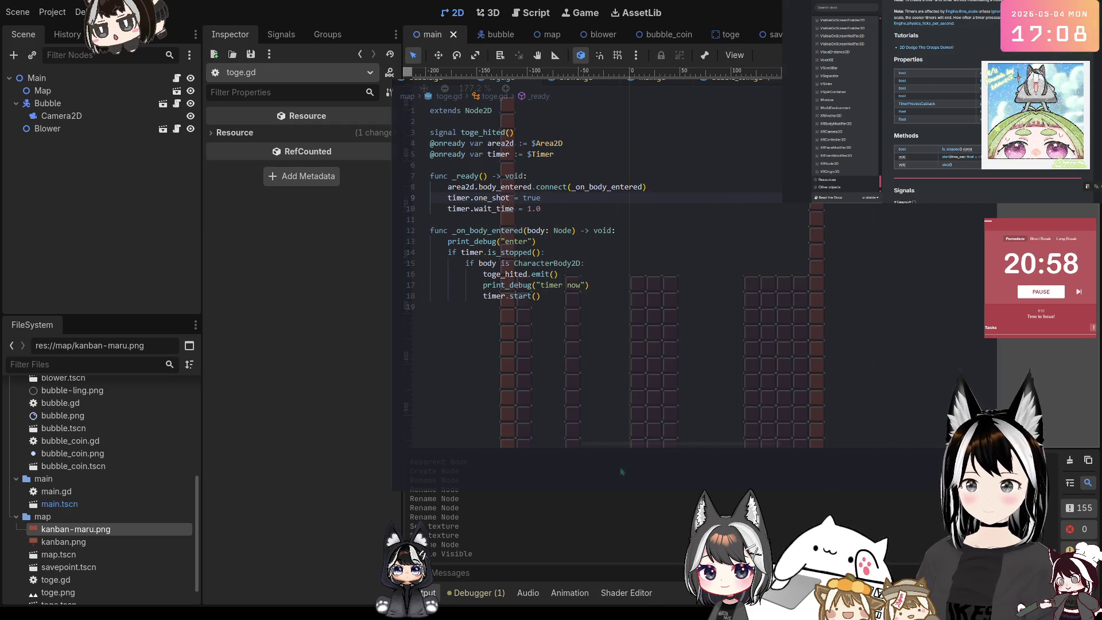
pyautogui.click(726, 35)
pyautogui.click(758, 35)
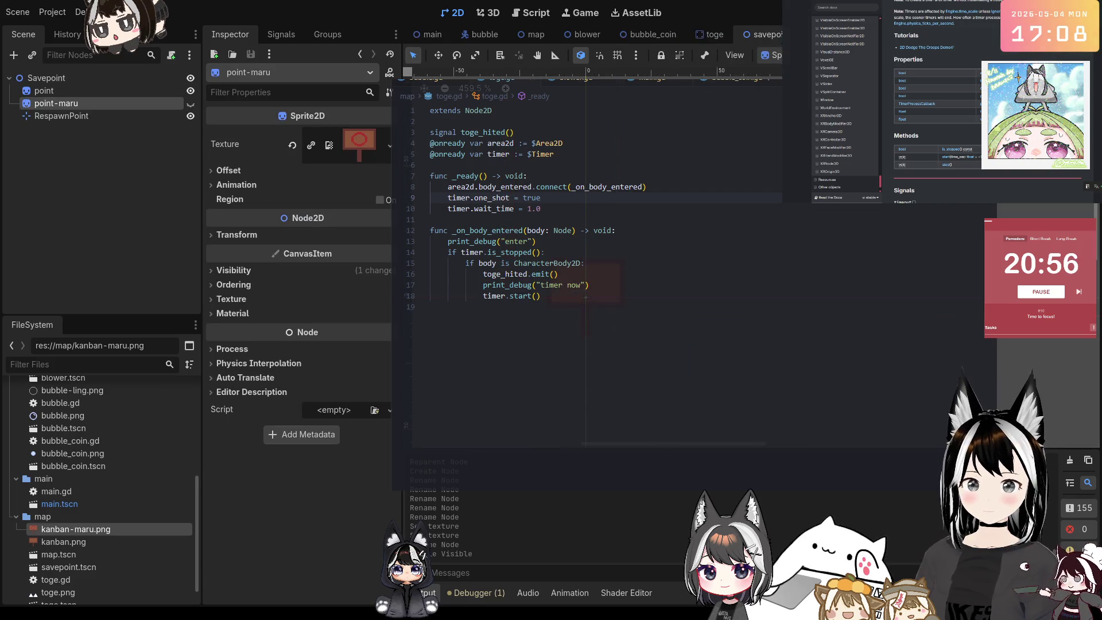
pyautogui.click(649, 34)
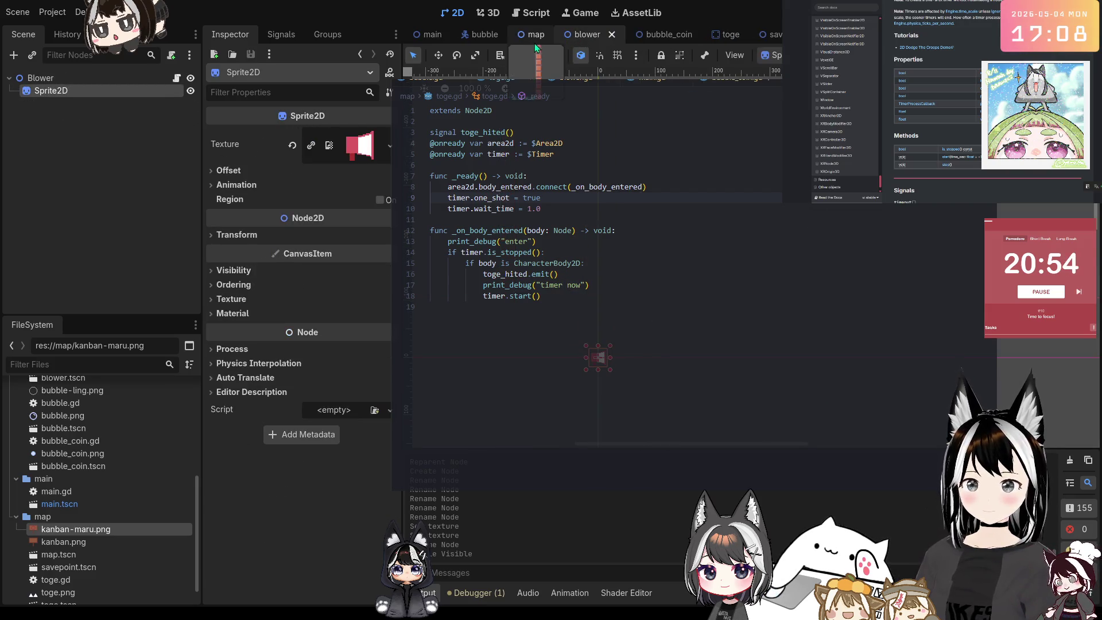
pyautogui.click(535, 35)
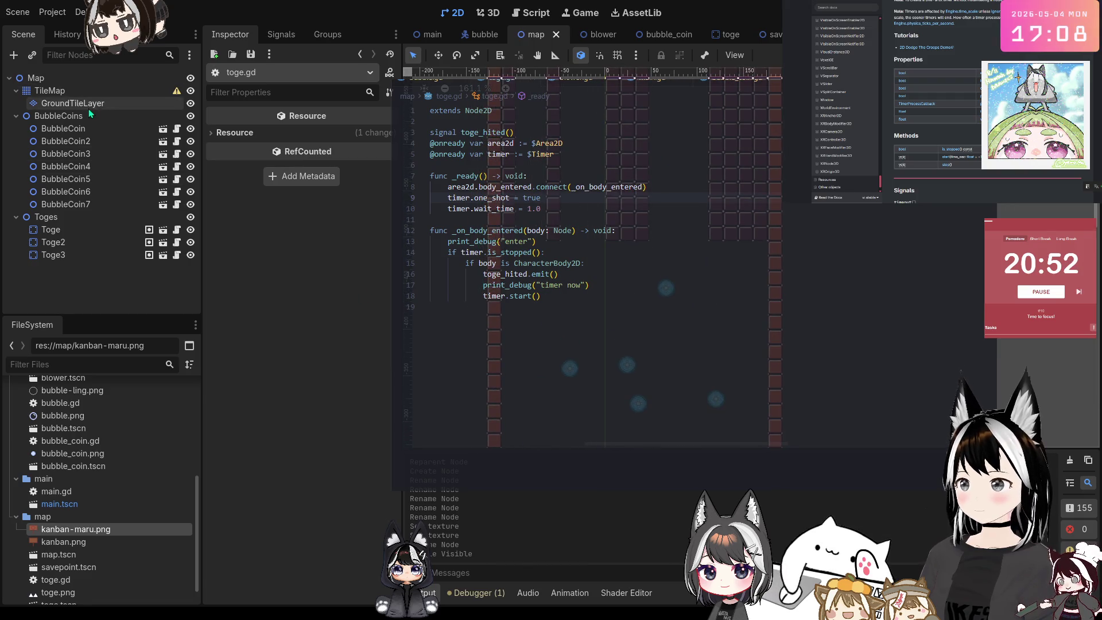
# Select the TileMap, dismiss its warning, paint a row of tiles and save the map
pyautogui.click(49, 90)
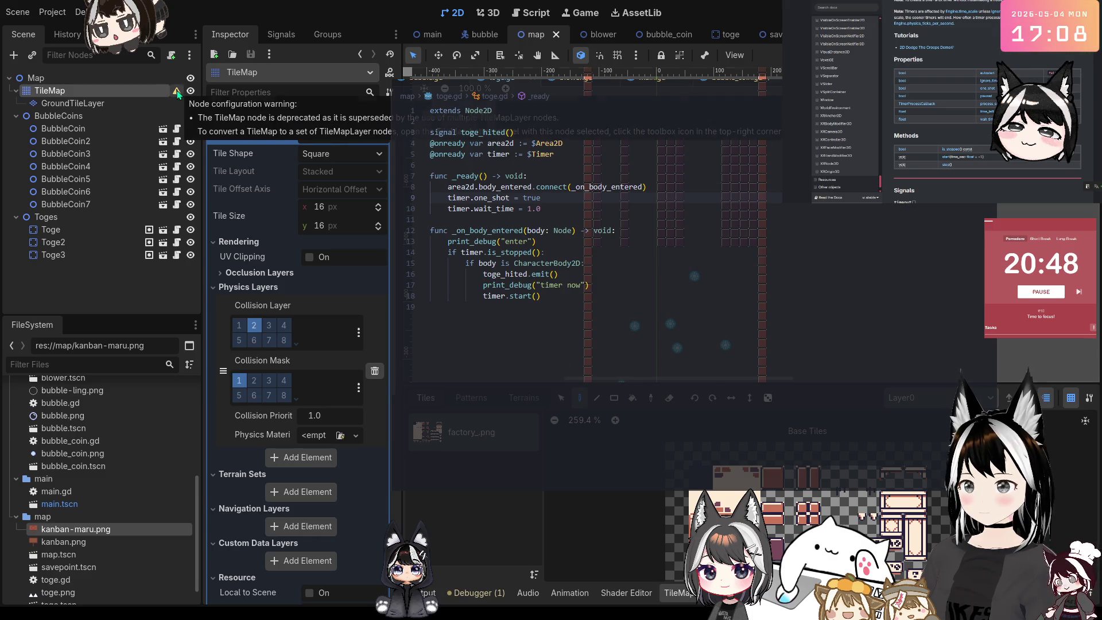
pyautogui.click(178, 93)
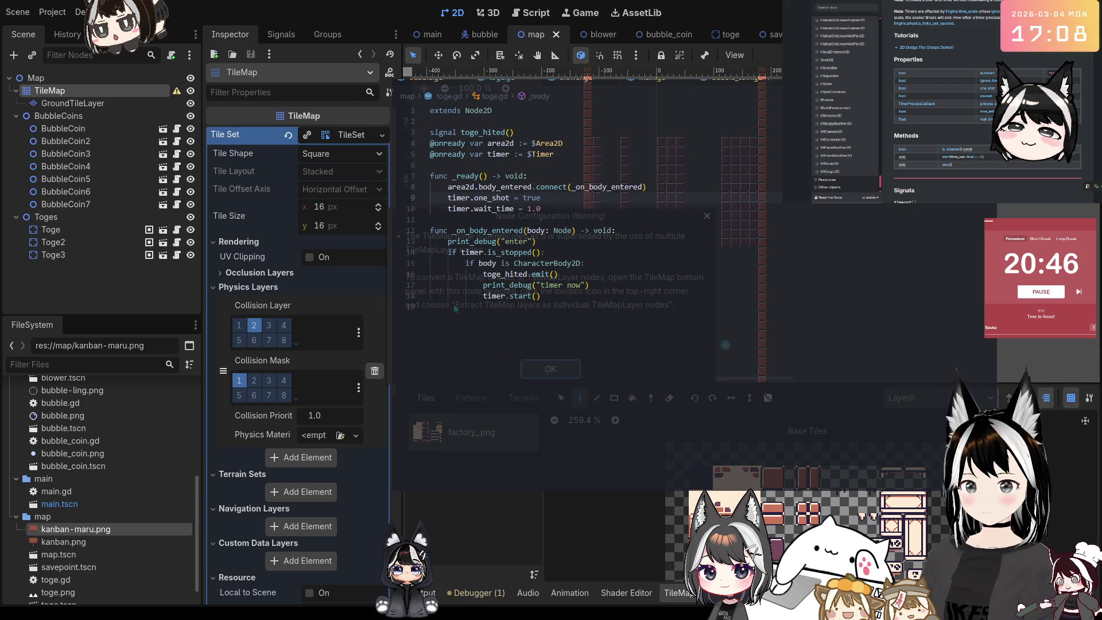
pyautogui.click(549, 369)
pyautogui.scroll(2, 654, 293)
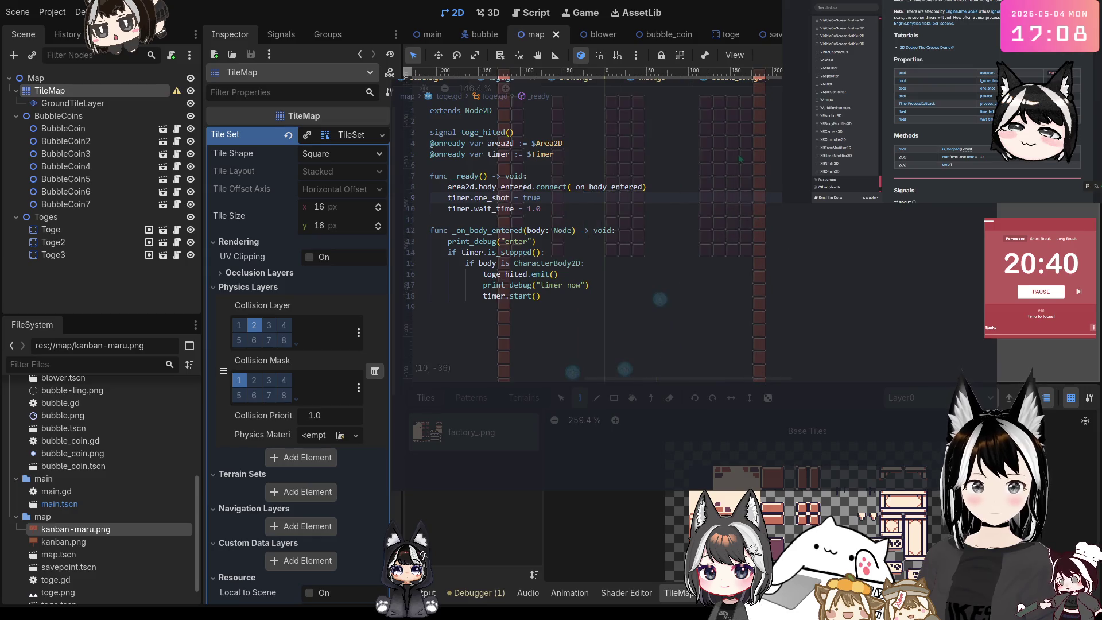
pyautogui.scroll(5, 654, 292)
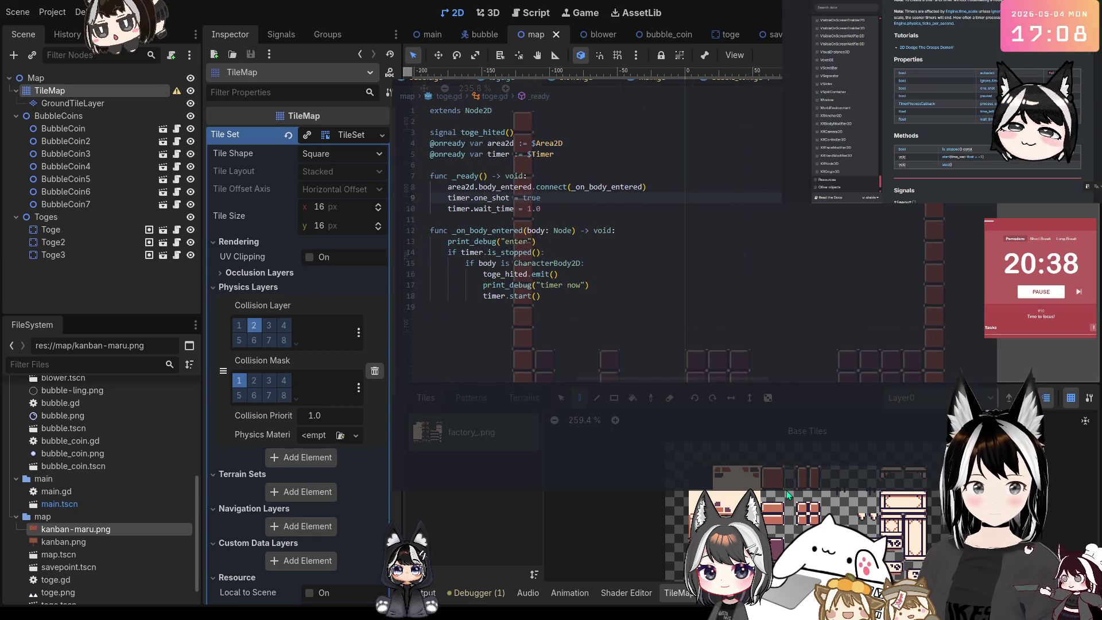
pyautogui.moveTo(534, 227); pyautogui.dragTo(620, 227)
pyautogui.hotkey('ctrl', 's')
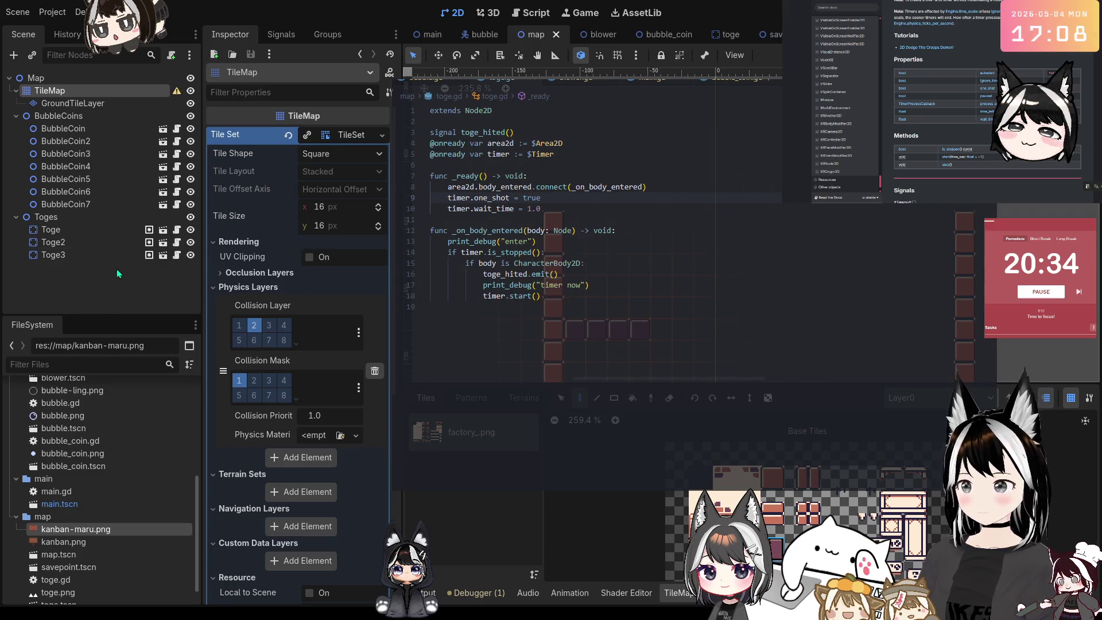
pyautogui.click(68, 78)
# Instance savepoint.tscn as a child of the Map root
pyautogui.hotkey('ctrl', 'a')
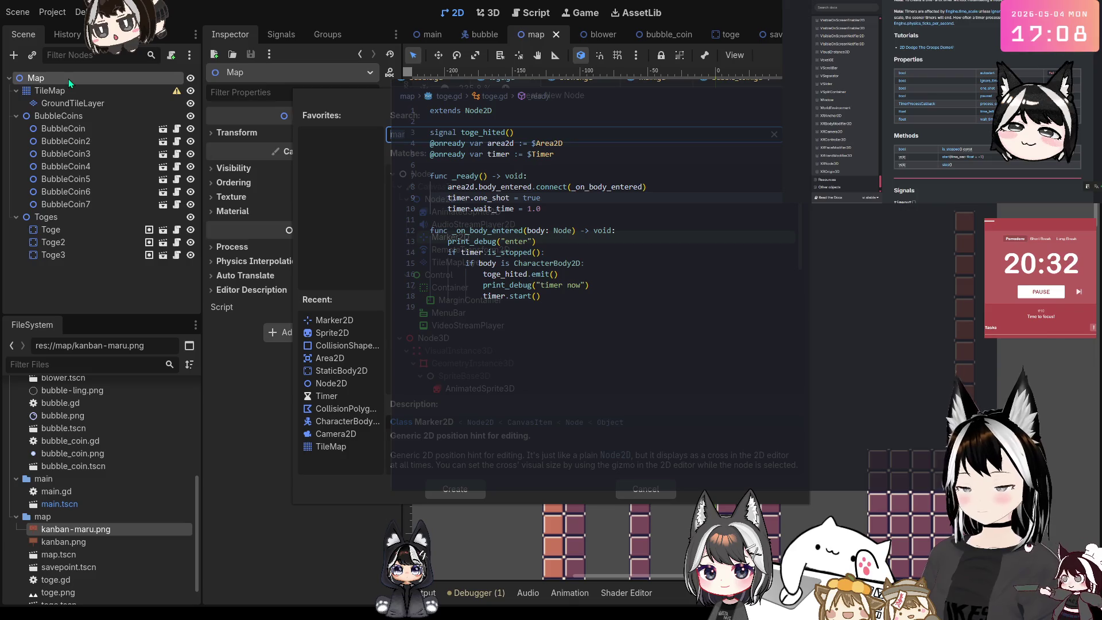
pyautogui.press('Escape')
pyautogui.hotkey('ctrl', 'shift', 'a')
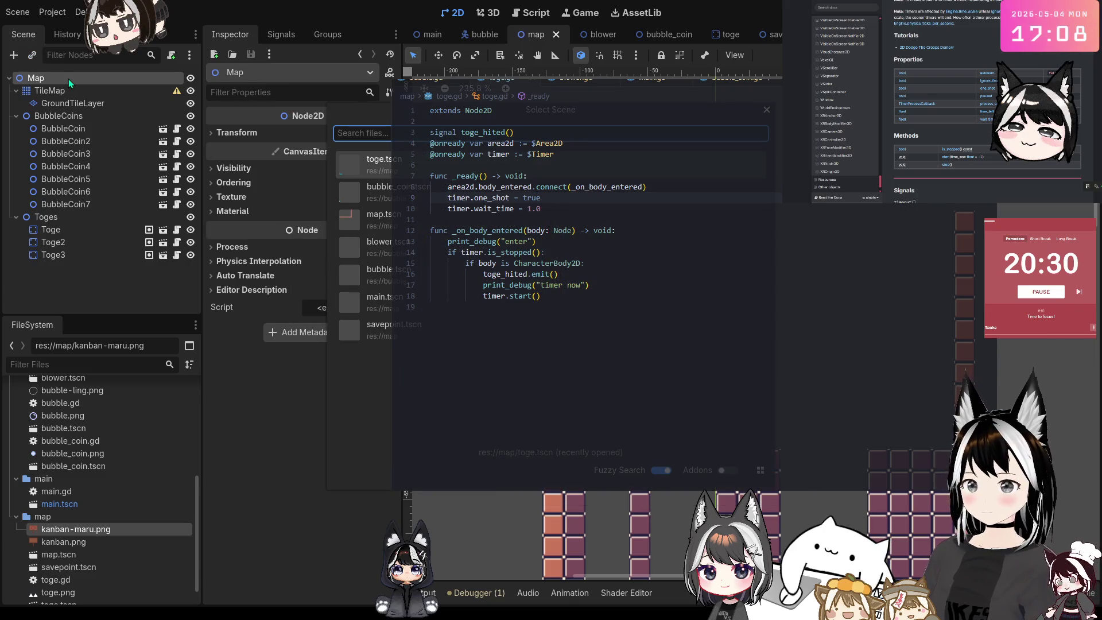
pyautogui.write('save')
pyautogui.press('Return')
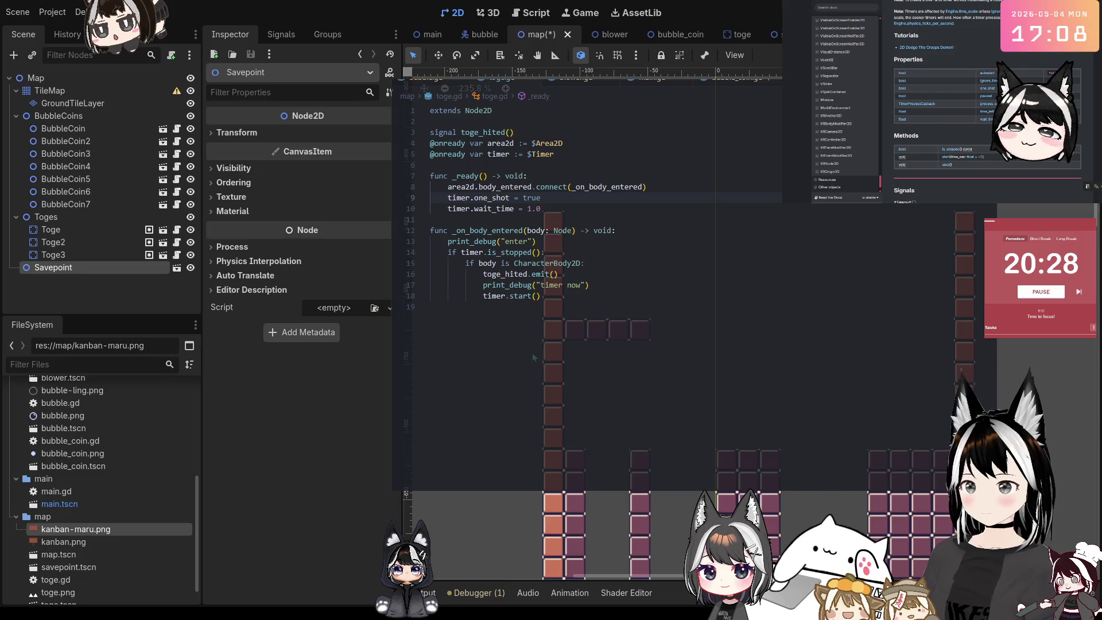
pyautogui.scroll(-3, 679, 433)
pyautogui.scroll(-2, 140, 505)
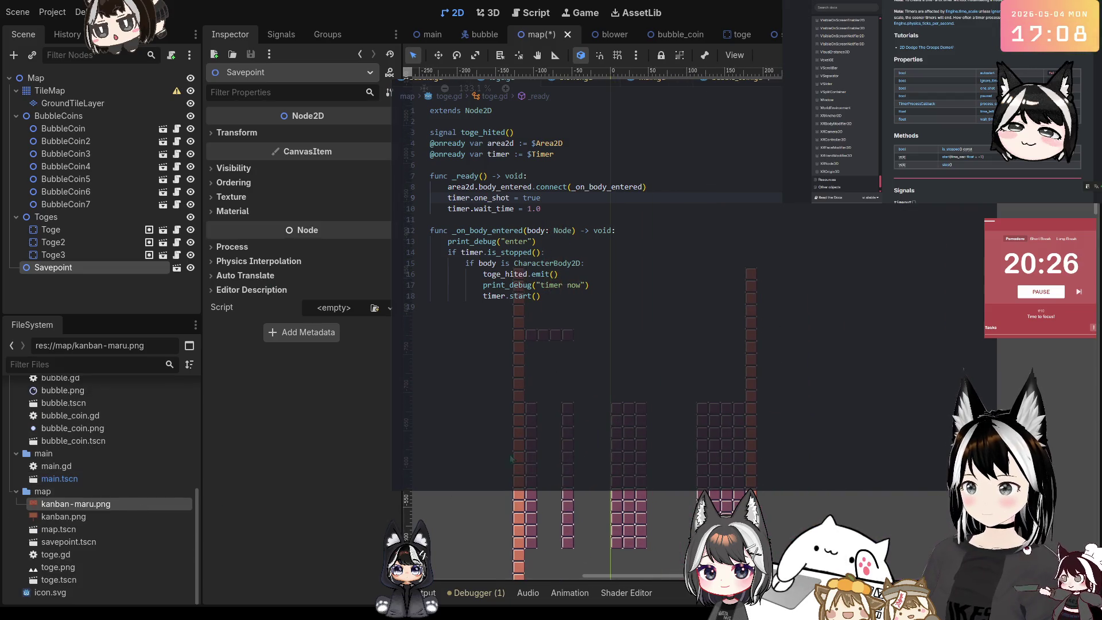
pyautogui.scroll(-5, 604, 364)
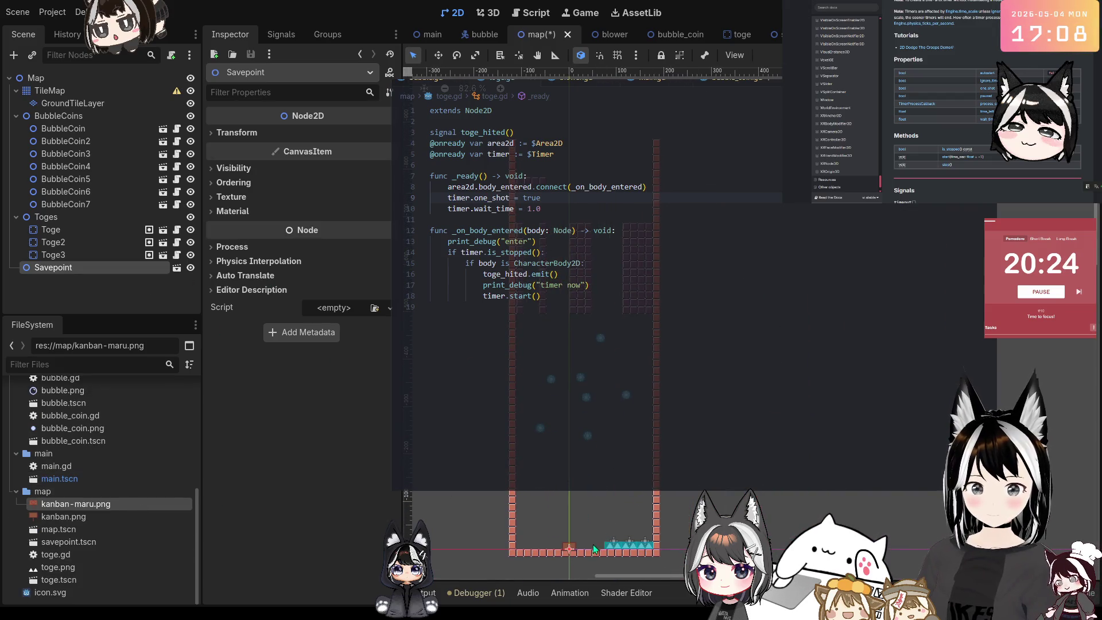
# Move the Savepoint instance above the short tile ledge and save the map
pyautogui.click(438, 55)
pyautogui.moveTo(569, 549); pyautogui.dragTo(585, 508)
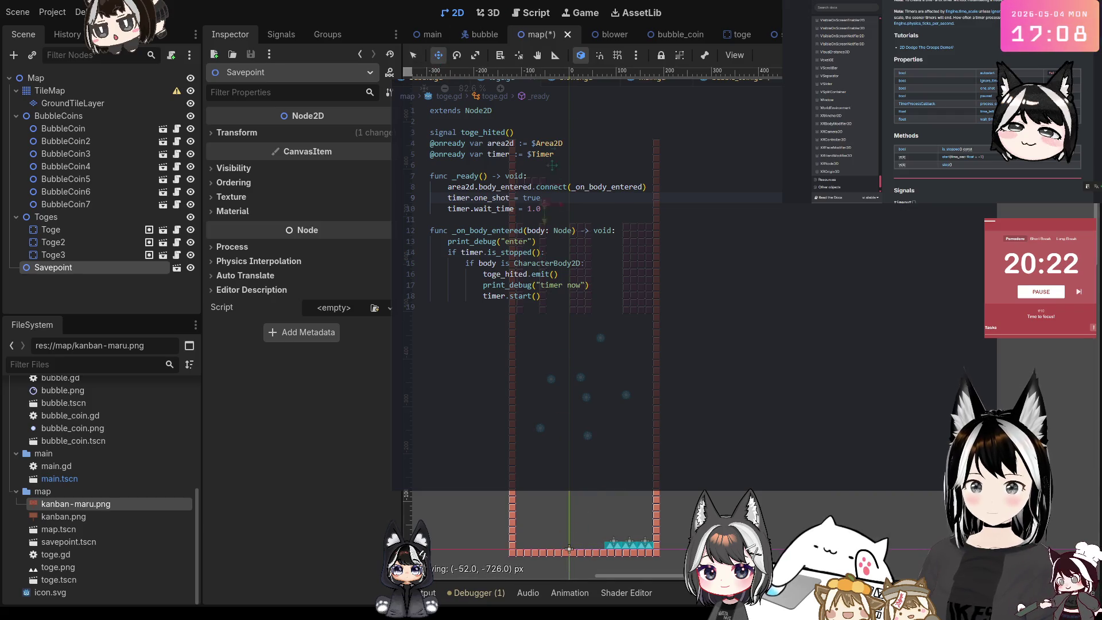
pyautogui.scroll(1, 574, 156)
pyautogui.scroll(15, 536, 403)
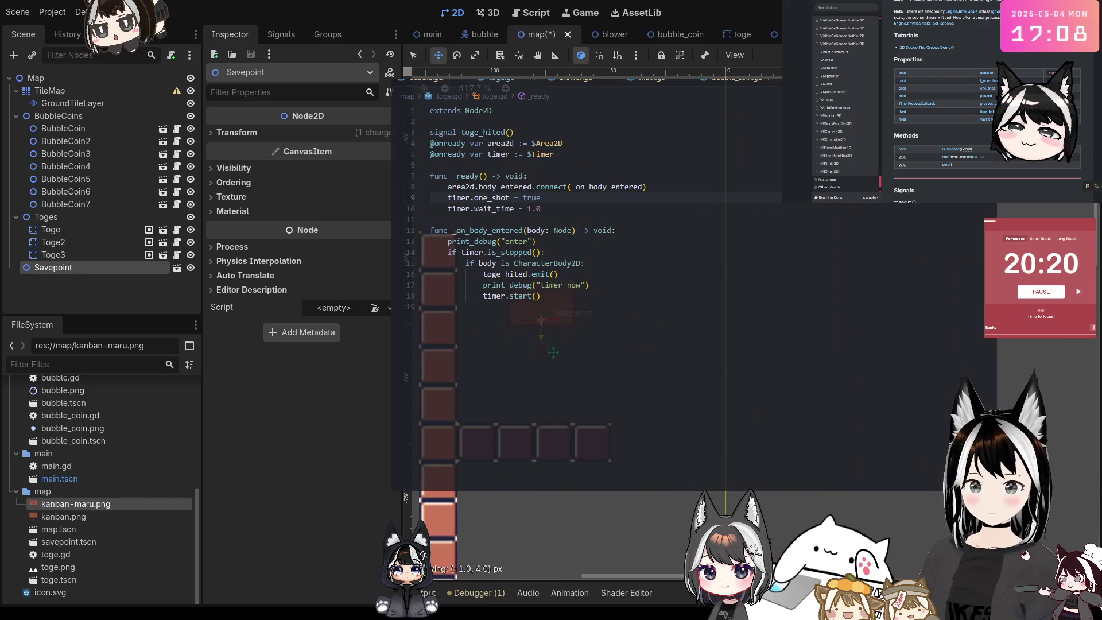
pyautogui.moveTo(536, 403); pyautogui.dragTo(692, 375)
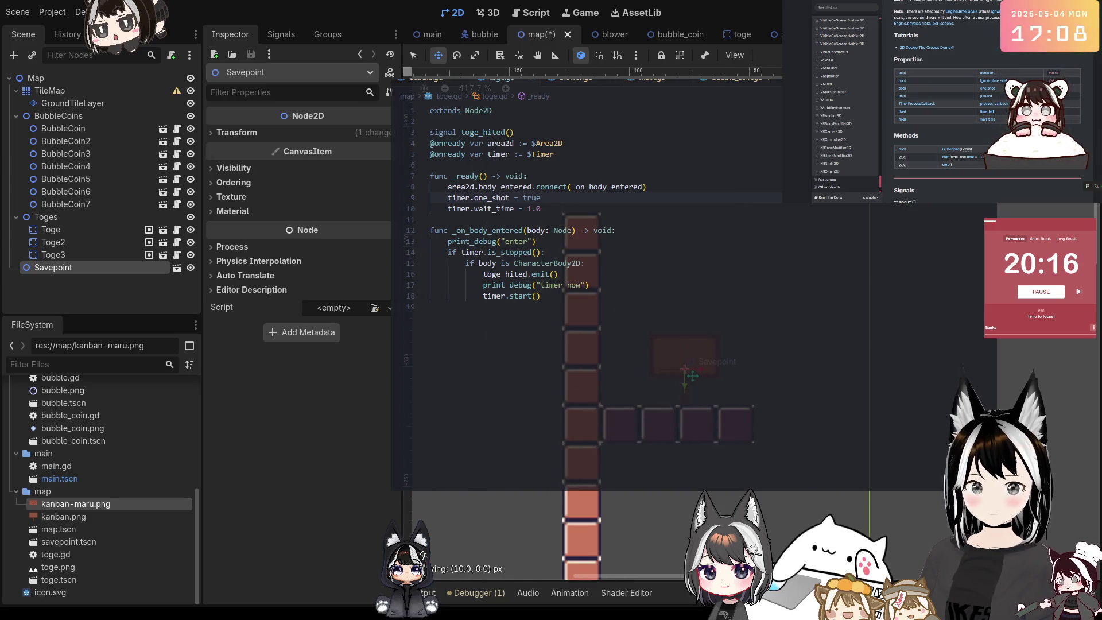
pyautogui.moveTo(853, 373); pyautogui.dragTo(767, 419)
pyautogui.hotkey('ctrl', 's')
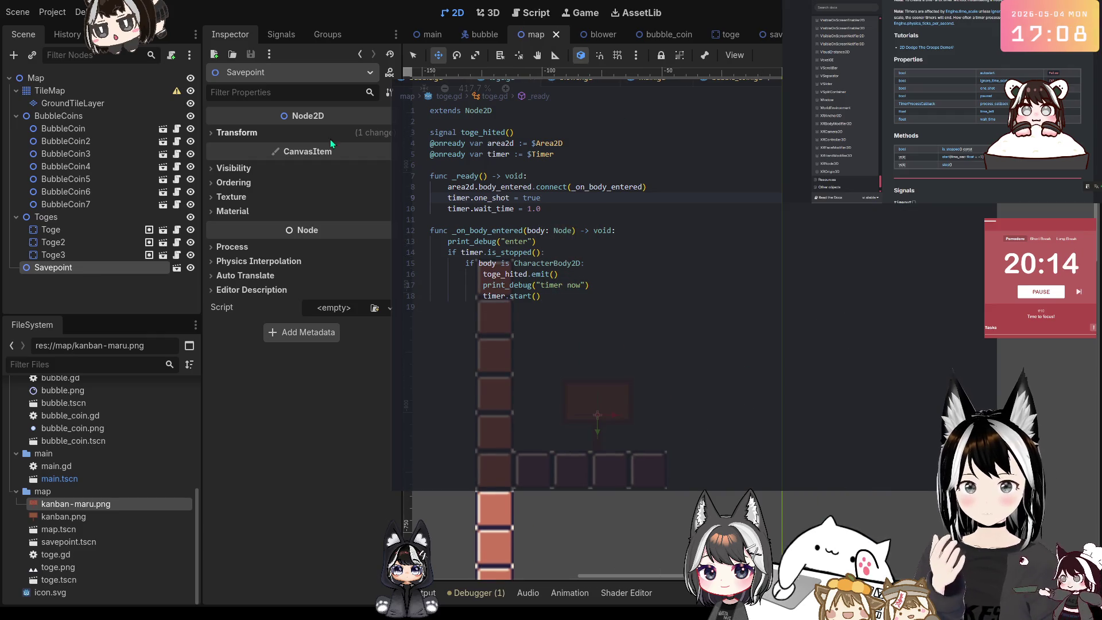
# In the savepoint scene, add an Area2D child under the Savepoint root and select it
pyautogui.click(177, 267)
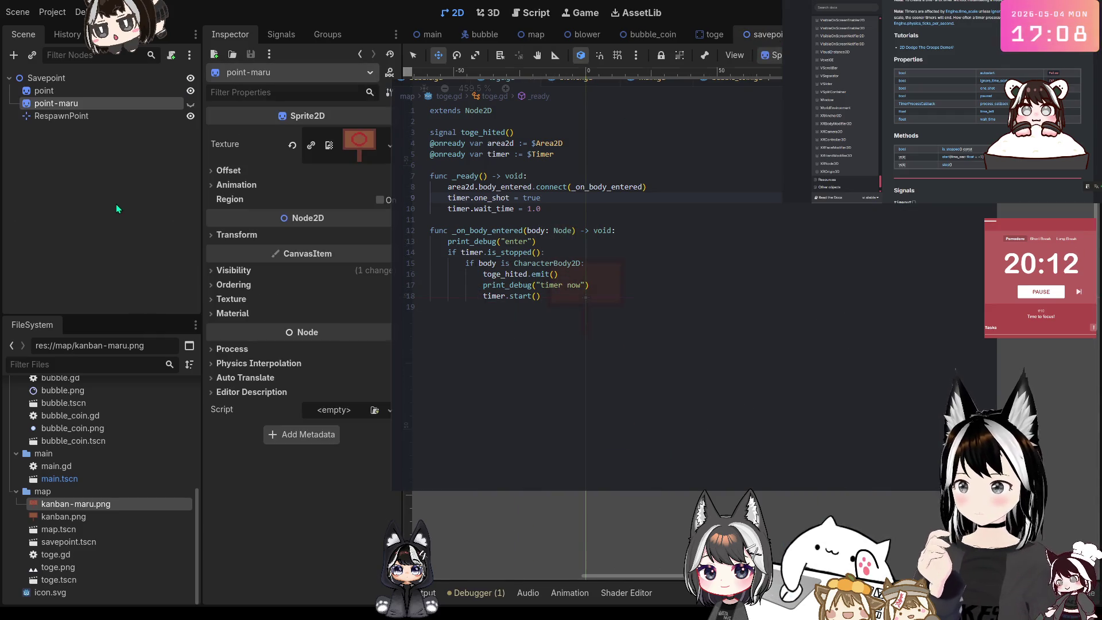
pyautogui.click(94, 75)
pyautogui.hotkey('ctrl', 'a')
pyautogui.write('point')
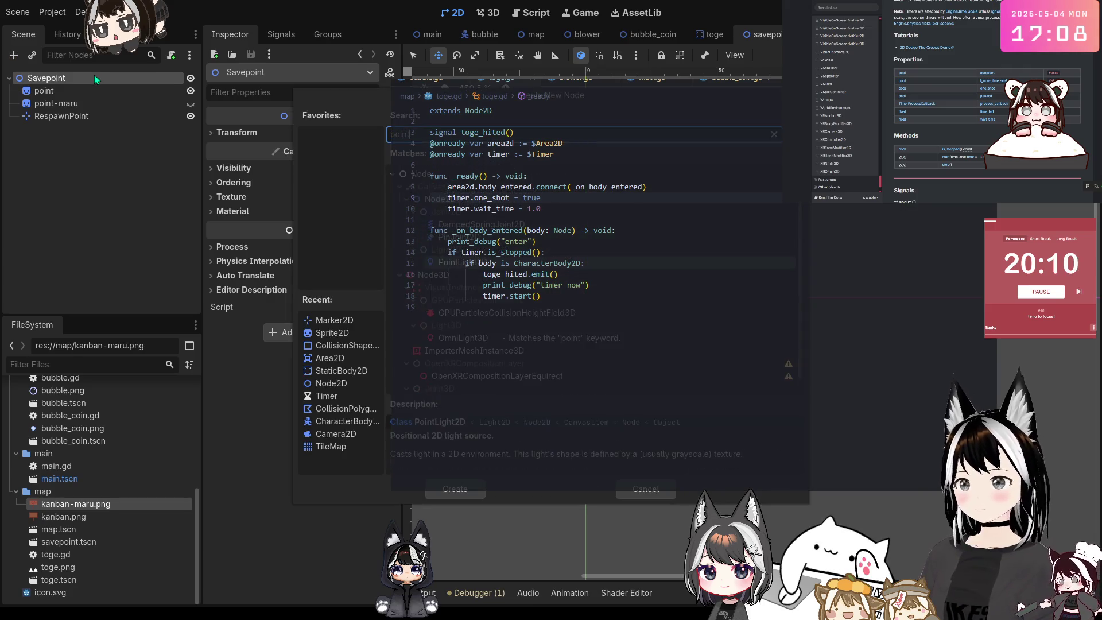
pyautogui.press('BackSpace')
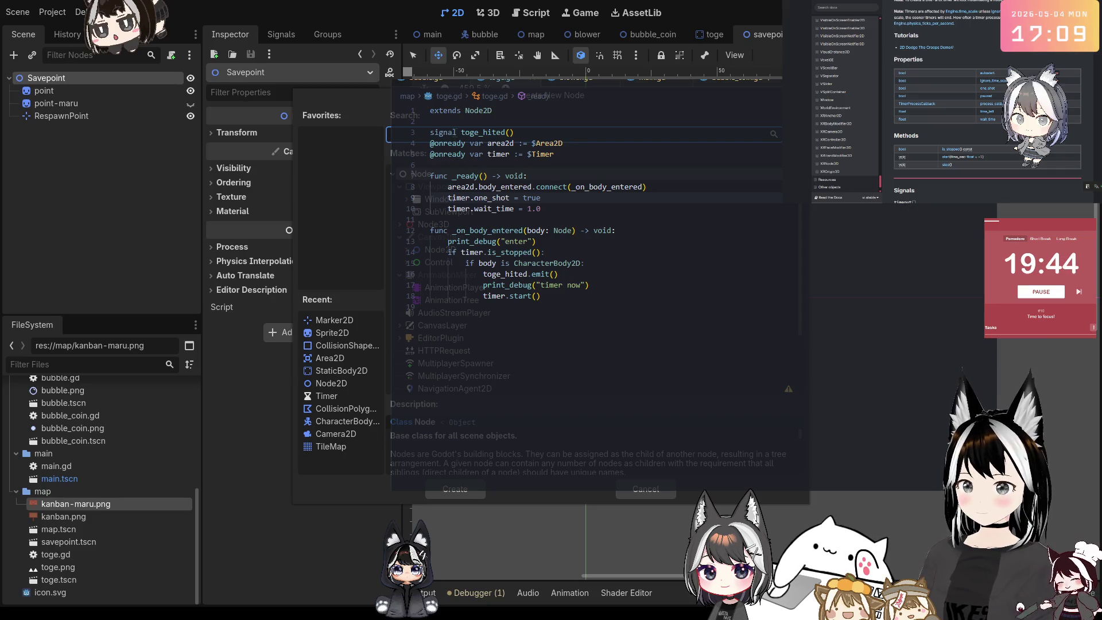
pyautogui.write('area')
pyautogui.press('Return')
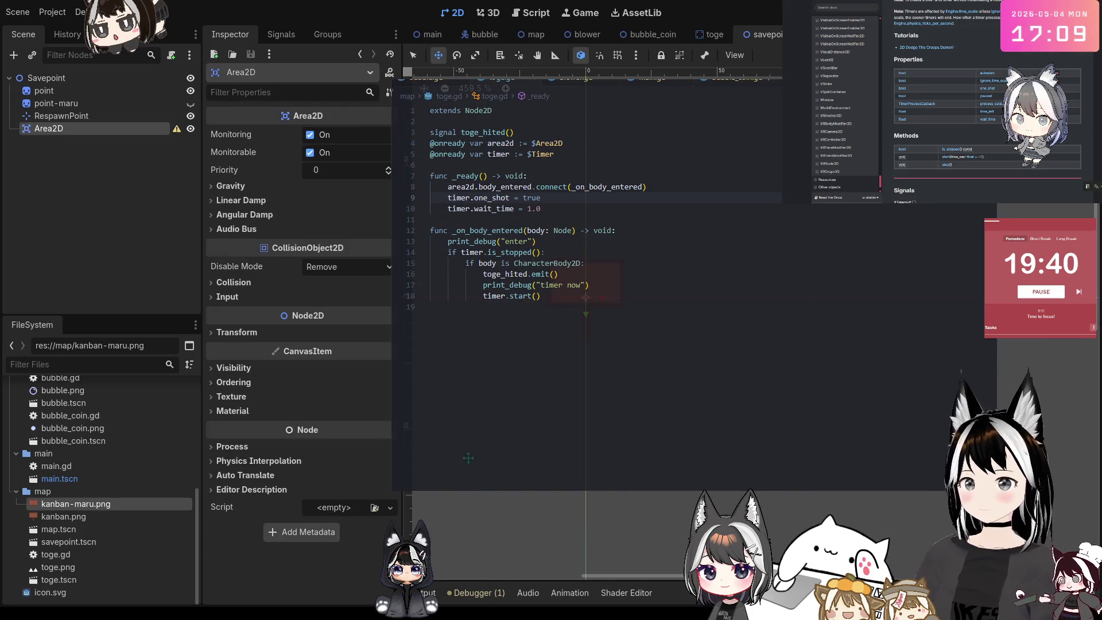
pyautogui.scroll(2, 693, 474)
pyautogui.press('Escape')
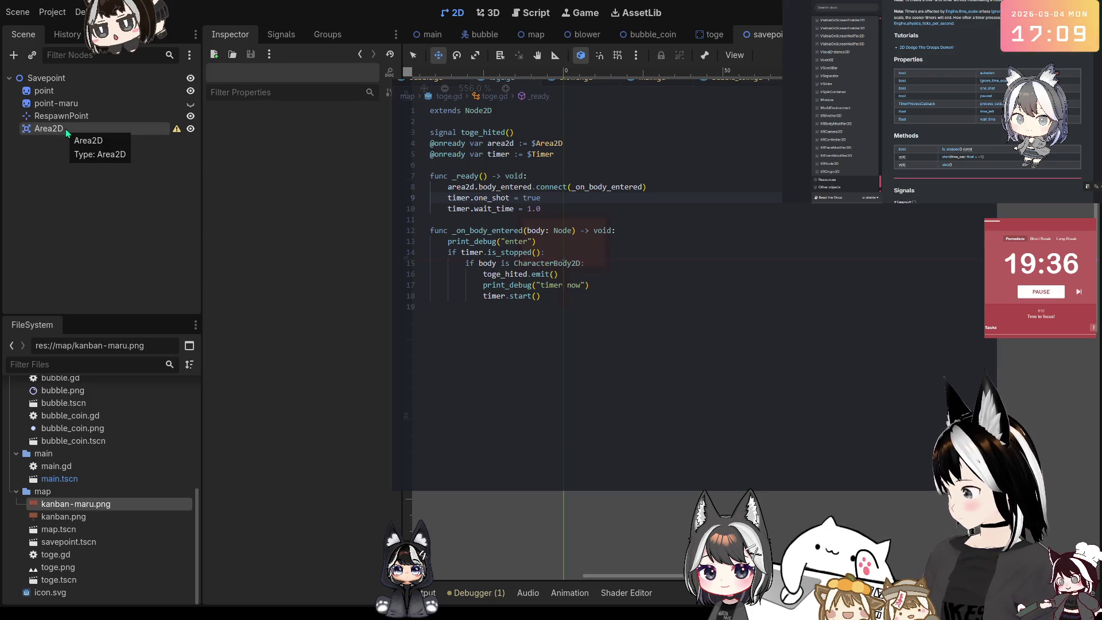
pyautogui.click(66, 128)
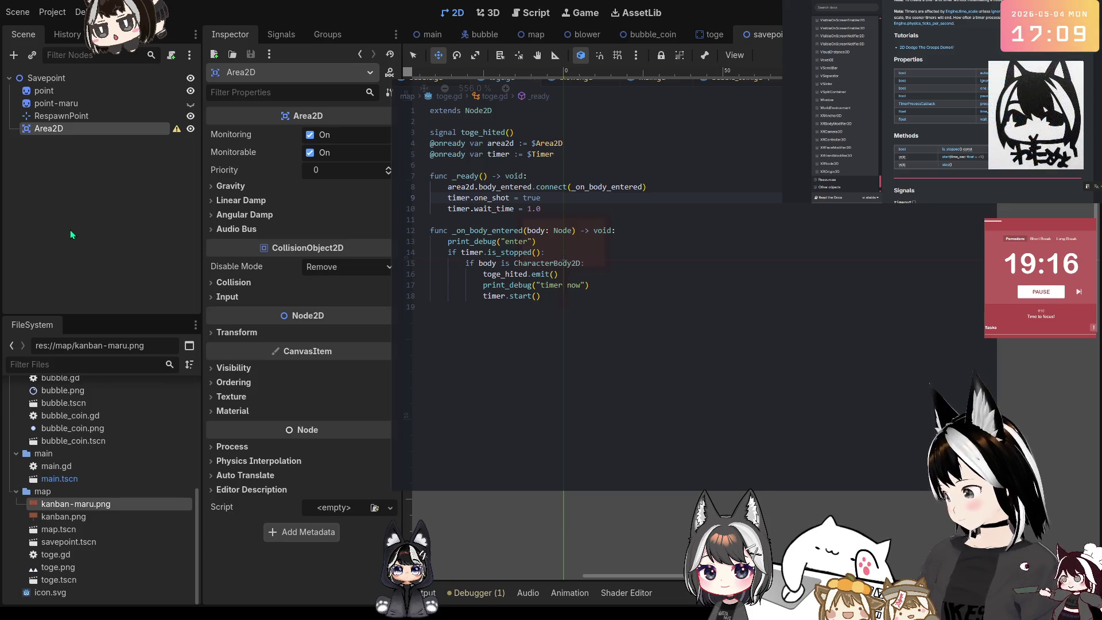
pyautogui.click(70, 229)
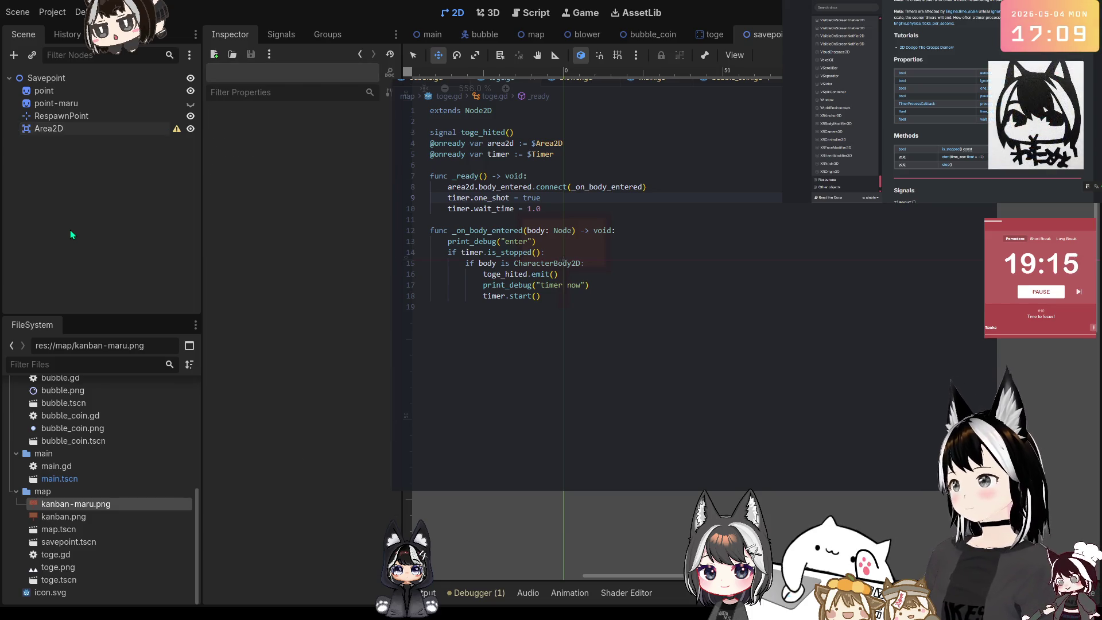
pyautogui.click(73, 129)
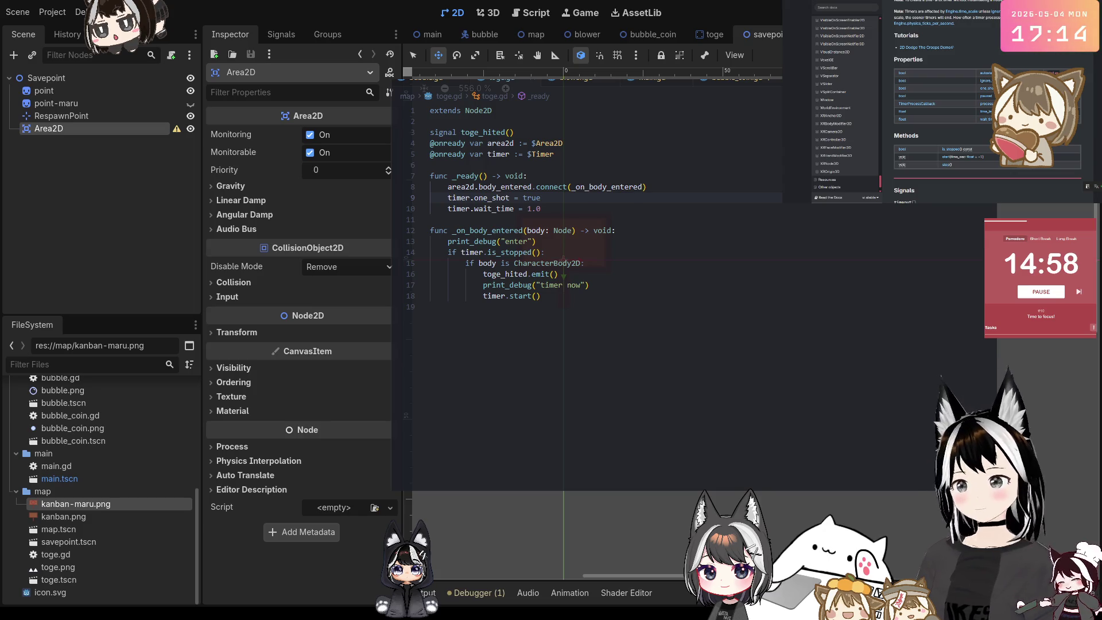
# Add a CollisionShape2D under Area2D and select it to choose its shape
pyautogui.click(86, 173)
pyautogui.click(118, 129)
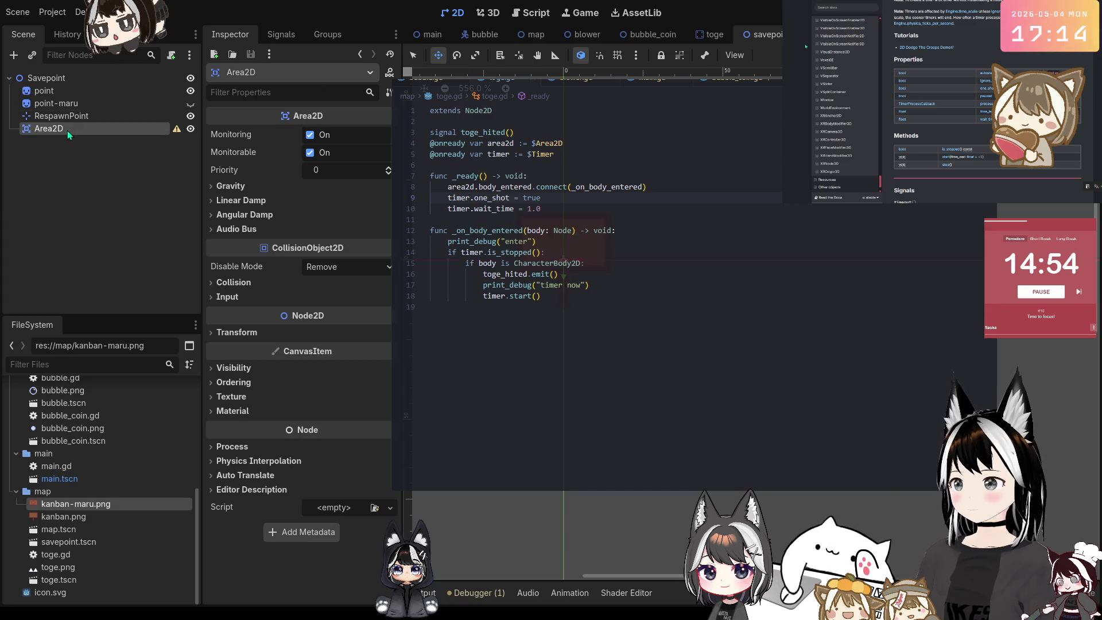
pyautogui.hotkey('ctrl', 'a')
pyautogui.write('coll')
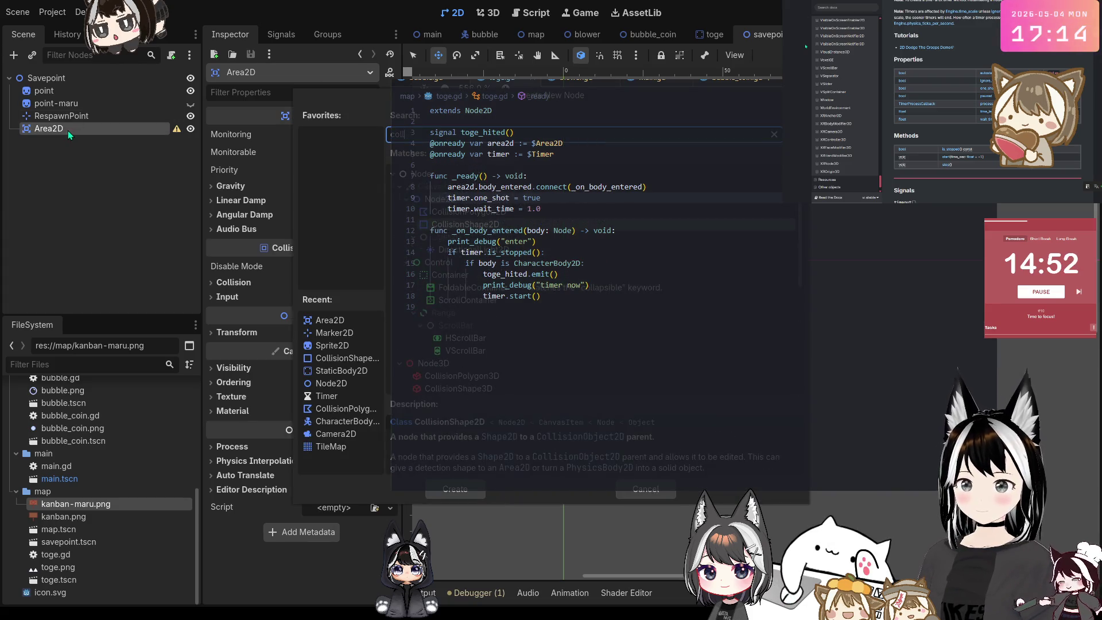
pyautogui.press('Return')
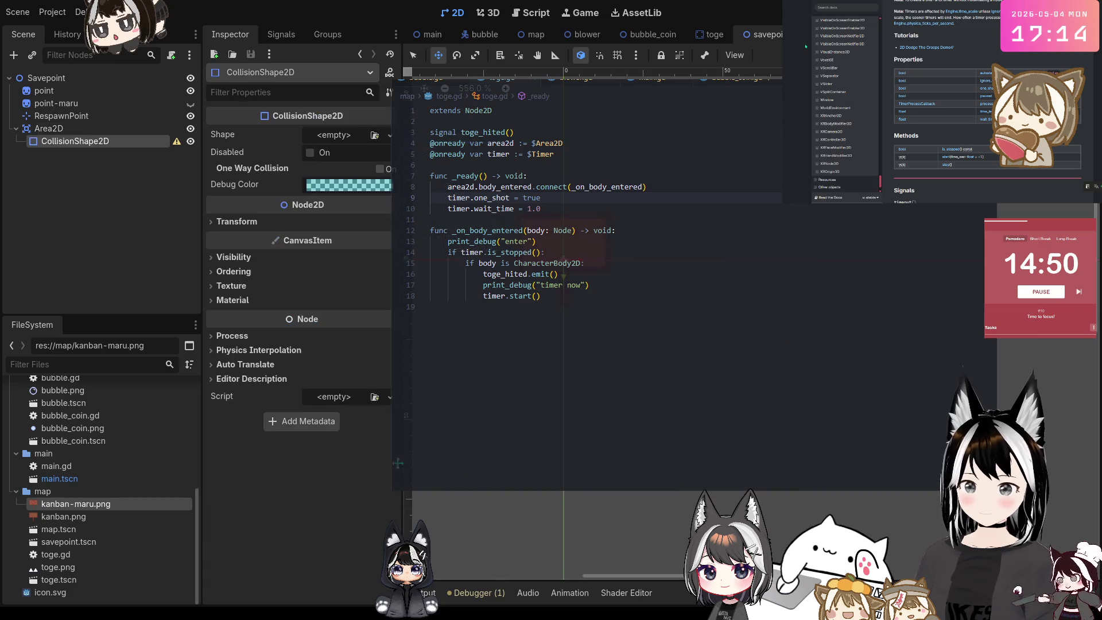
pyautogui.click(106, 142)
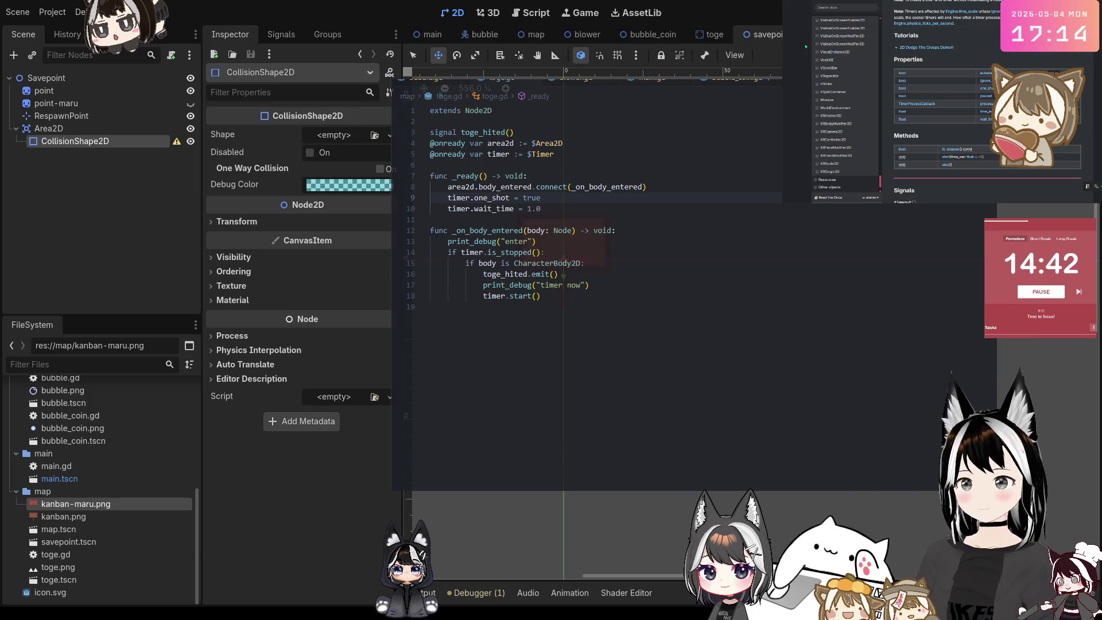
pyautogui.click(389, 136)
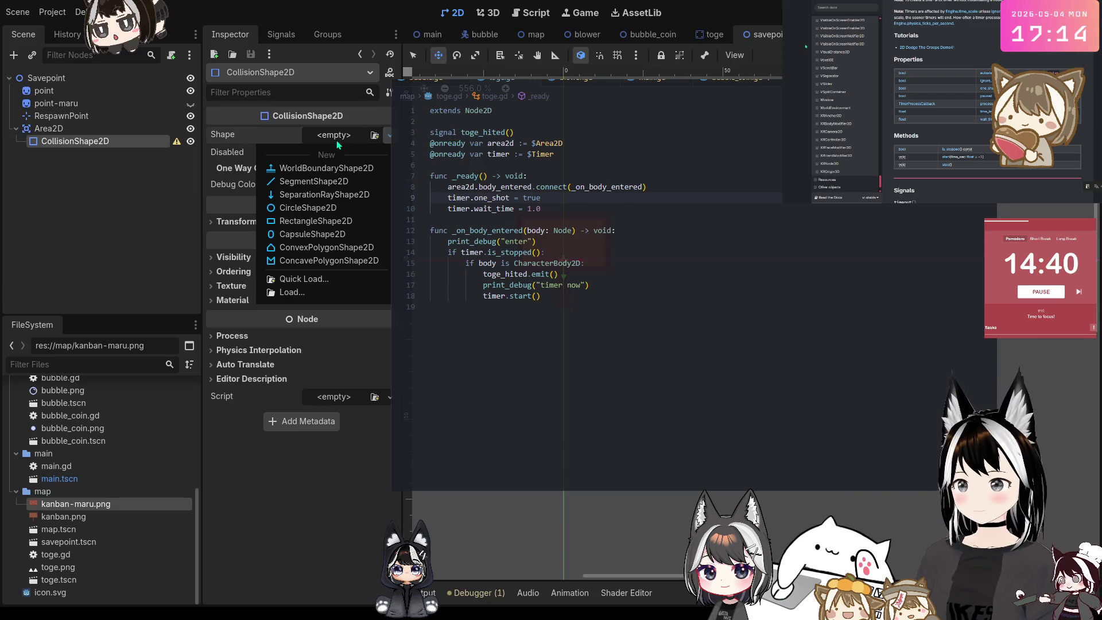
# Set the shape to RectangleShape2D and drag its corners outward to enlarge the box
pyautogui.click(339, 222)
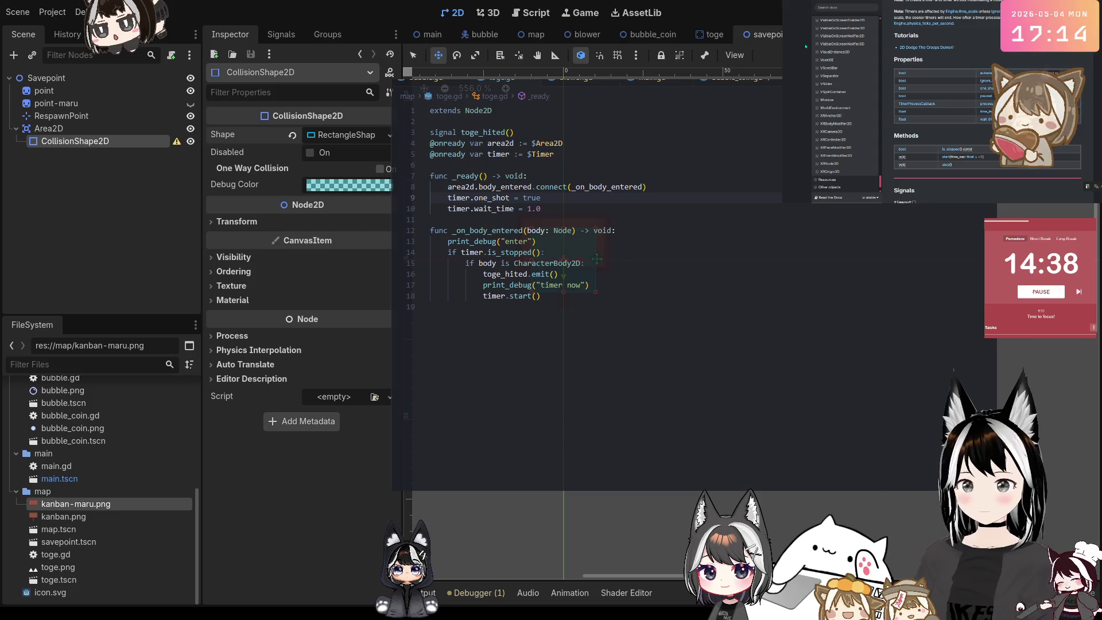
pyautogui.press('f')
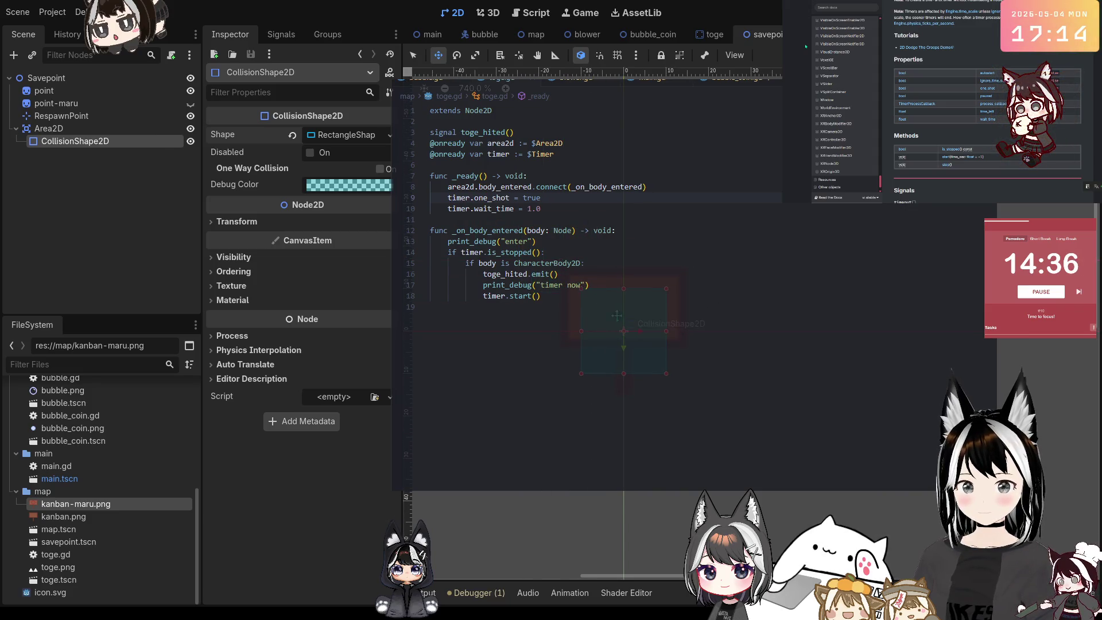
pyautogui.click(416, 58)
pyautogui.moveTo(585, 292); pyautogui.dragTo(563, 271)
pyautogui.moveTo(660, 379); pyautogui.dragTo(690, 399)
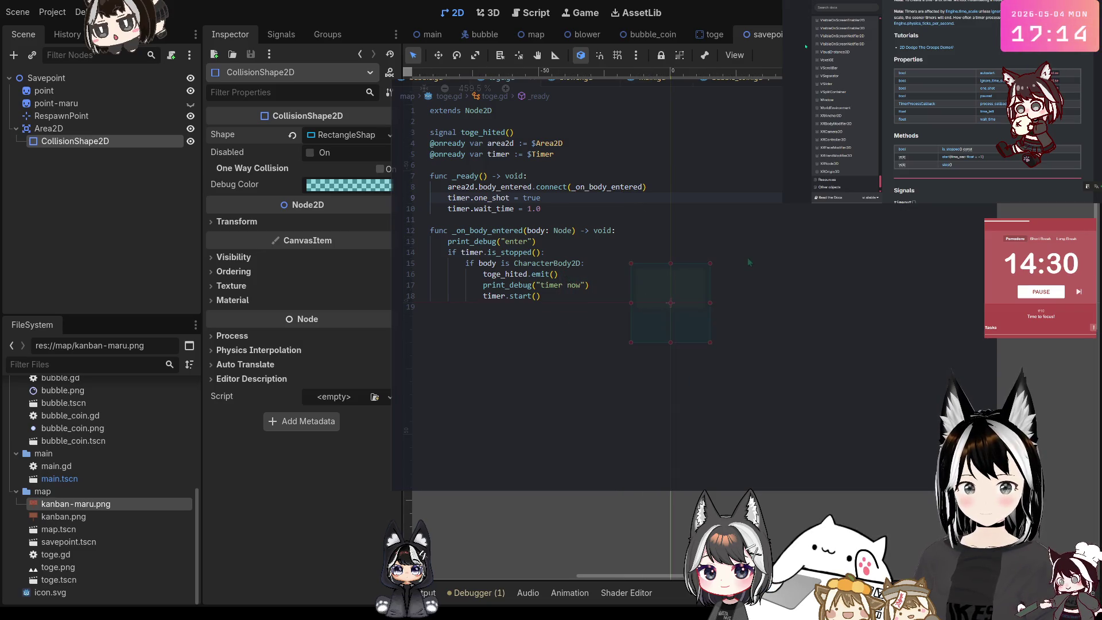
pyautogui.scroll(3, 825, 359)
pyautogui.scroll(-5, 824, 359)
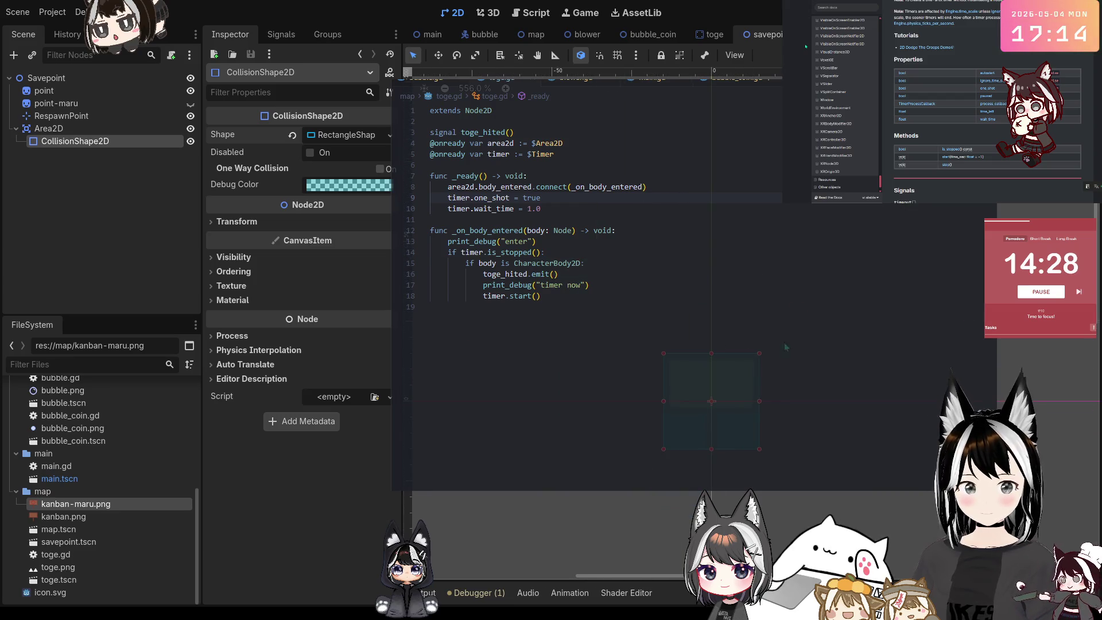
pyautogui.scroll(2, 784, 374)
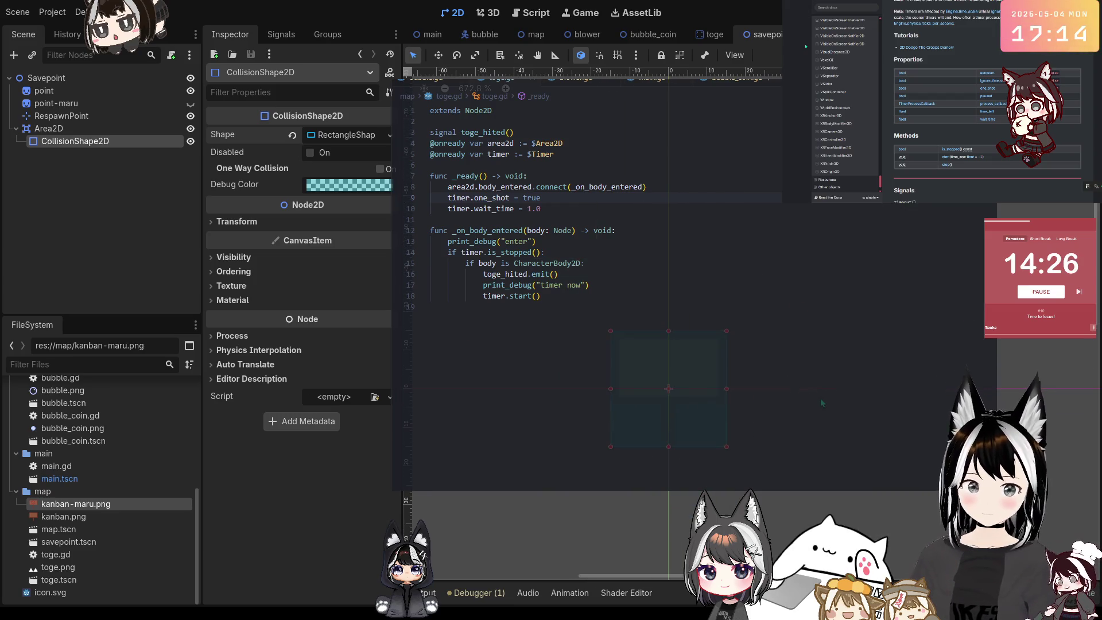
pyautogui.click(87, 125)
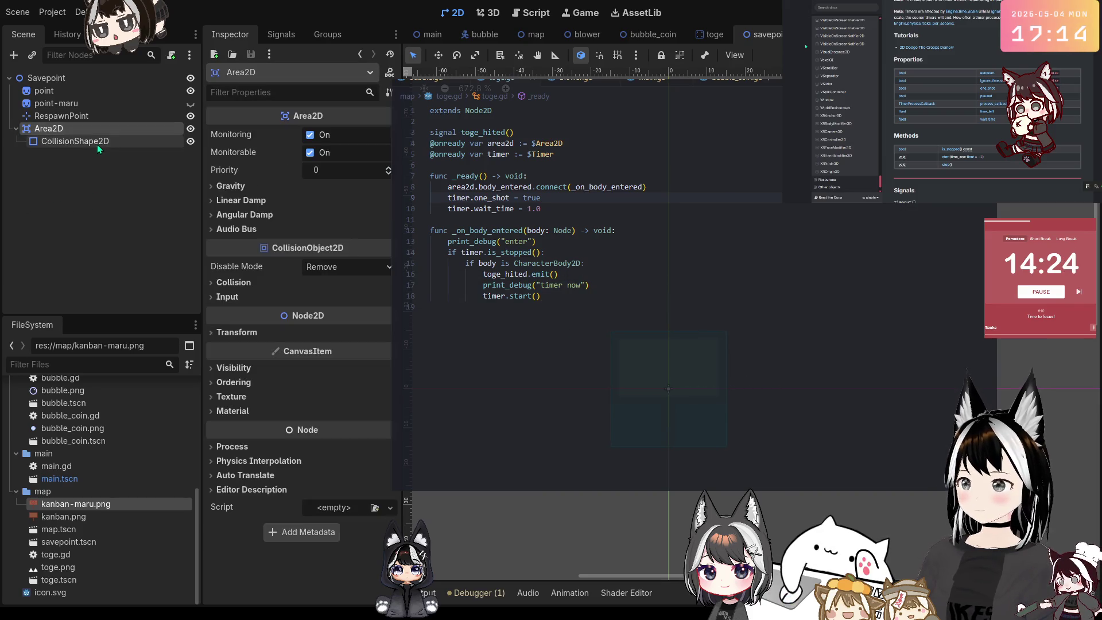
pyautogui.click(98, 144)
pyautogui.click(150, 232)
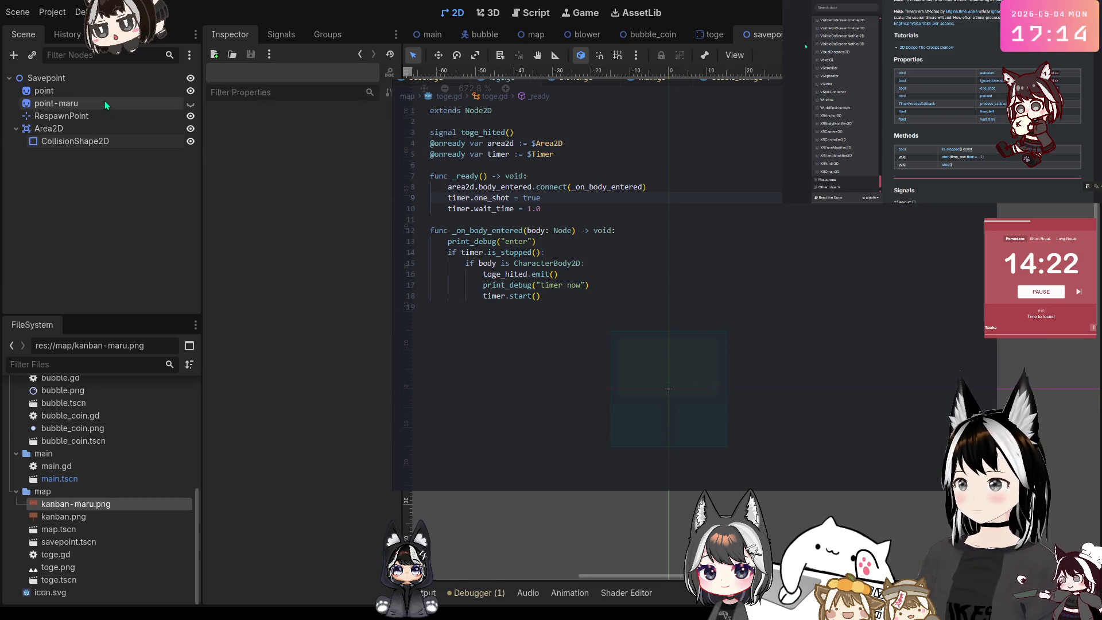
pyautogui.click(115, 78)
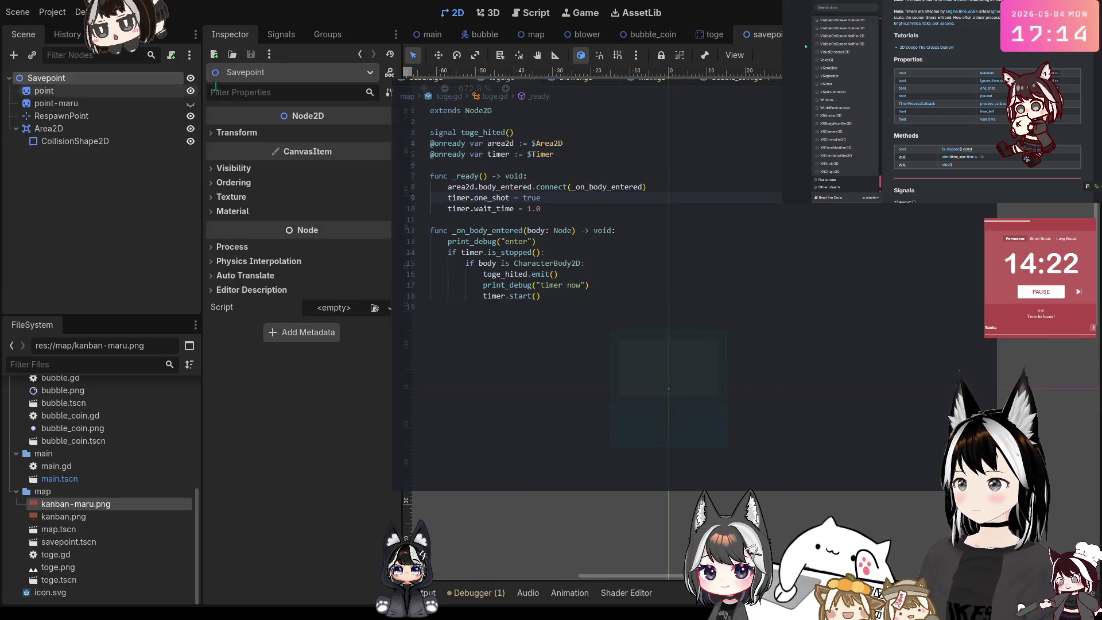
# Attach a new savepoint.gd script to Savepoint and delete its template comments
pyautogui.click(171, 55)
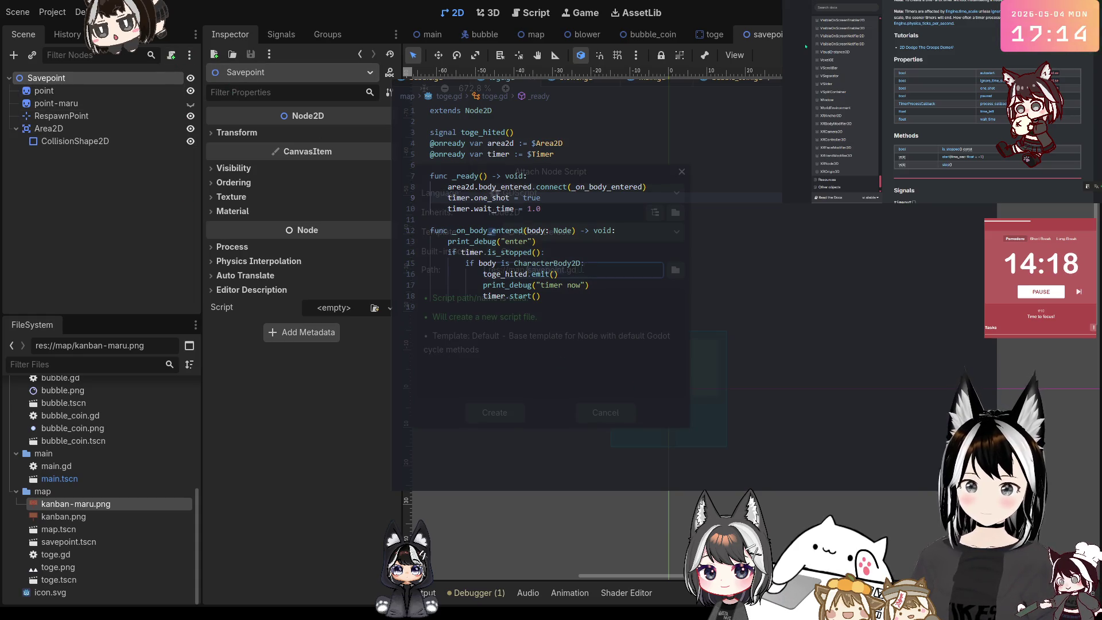
pyautogui.click(482, 419)
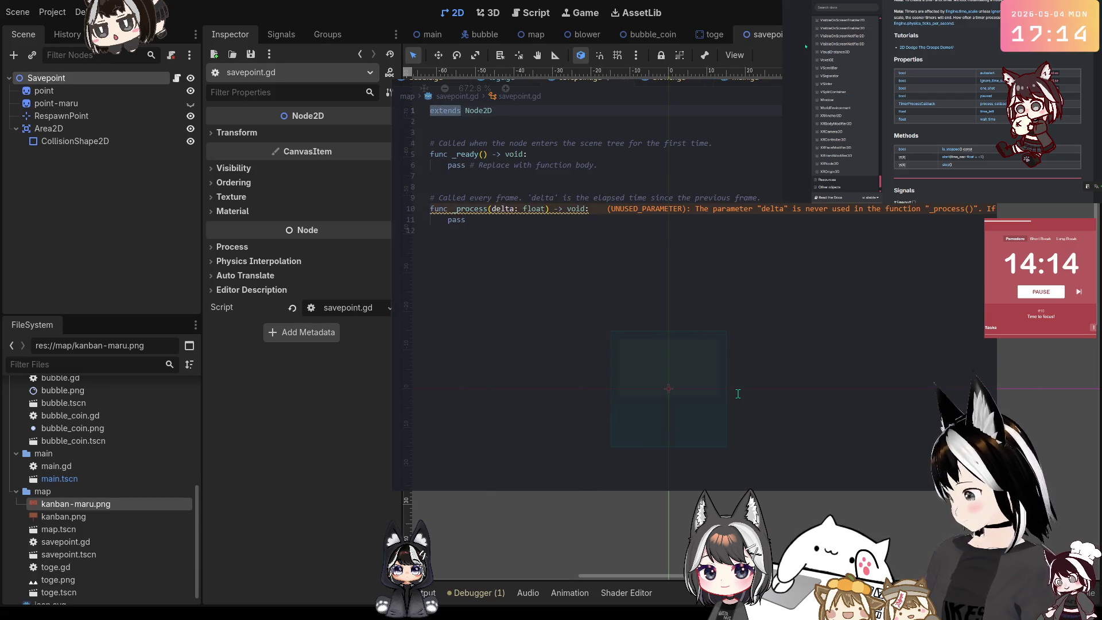
pyautogui.click(713, 319)
pyautogui.press('Up')
pyautogui.press('Up')
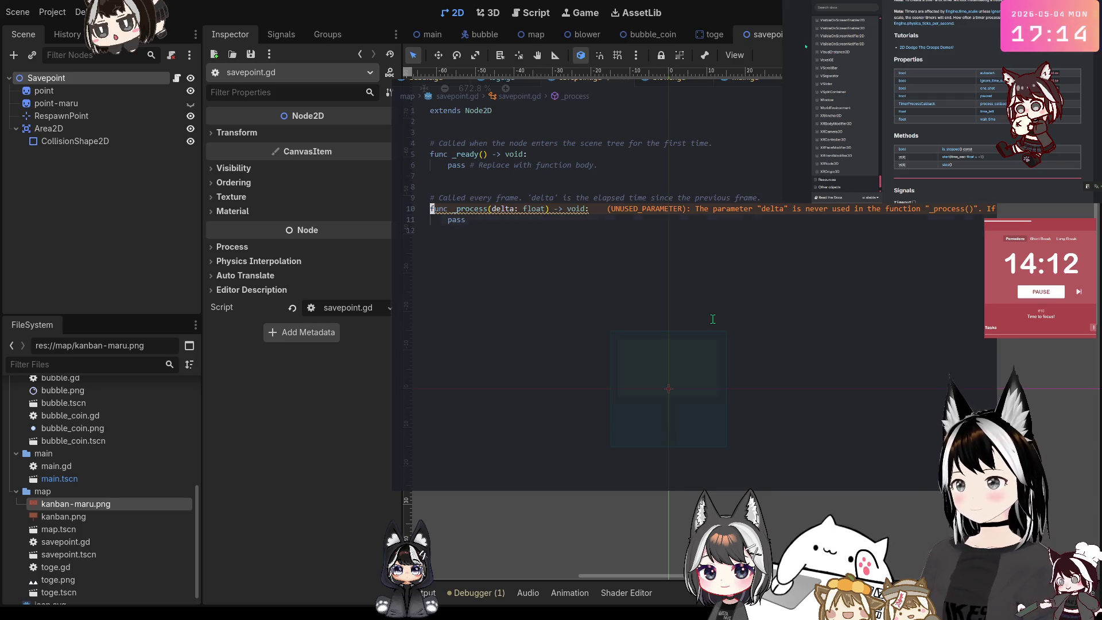
pyautogui.hotkey('ctrl', 'x')
pyautogui.press('Up')
pyautogui.press('Up')
pyautogui.hotkey('ctrl', 'x')
pyautogui.press('Down')
pyautogui.press('Down')
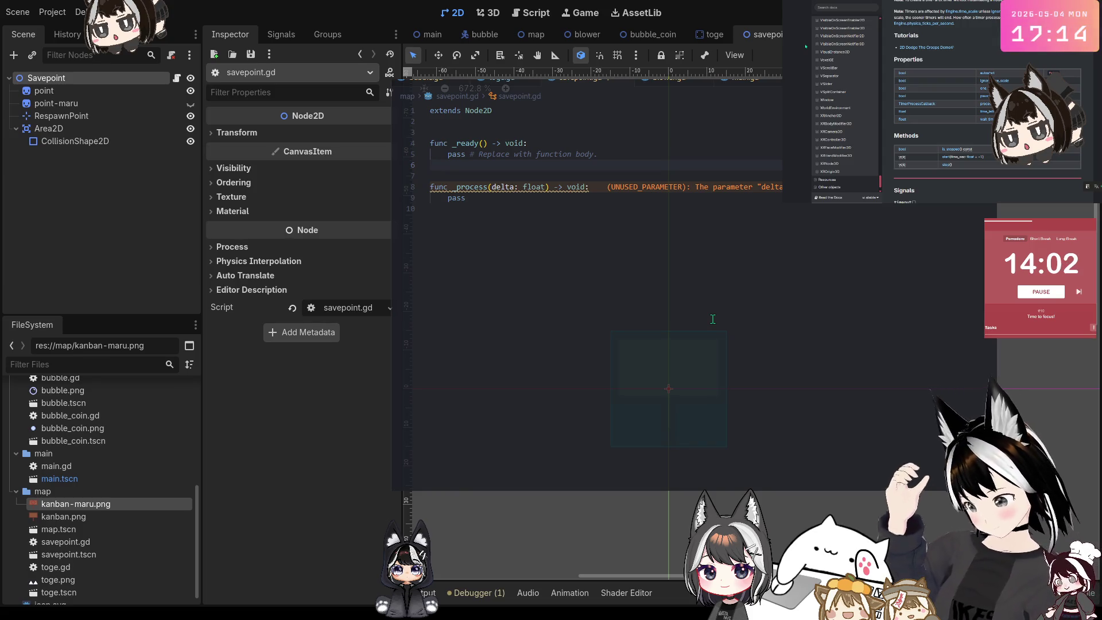
pyautogui.press('Up')
pyautogui.press('Up')
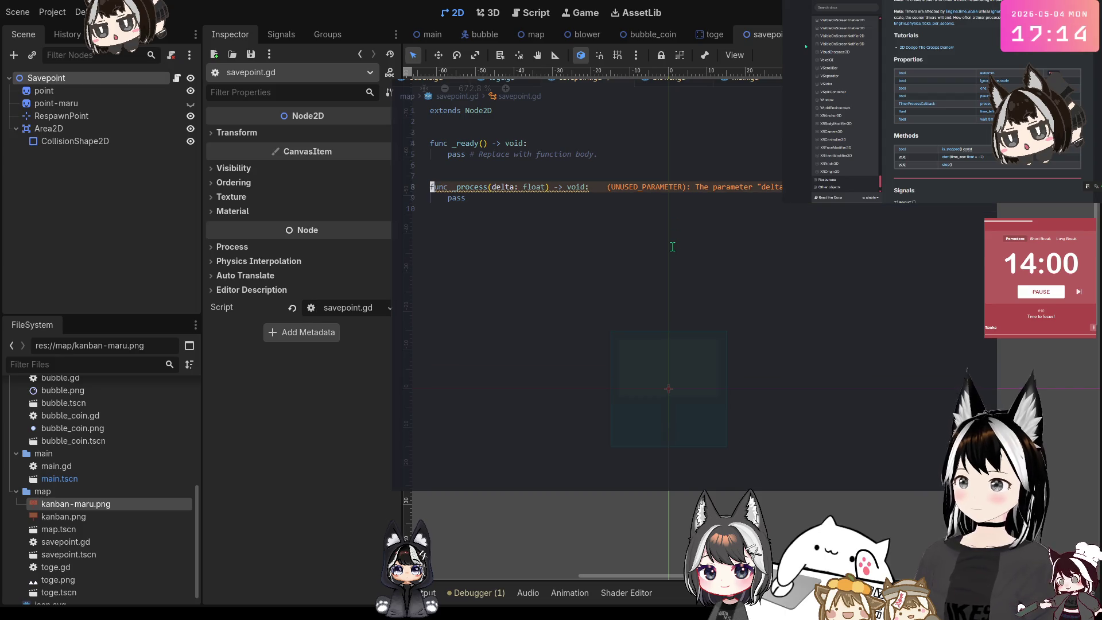
pyautogui.press('Up')
pyautogui.press('Return')
pyautogui.press('Up')
pyautogui.write('@onr')
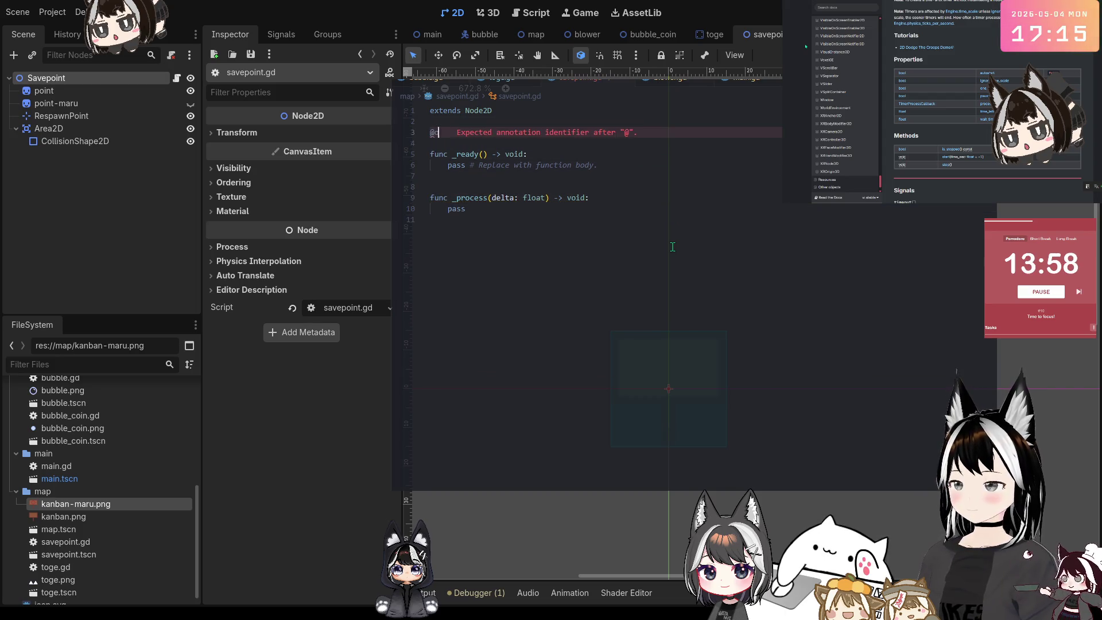
pyautogui.press('Return')
pyautogui.write('var ')
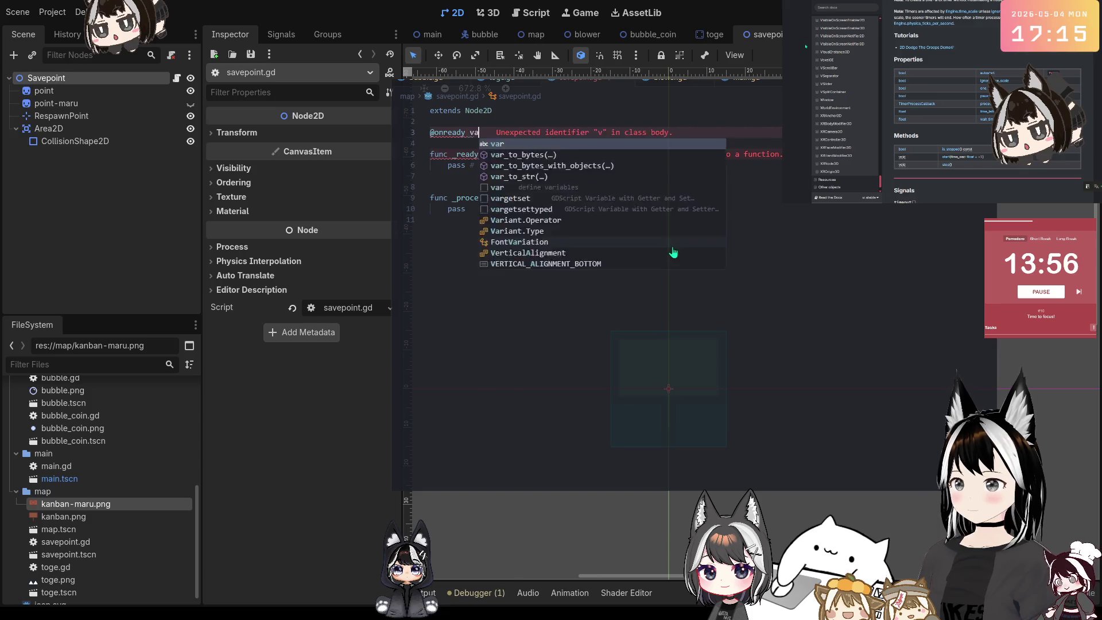
pyautogui.write('area')
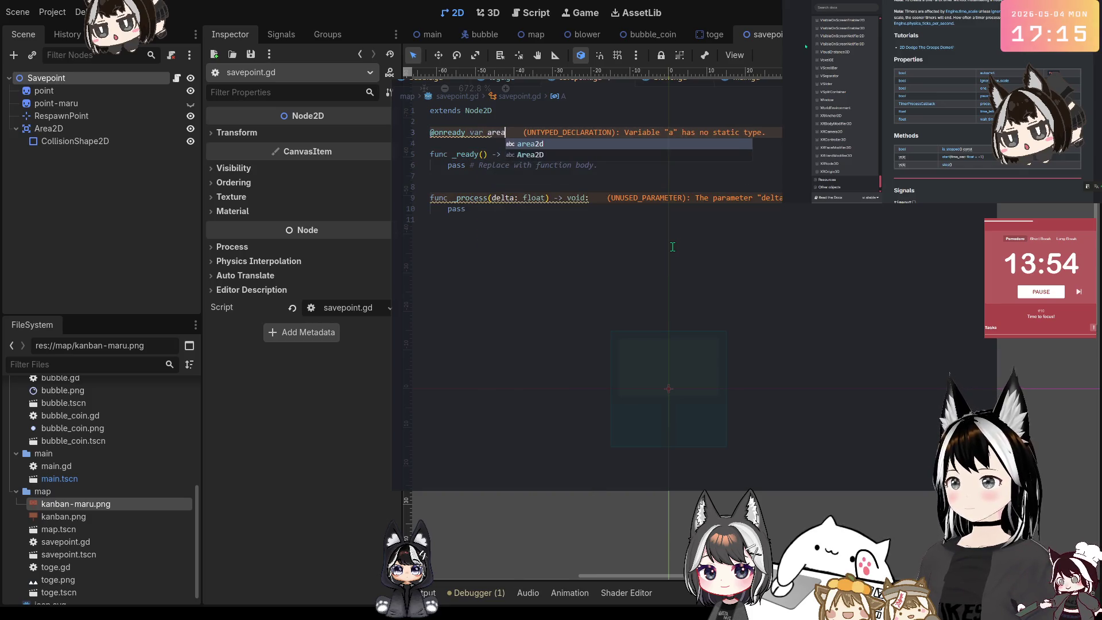
pyautogui.write('ed')
pyautogui.press('BackSpace')
pyautogui.press('BackSpace')
pyautogui.press('BackSpace')
pyautogui.write('2d := ')
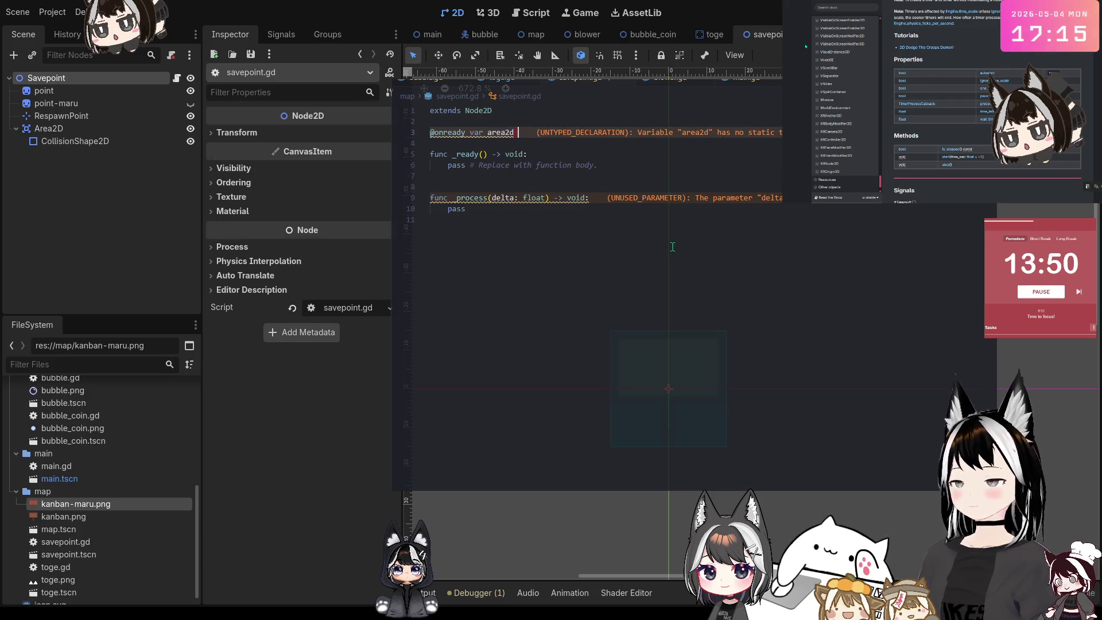
pyautogui.write('a')
pyautogui.press('BackSpace')
pyautogui.write('Area')
pyautogui.press('BackSpace')
pyautogui.press('BackSpace')
pyautogui.press('BackSpace')
pyautogui.press('BackSpace')
pyautogui.write('$Area2D')
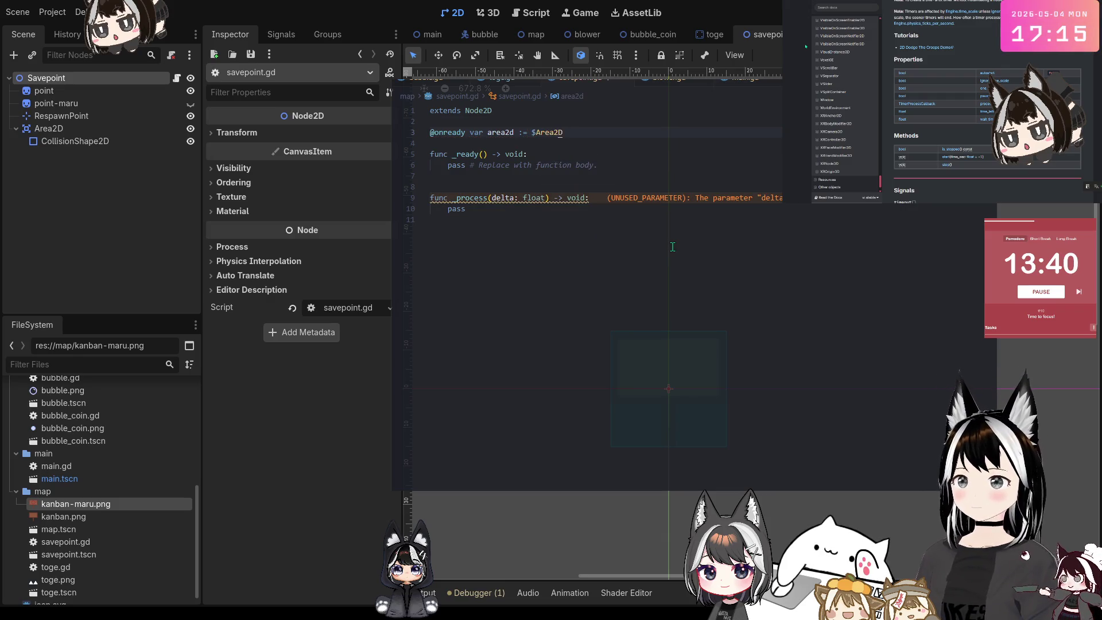
# Start an 'area2d.body' line on a new indented line inside _ready
pyautogui.press('Down')
pyautogui.press('Down')
pyautogui.press('Left')
pyautogui.press('Down')
pyautogui.press('Down')
pyautogui.press('Down')
pyautogui.press('Up')
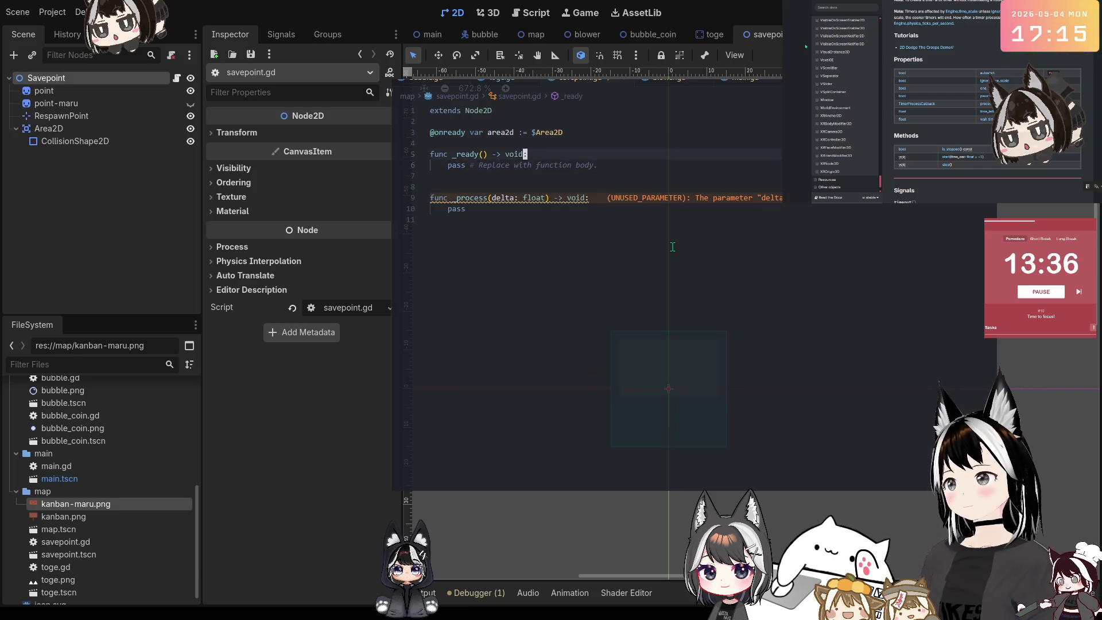
pyautogui.press('Return')
pyautogui.write('a')
pyautogui.press('BackSpace')
pyautogui.write('area2d')
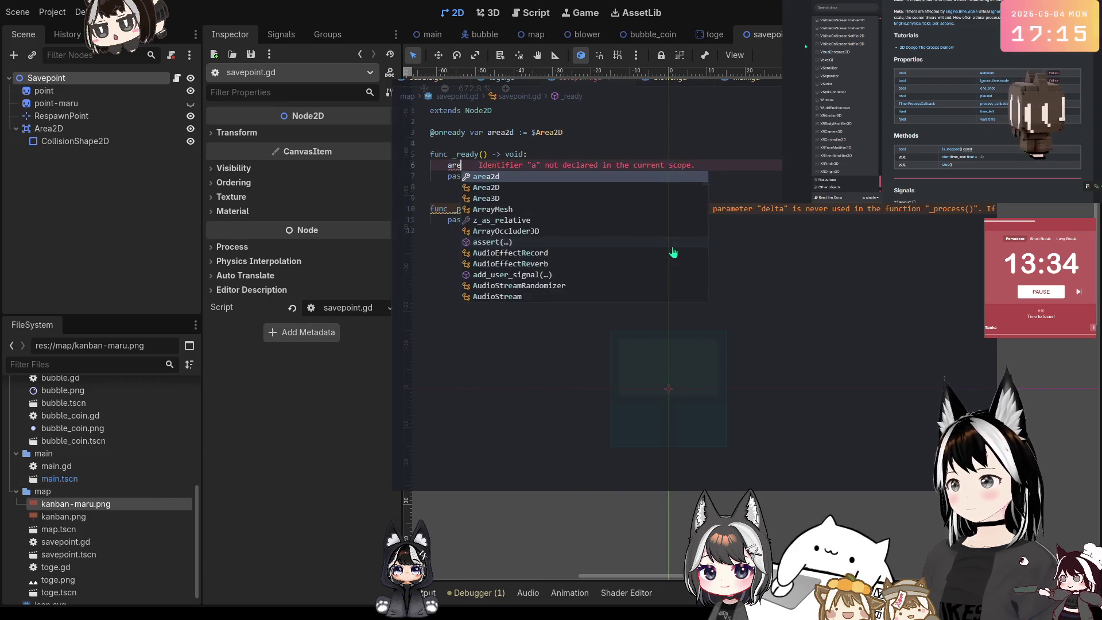
pyautogui.write('.')
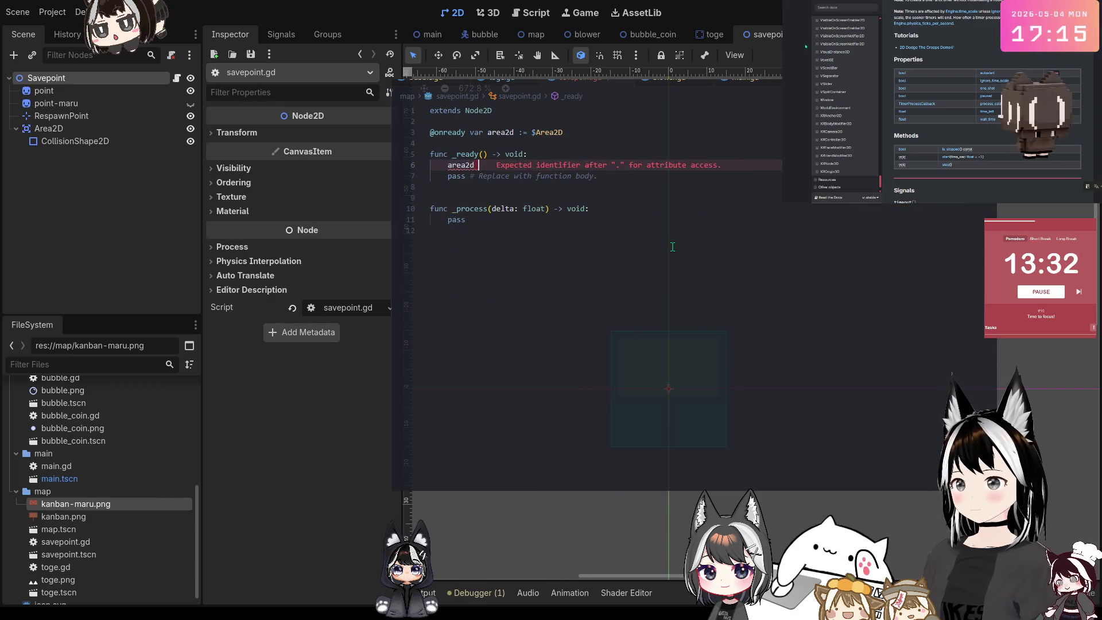
pyautogui.write('on')
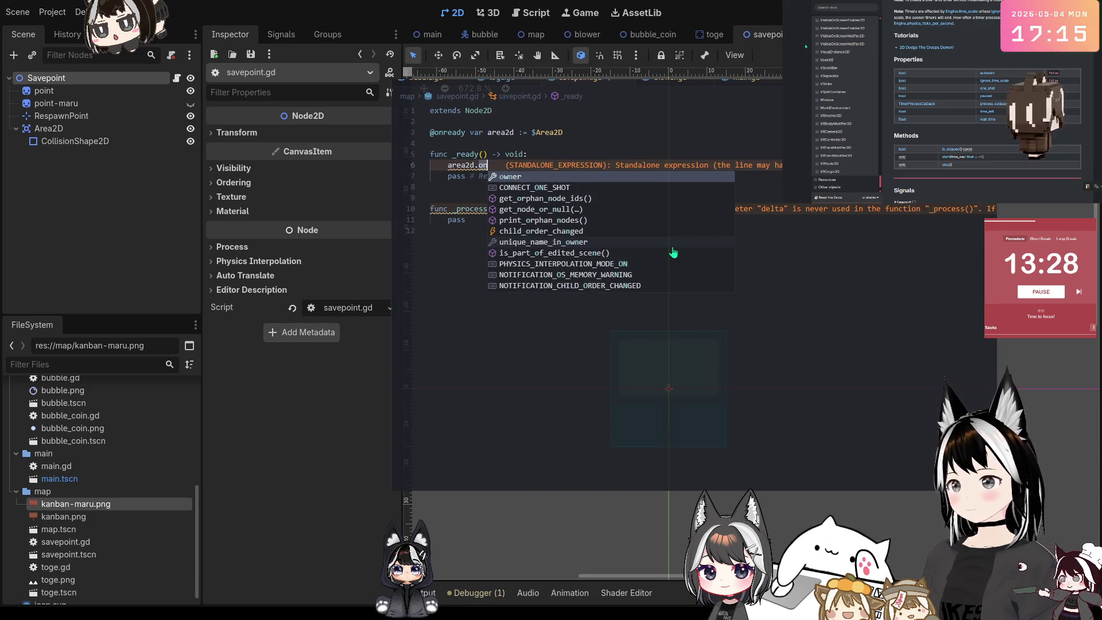
pyautogui.press('BackSpace')
pyautogui.press('BackSpace')
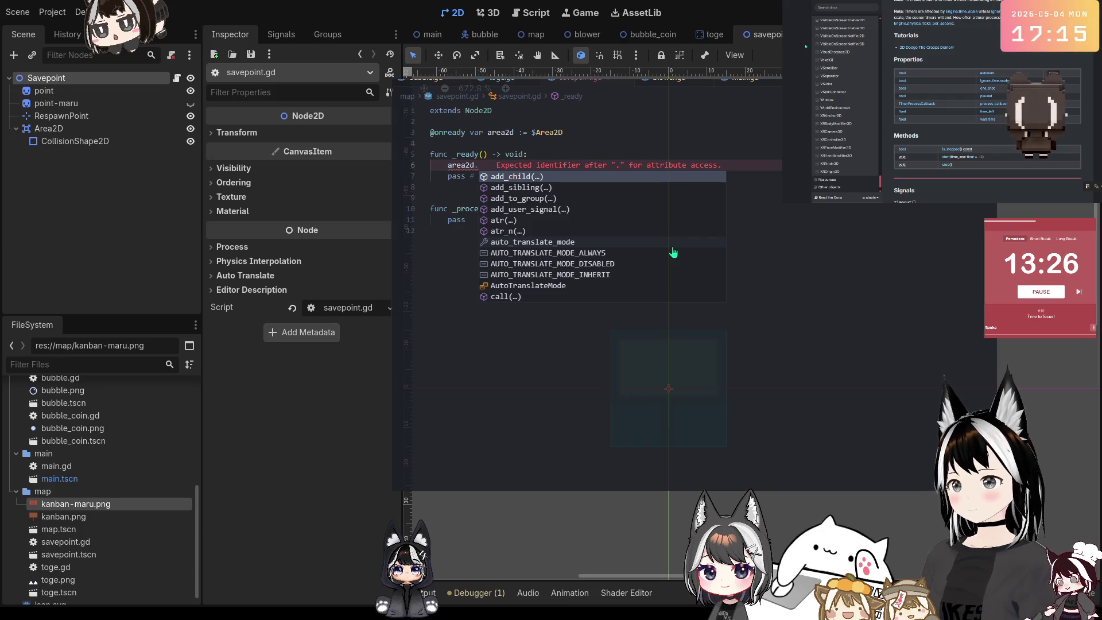
pyautogui.write('on')
pyautogui.press('BackSpace')
pyautogui.press('BackSpace')
pyautogui.write('body')
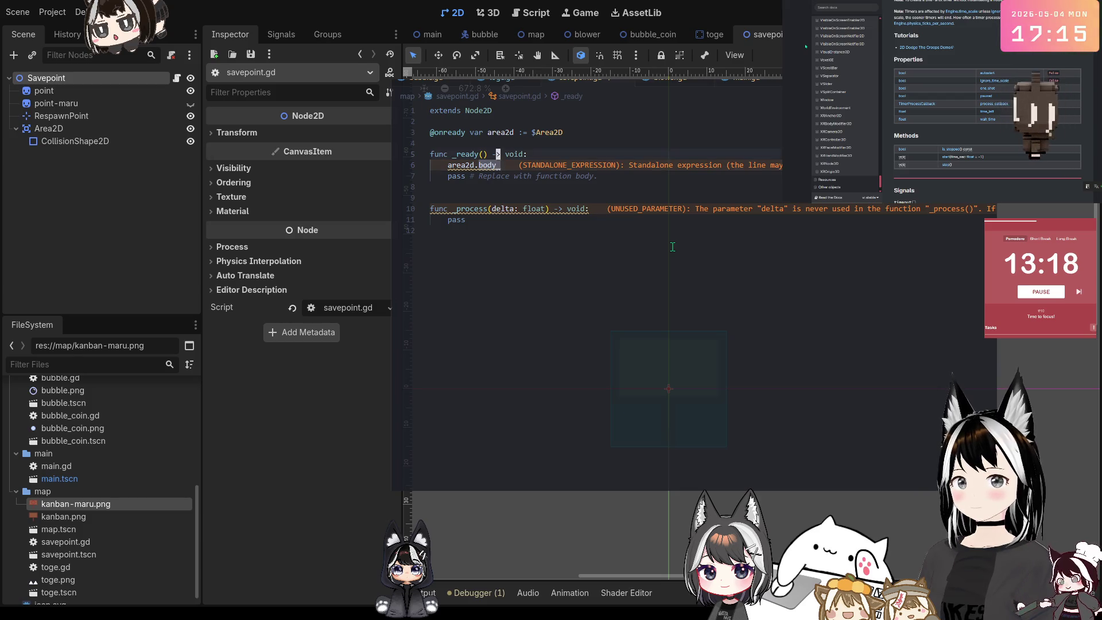
# Open bubble_coin.gd via Quick Open to copy its code
pyautogui.write('bubble')
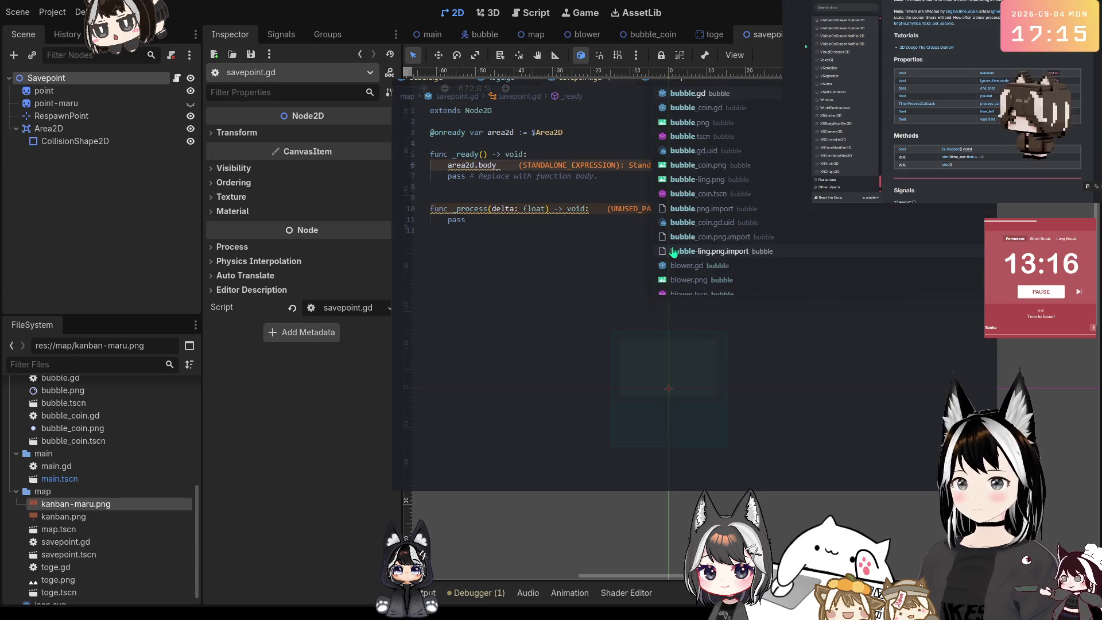
pyautogui.press('Down')
pyautogui.press('Return')
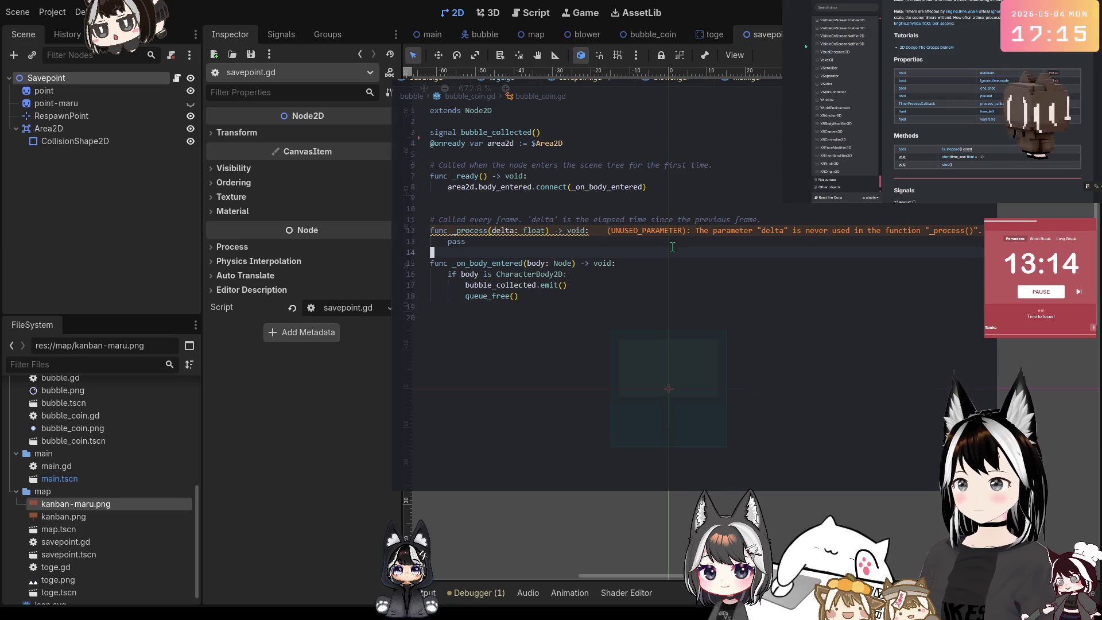
pyautogui.hotkey('ctrl', 'Home')
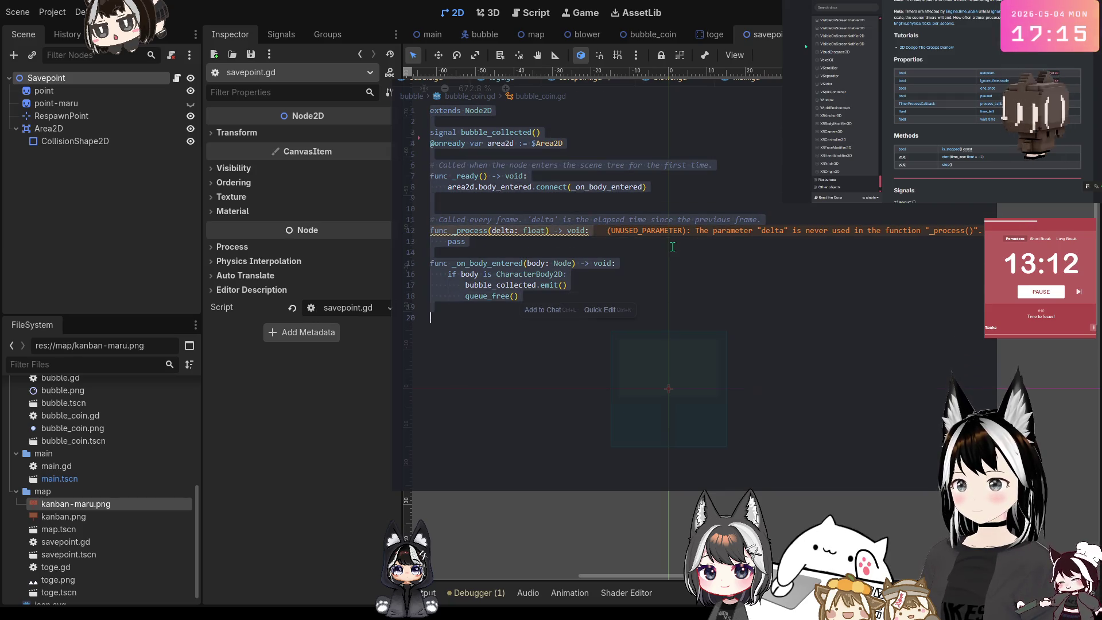
# Switch back to savepoint.gd and paste the bubble_coin code at the end of the script
pyautogui.hotkey('ctrl', 'alt', 'o')
pyautogui.write('sav')
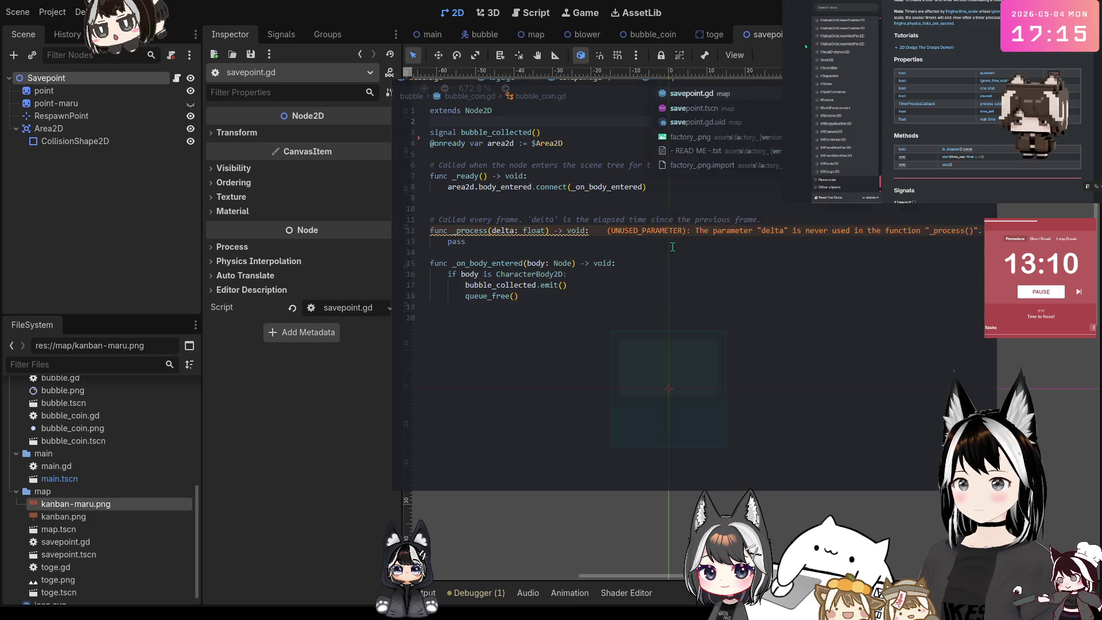
pyautogui.press('Return')
pyautogui.click(673, 247)
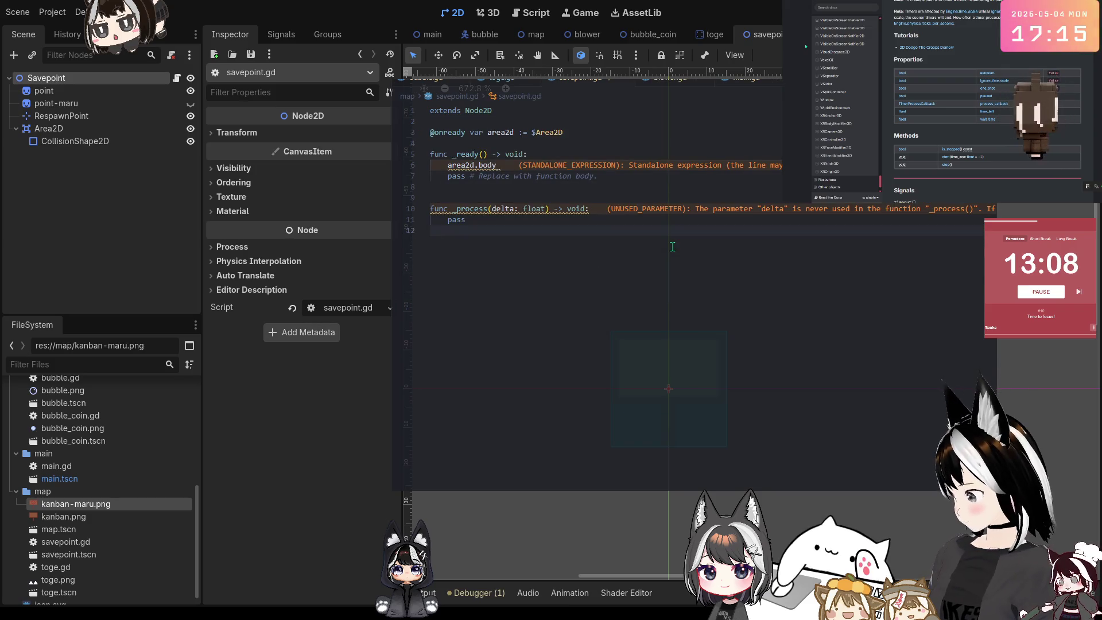
pyautogui.press('Return')
pyautogui.press('Return')
pyautogui.press('Return')
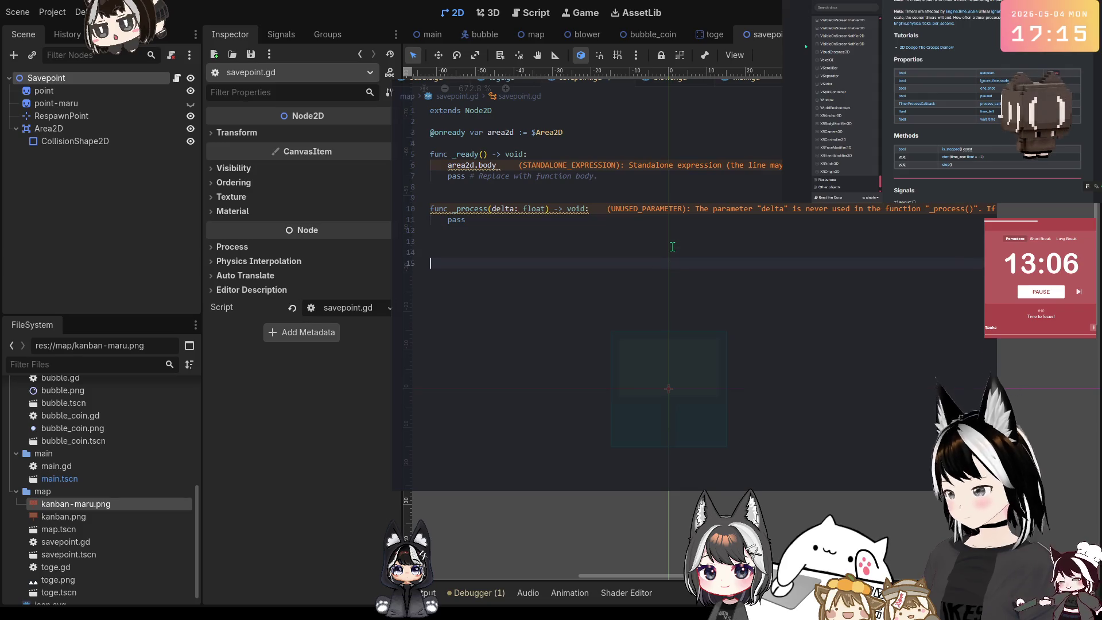
pyautogui.write("extends Node2D  signal bubble_collected() @onready var area2d := $Area2D  # Called when the node enters the scene tree for the first time. func _ready() -> void: \tarea2d.body_entered.connect(_on_body_entered)   # Called every frame. 'delta' is the elapsed time since the previous frame. func _process(delta: float) -> void: \tpass  func _on_body_entered(body: Node) -> void: \tif body is CharacterBody2D: \t\tbubble_collected.emit() \t\tqueue_free()")
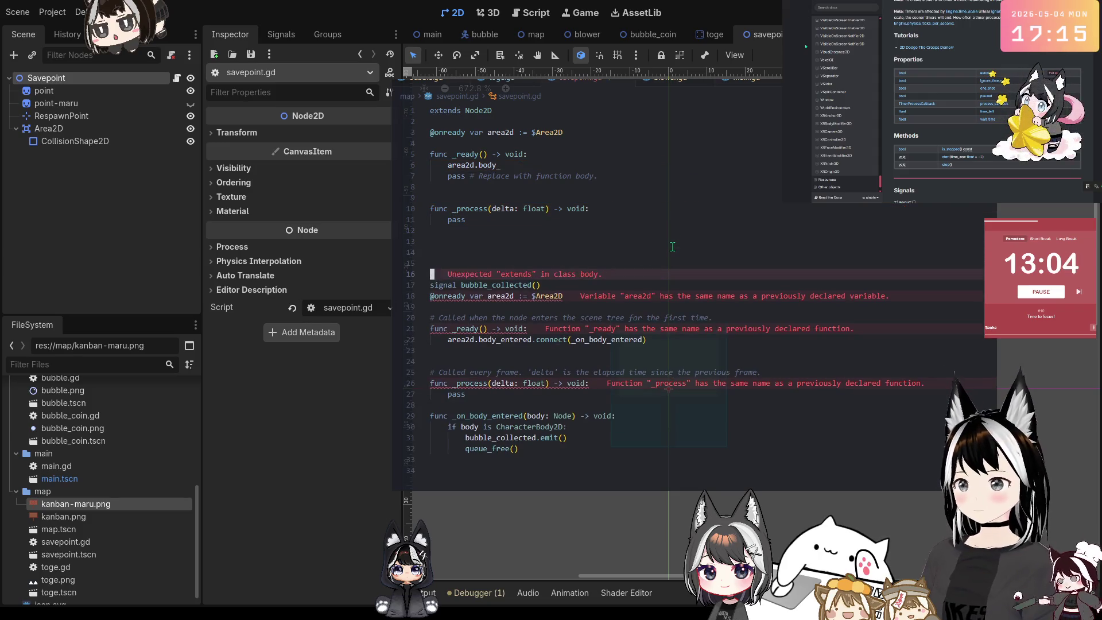
# Add the declaration 'signal savepoint_updated()' at the top of savepoint.gd
pyautogui.press('Up')
pyautogui.press('Up')
pyautogui.press('Up')
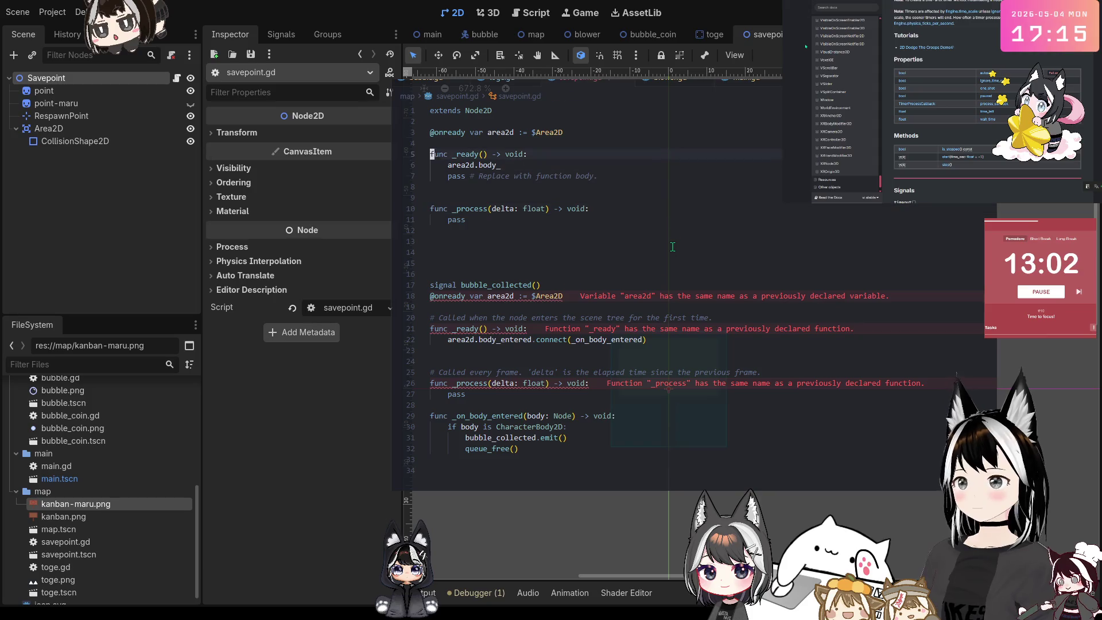
pyautogui.press('Down')
pyautogui.press('Return')
pyautogui.write('signal ')
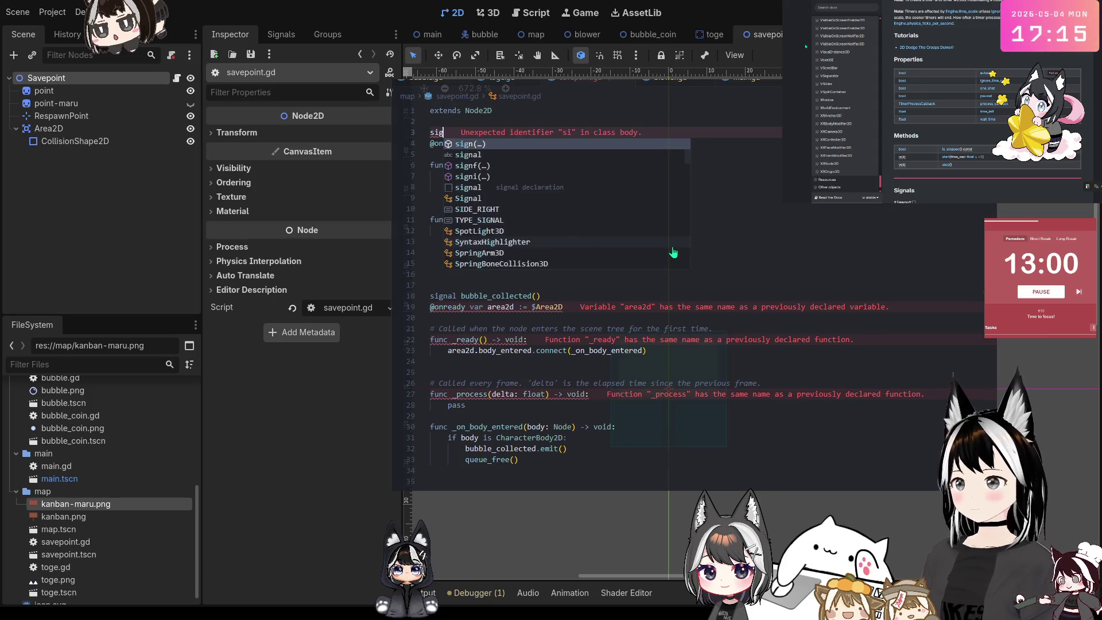
pyautogui.write('savepoin')
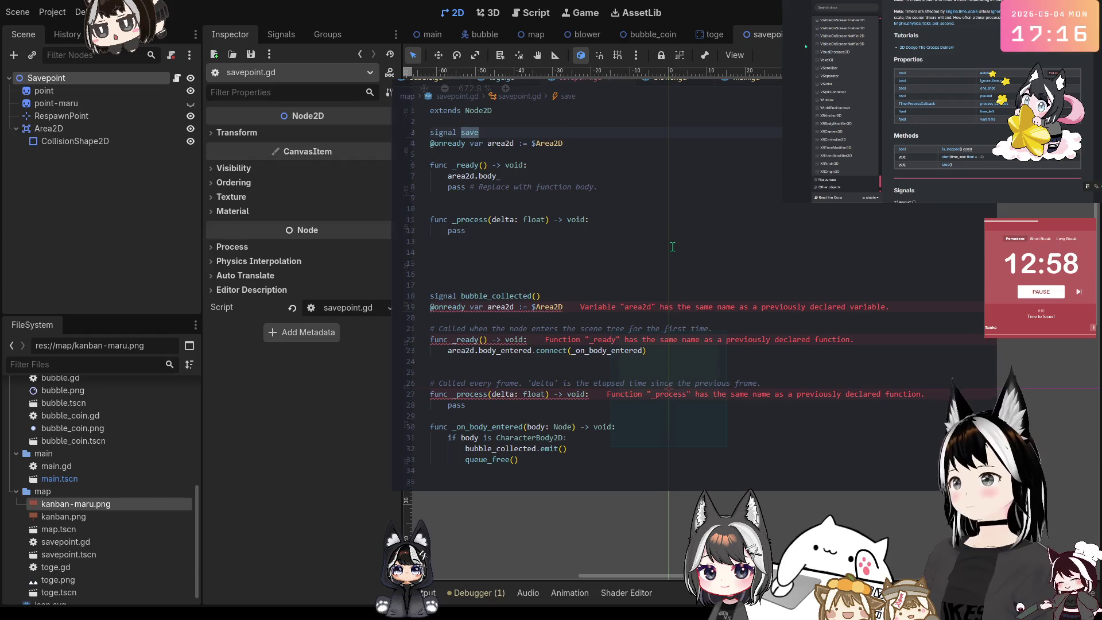
pyautogui.write('t_updated()')
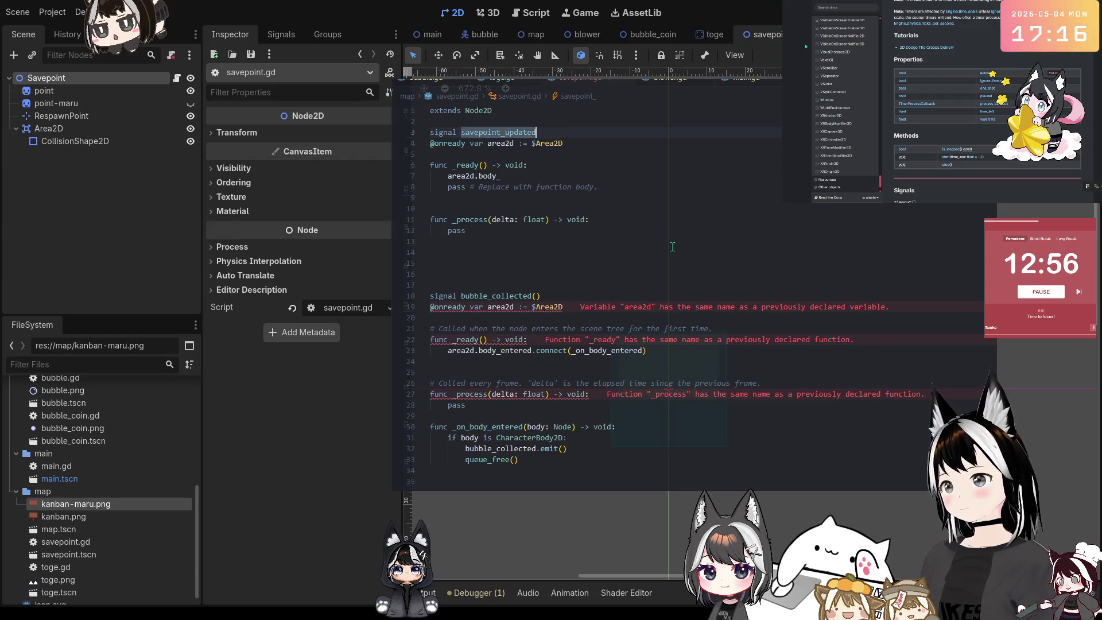
# Delete the duplicate pasted lines and move the body_entered connect line into _ready
pyautogui.press('Down')
pyautogui.press('Down')
pyautogui.press('Down')
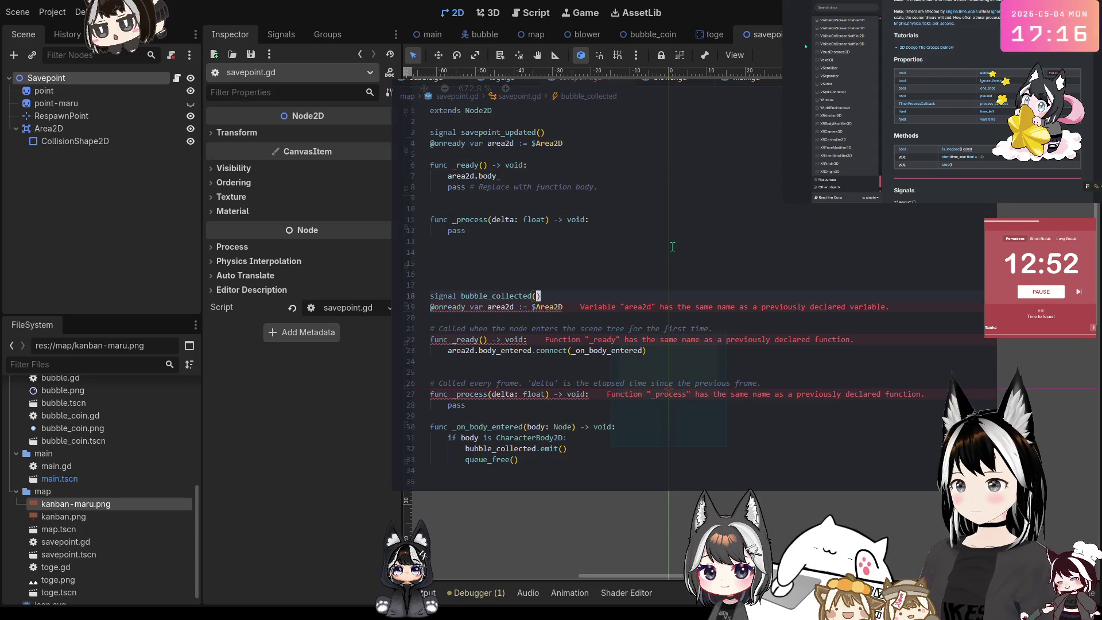
pyautogui.hotkey('shift', 'Down')
pyautogui.hotkey('shift', 'Down')
pyautogui.hotkey('shift', 'Down')
pyautogui.press('Delete')
pyautogui.press('Down')
pyautogui.hotkey('shift', 'Down')
pyautogui.press('Delete')
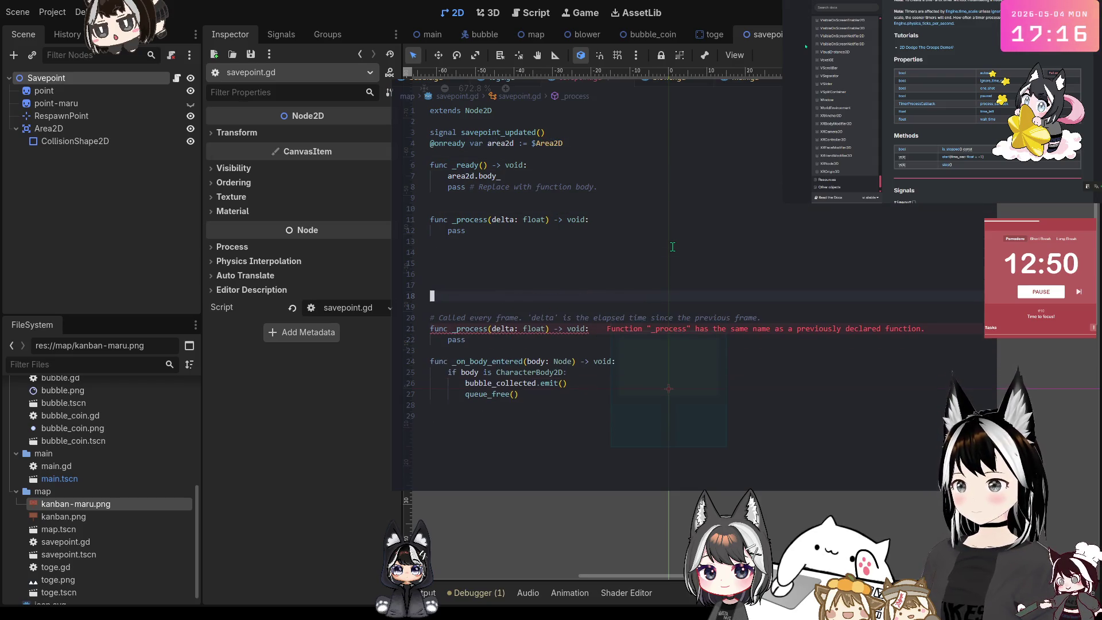
pyautogui.press('Up')
pyautogui.press('Up')
pyautogui.press('Up')
pyautogui.write('area2d.body_entered.connect(_on_body_entered)')
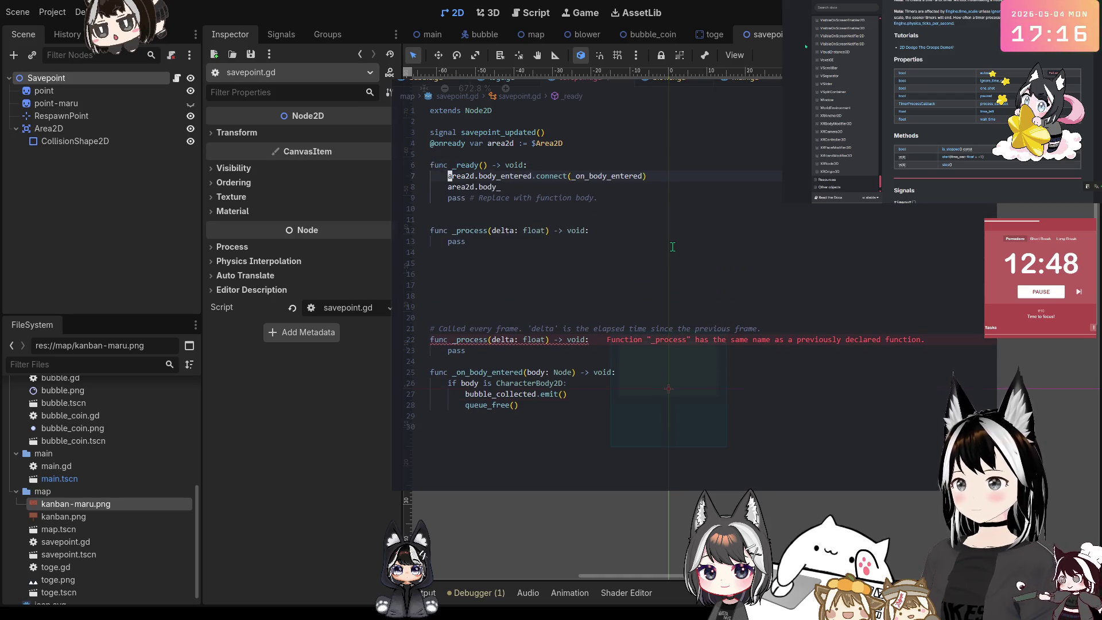
# Delete the leftover area2d.body_ and pass lines, the comment, and the duplicate _process function
pyautogui.hotkey('shift', 'Down')
pyautogui.hotkey('shift', 'Down')
pyautogui.press('Delete')
pyautogui.press('Delete')
pyautogui.press('Down')
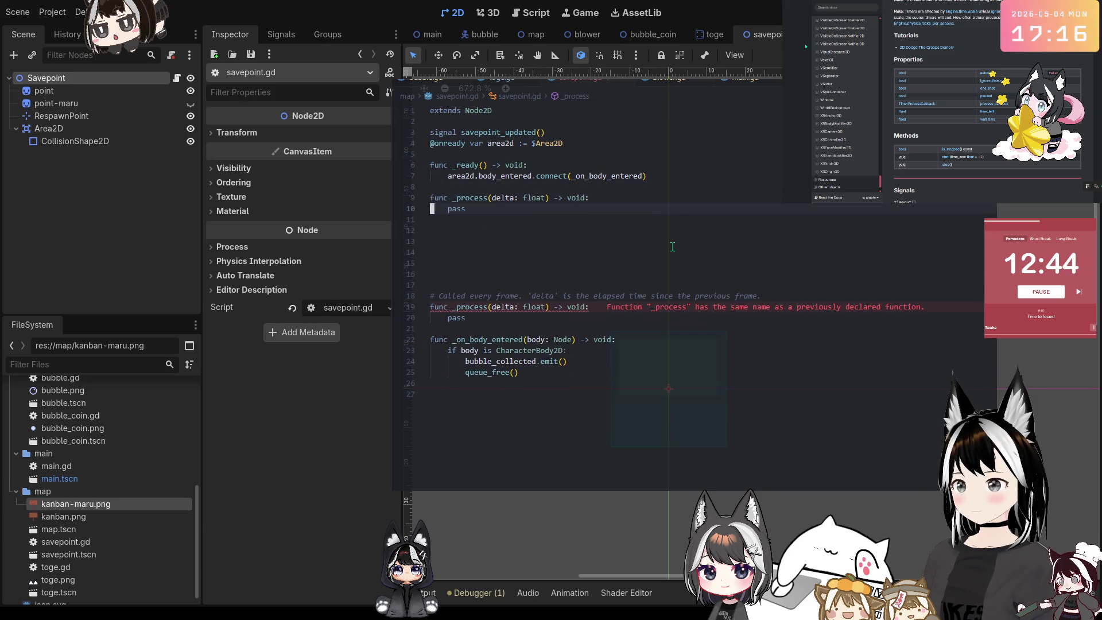
pyautogui.hotkey('shift', 'Down')
pyautogui.hotkey('shift', 'Down')
pyautogui.hotkey('shift', 'Down')
pyautogui.hotkey('shift', 'Down')
pyautogui.hotkey('shift', 'Down')
pyautogui.hotkey('shift', 'Down')
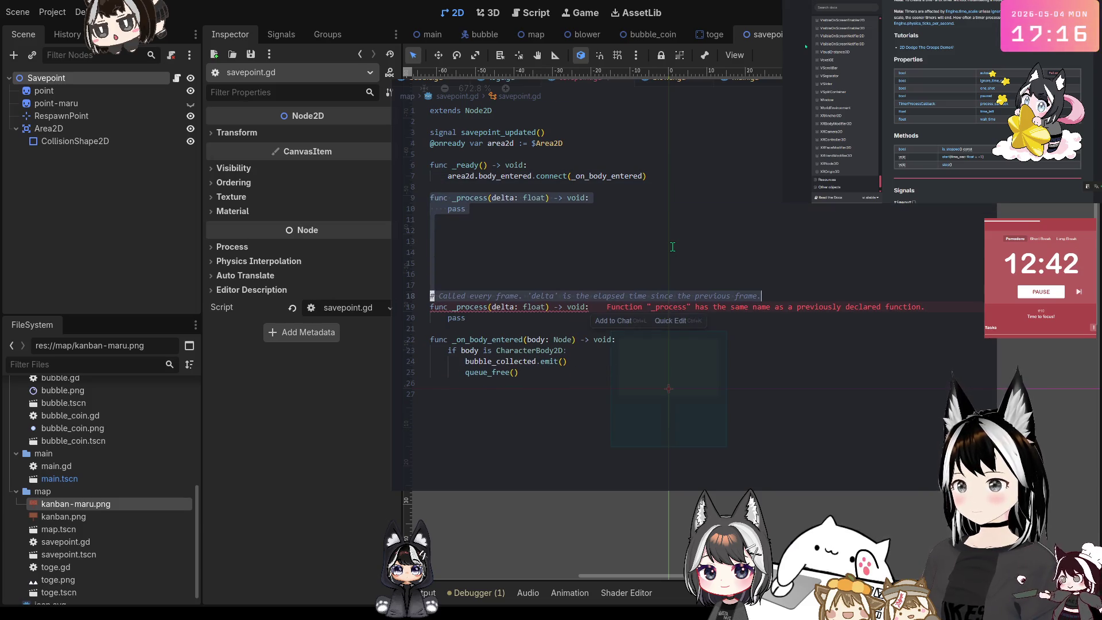
pyautogui.press('Delete')
pyautogui.press('Delete')
pyautogui.press('Right')
pyautogui.press('Right')
pyautogui.press('Right')
pyautogui.hotkey('ctrl', 'd')
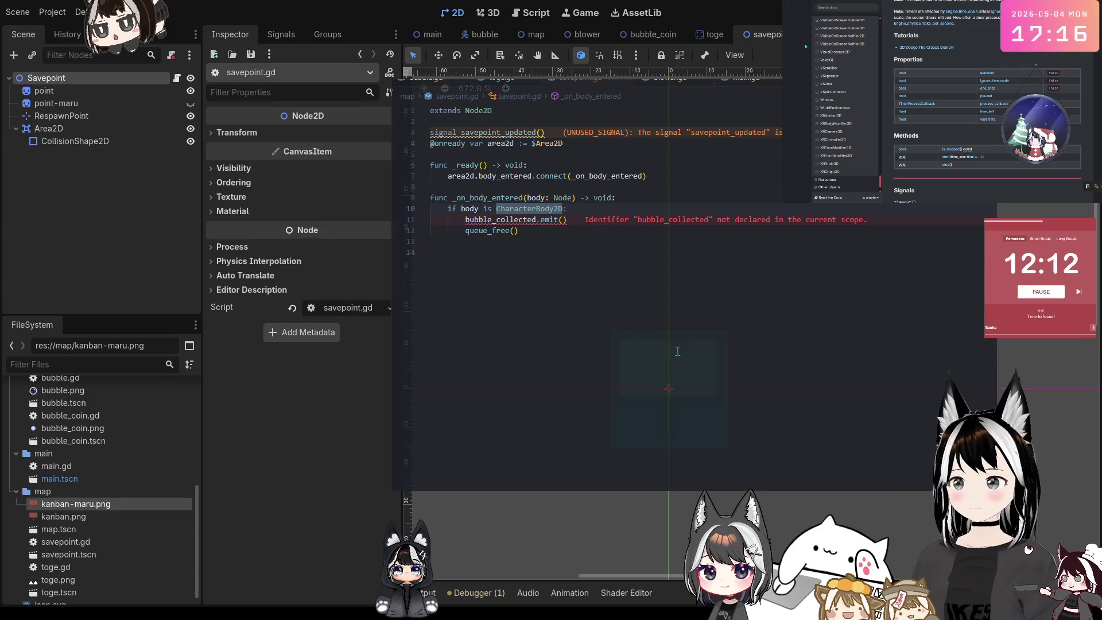
# Change the emit line to use savepoint_updated instead of bubble_collected
pyautogui.click(624, 275)
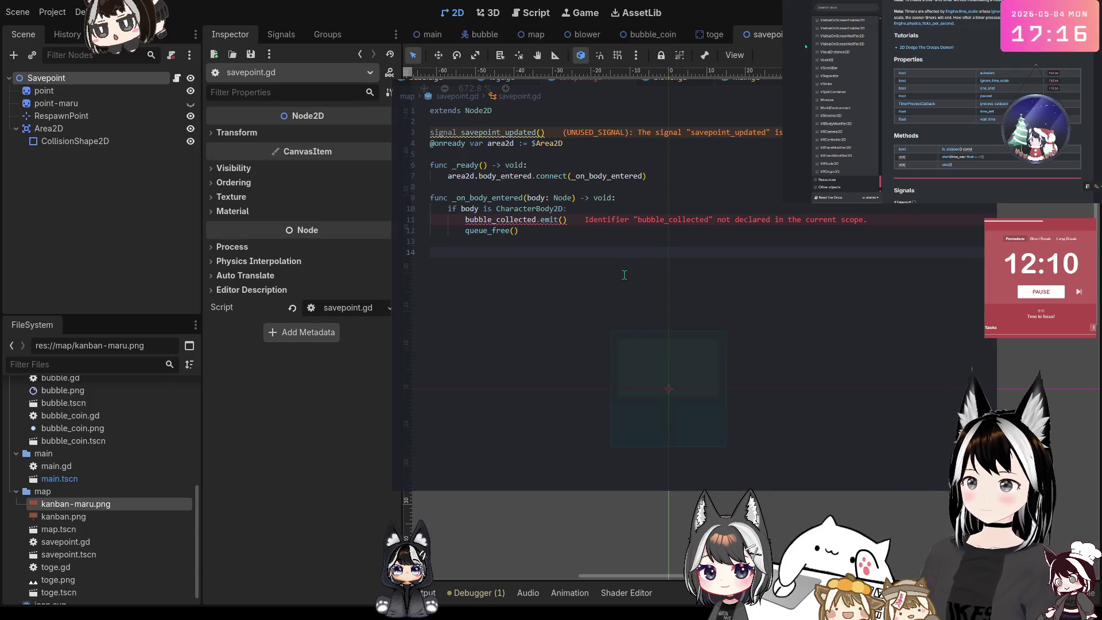
pyautogui.press('Up')
pyautogui.press('Up')
pyautogui.press('End')
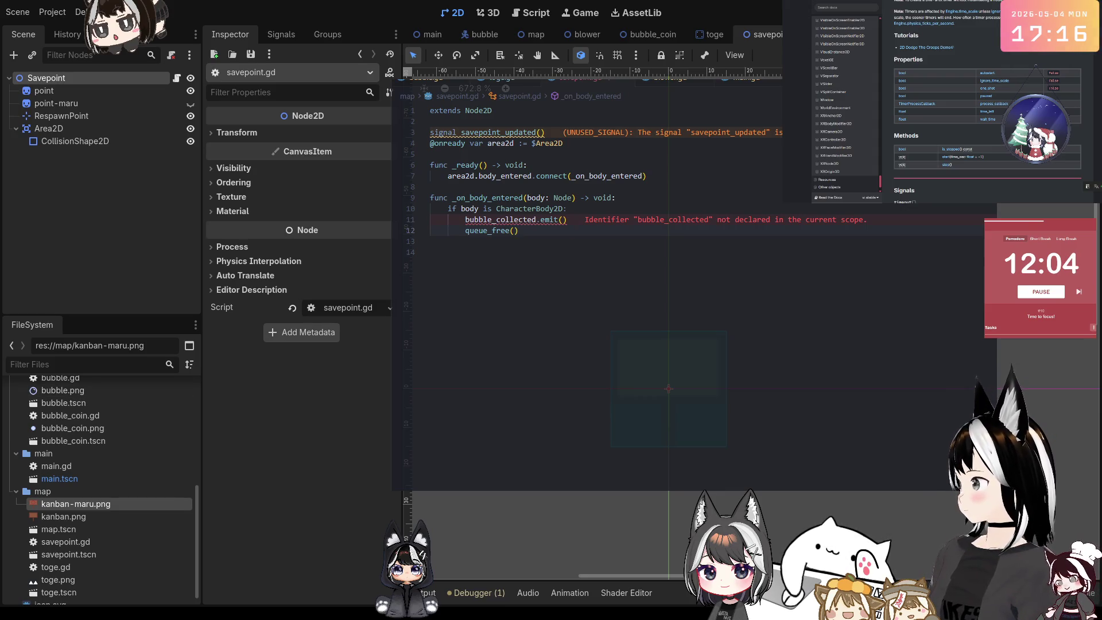
pyautogui.click(636, 373)
pyautogui.press('Up')
pyautogui.press('Up')
pyautogui.press('Up')
pyautogui.press('Home')
pyautogui.hotkey('ctrl', 'shift', 'Right')
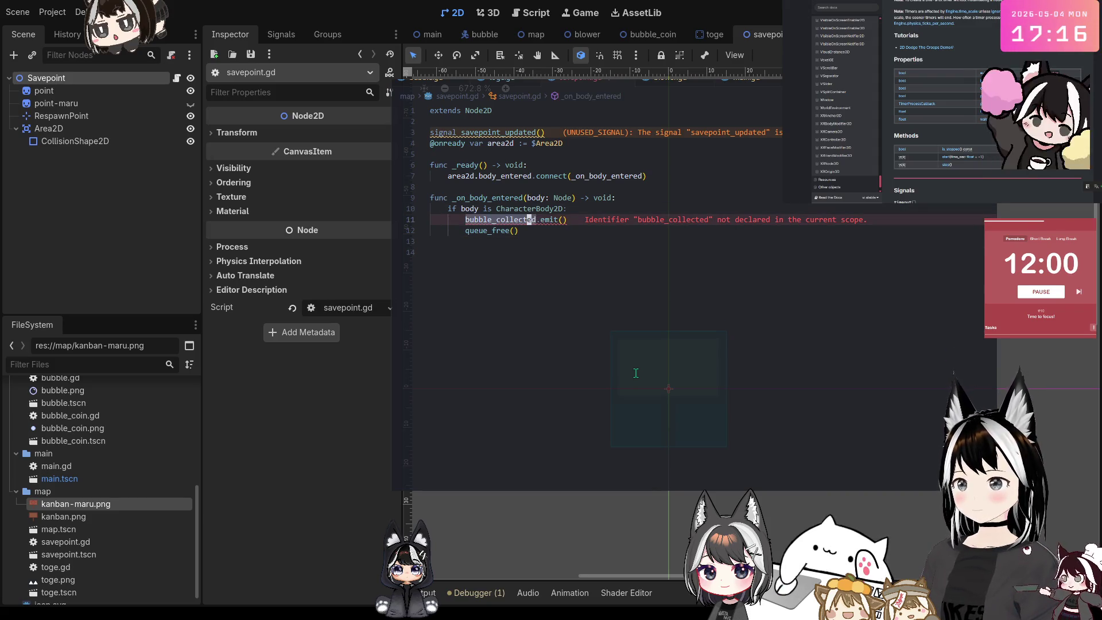
pyautogui.write('save')
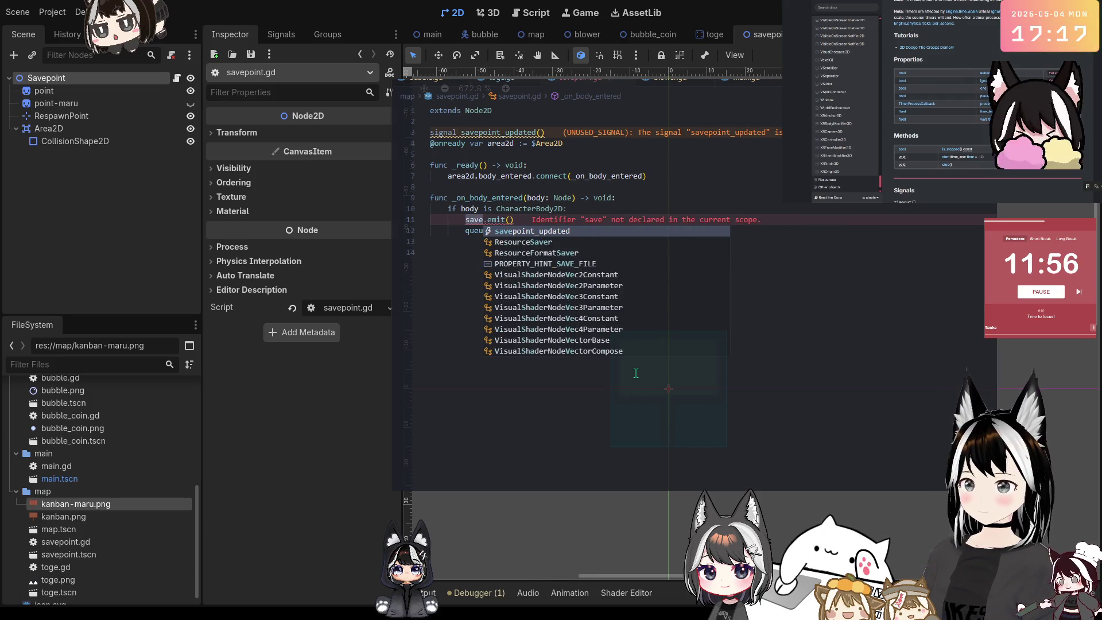
pyautogui.write('point_up')
pyautogui.press('Return')
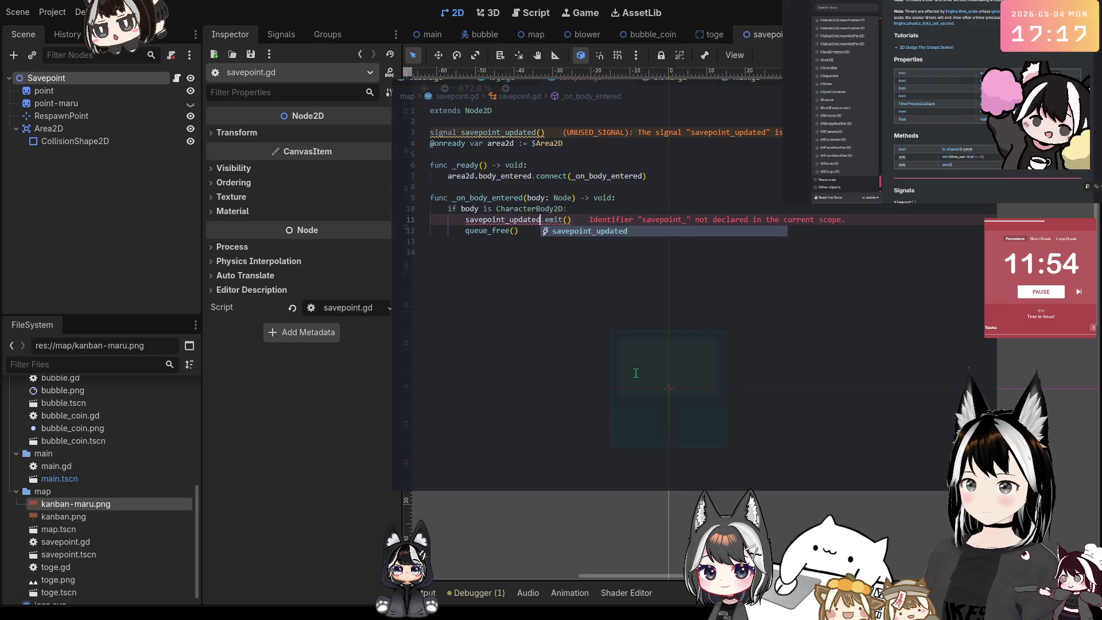
# Remove the queue_free() line and the trailing empty lines from the handler
pyautogui.press('Down')
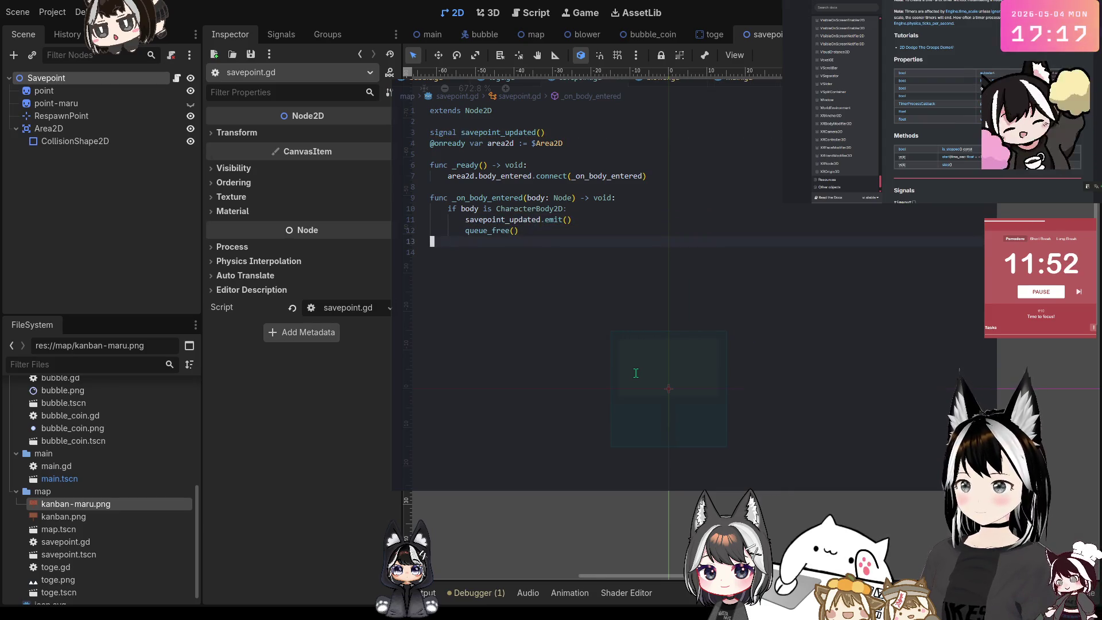
pyautogui.hotkey('ctrl', 'x')
pyautogui.press('Down')
pyautogui.press('BackSpace')
pyautogui.press('BackSpace')
pyautogui.press('Home')
pyautogui.press('Up')
pyautogui.press('Down')
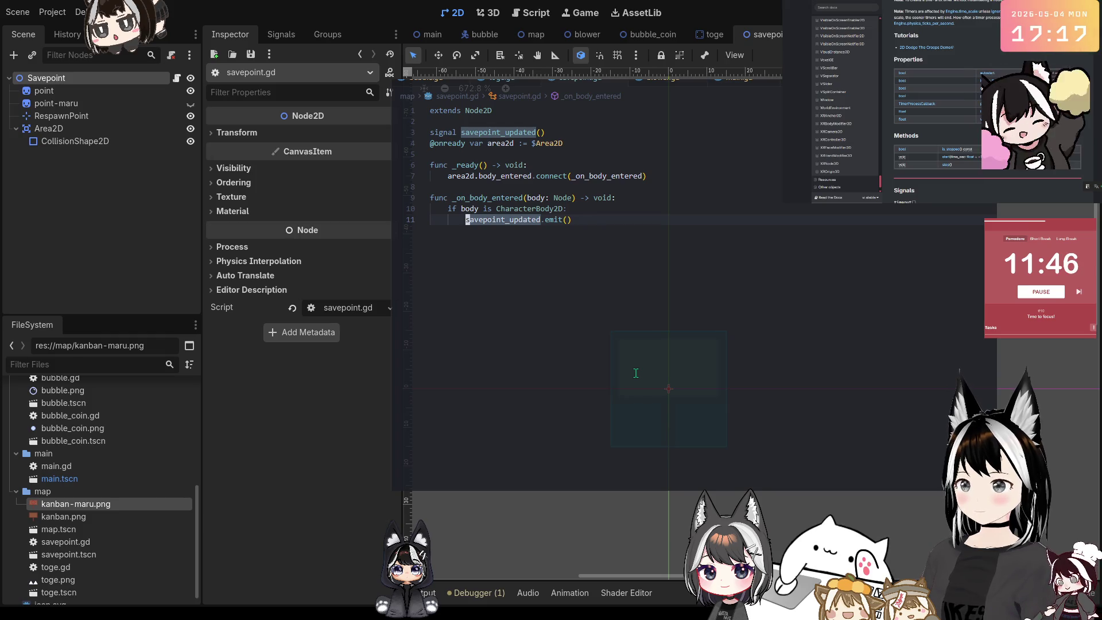
pyautogui.press('Up')
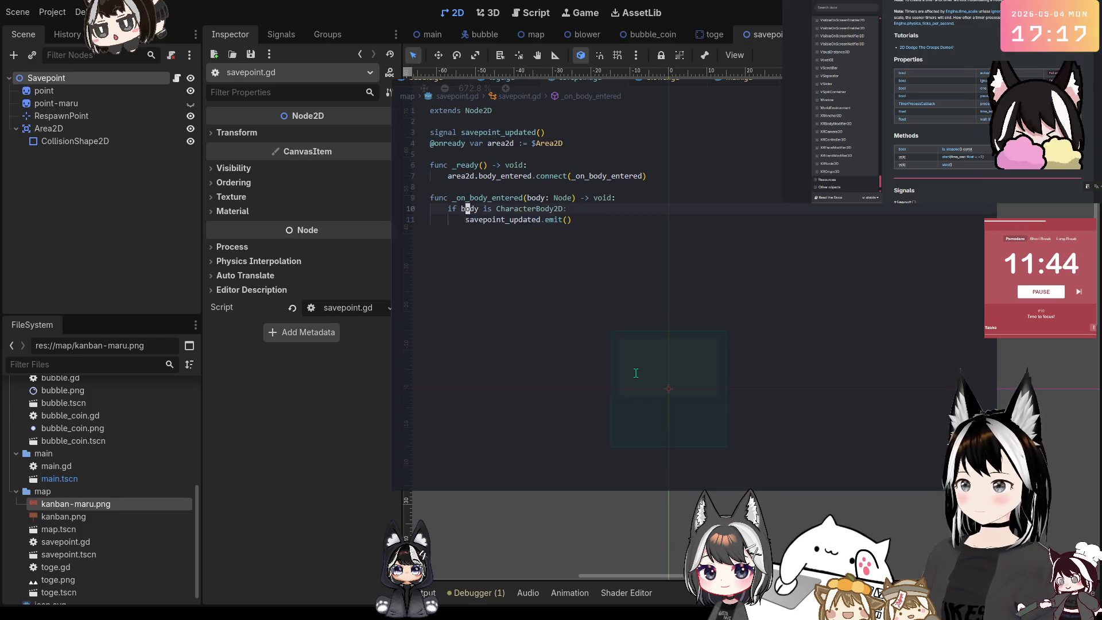
pyautogui.press('Up')
pyautogui.press('Up')
pyautogui.press('Up')
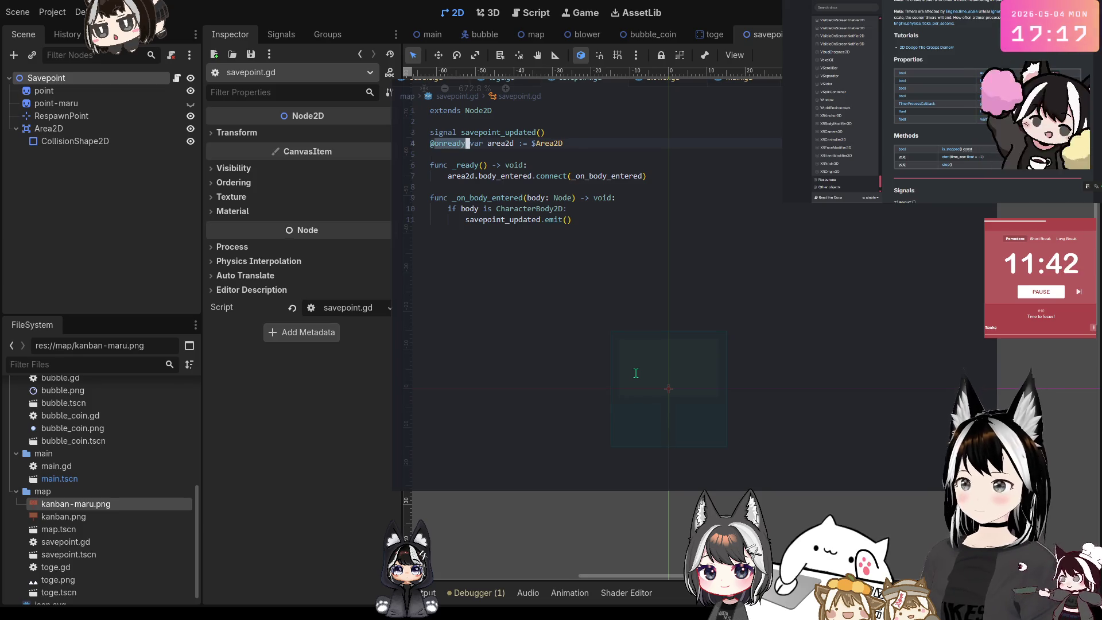
pyautogui.press('End')
pyautogui.press('Return')
pyautogui.press('Return')
pyautogui.write('var save')
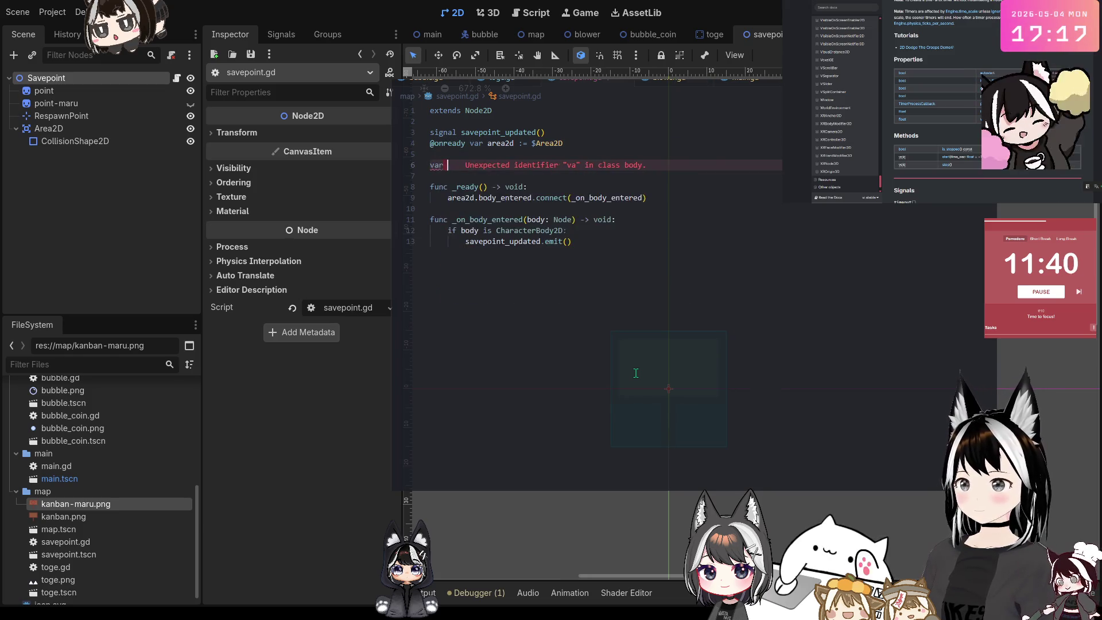
pyautogui.write('point_fl')
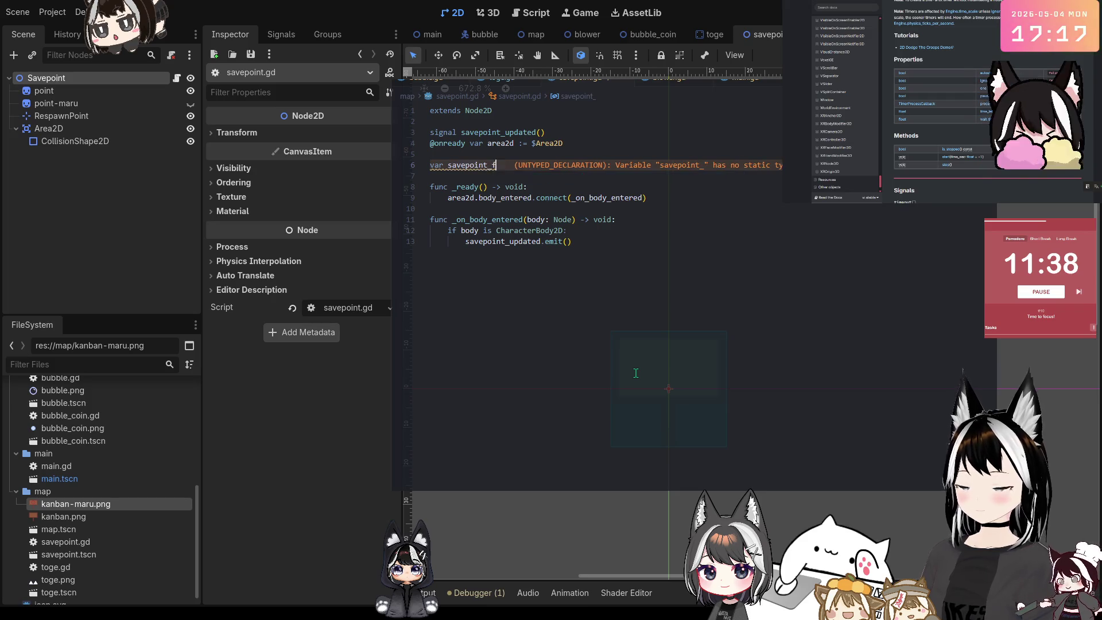
pyautogui.write('ag')
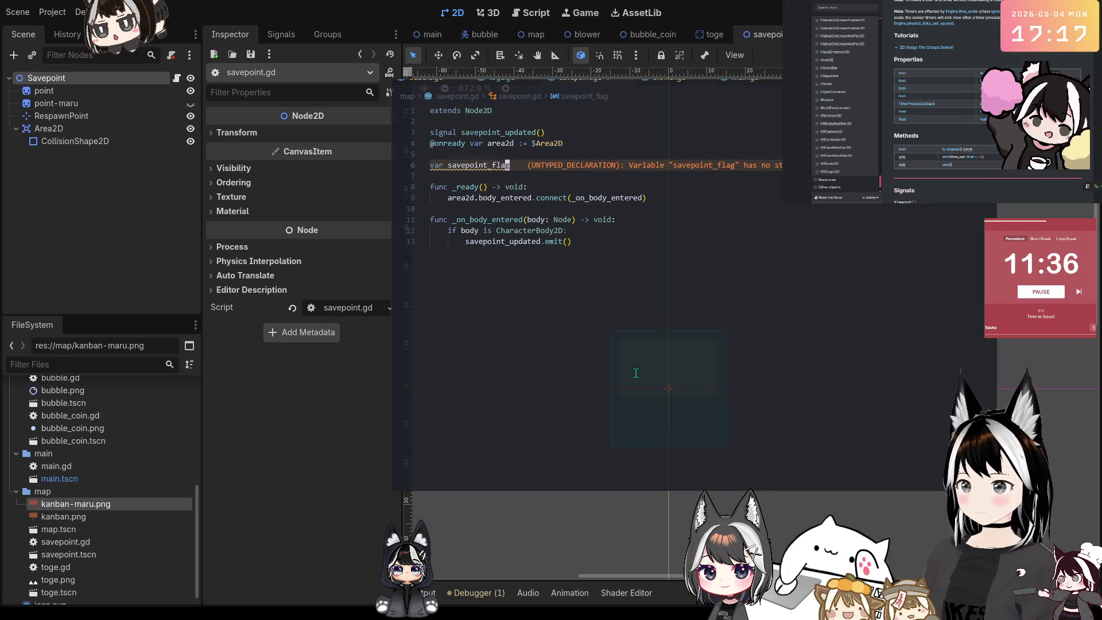
pyautogui.write(': bool')
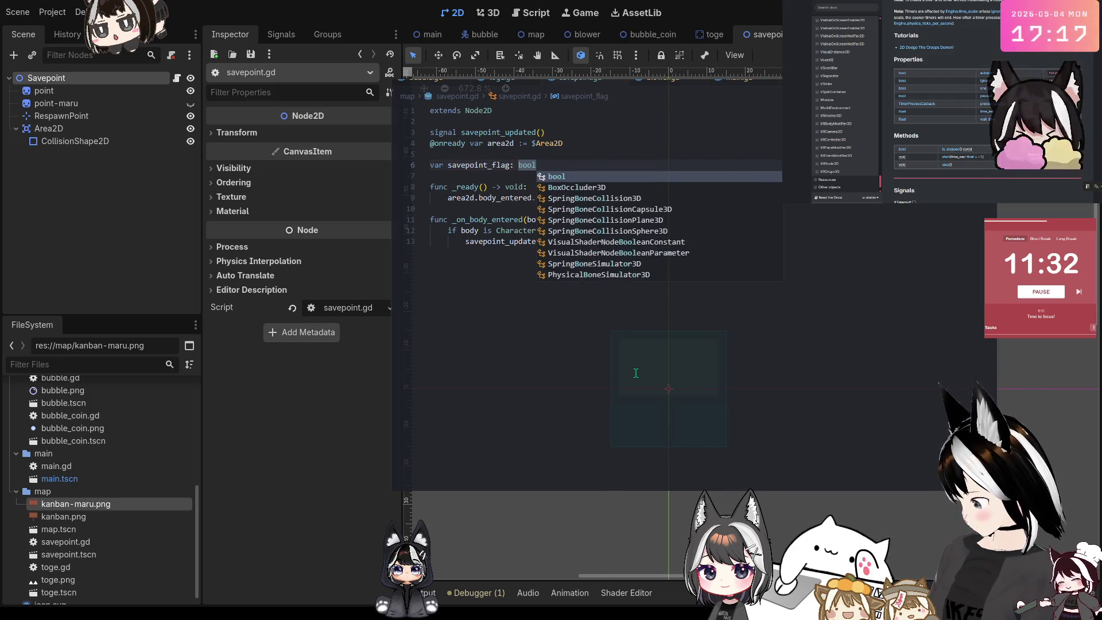
pyautogui.write(' = ')
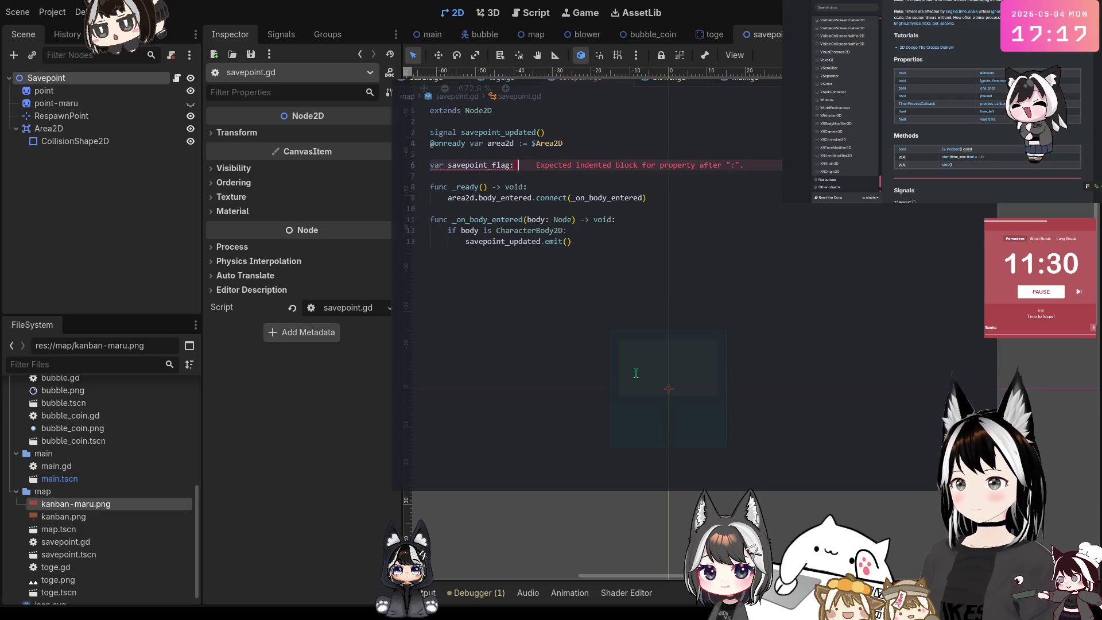
pyautogui.write('false')
# Extend the if condition with 'and savepoint_flag == false'
pyautogui.press('Down')
pyautogui.press('Down')
pyautogui.press('Down')
pyautogui.press('Down')
pyautogui.press('End')
pyautogui.press('Left')
pyautogui.write('and ')
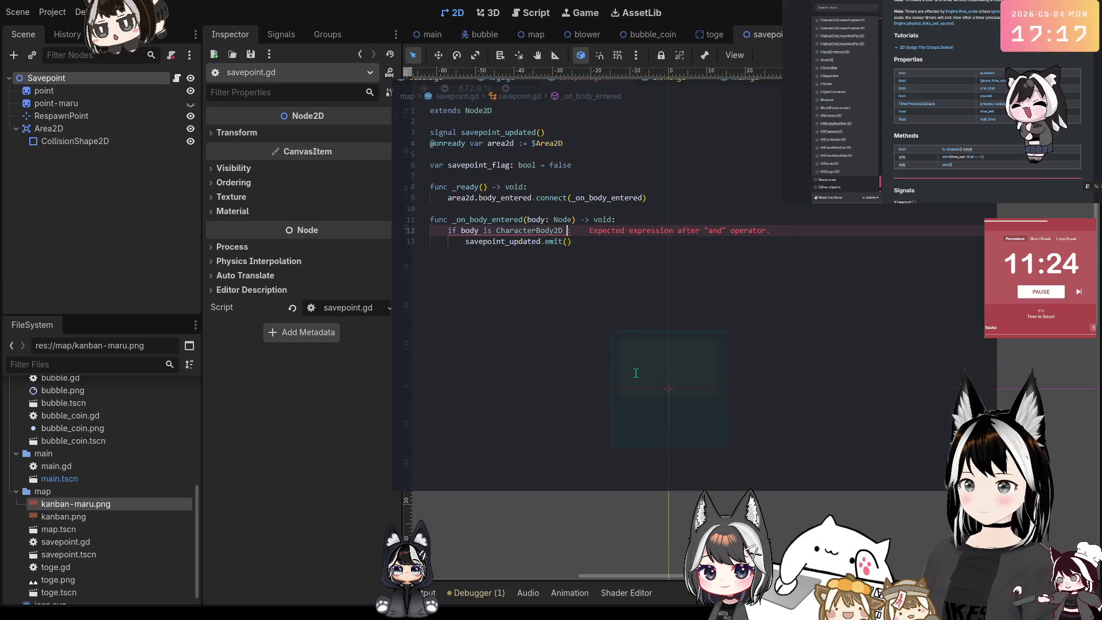
pyautogui.write('savepoint_')
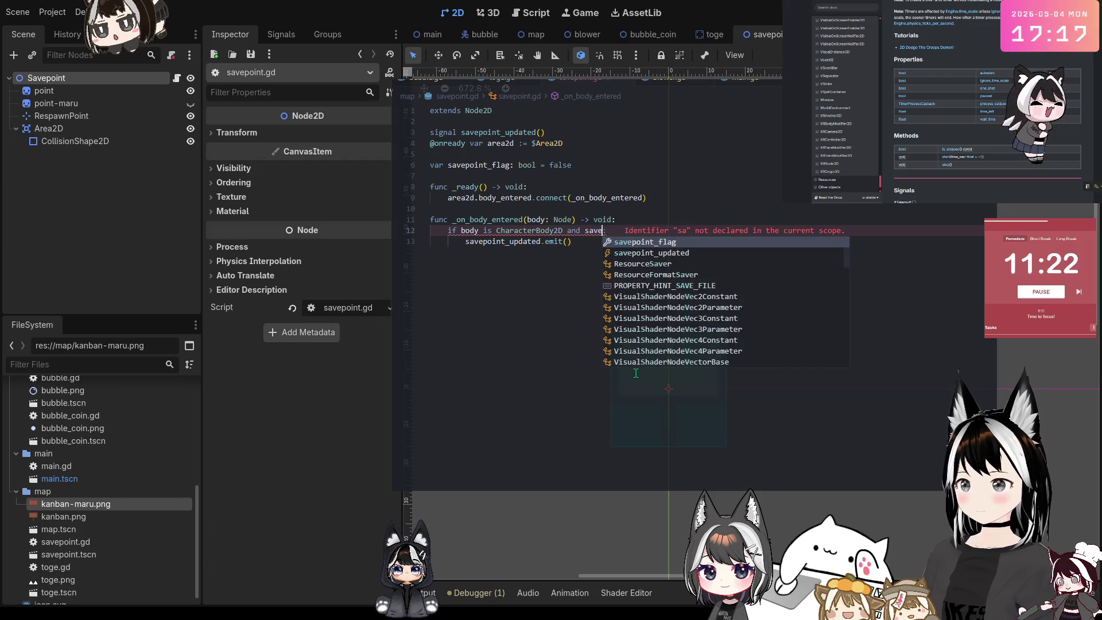
pyautogui.press('Return')
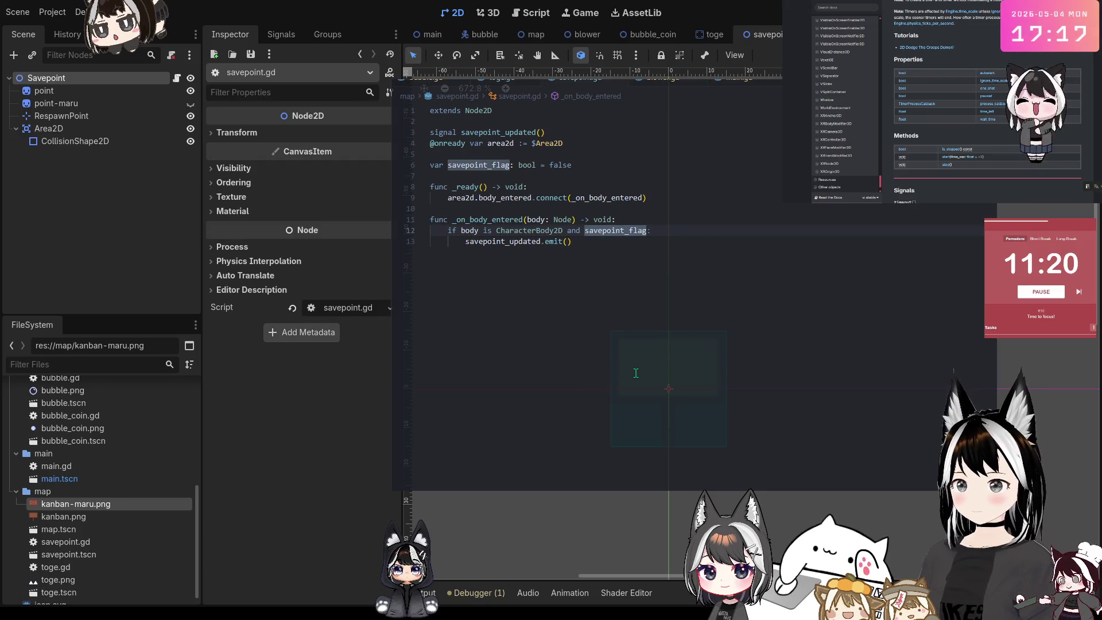
pyautogui.write('== ')
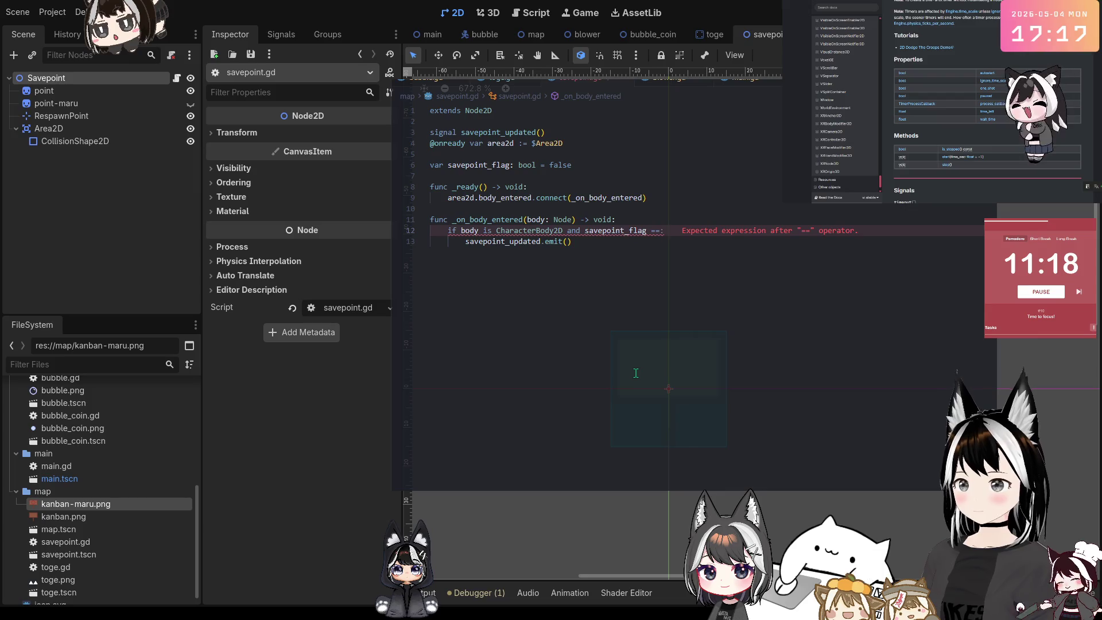
pyautogui.write('flase')
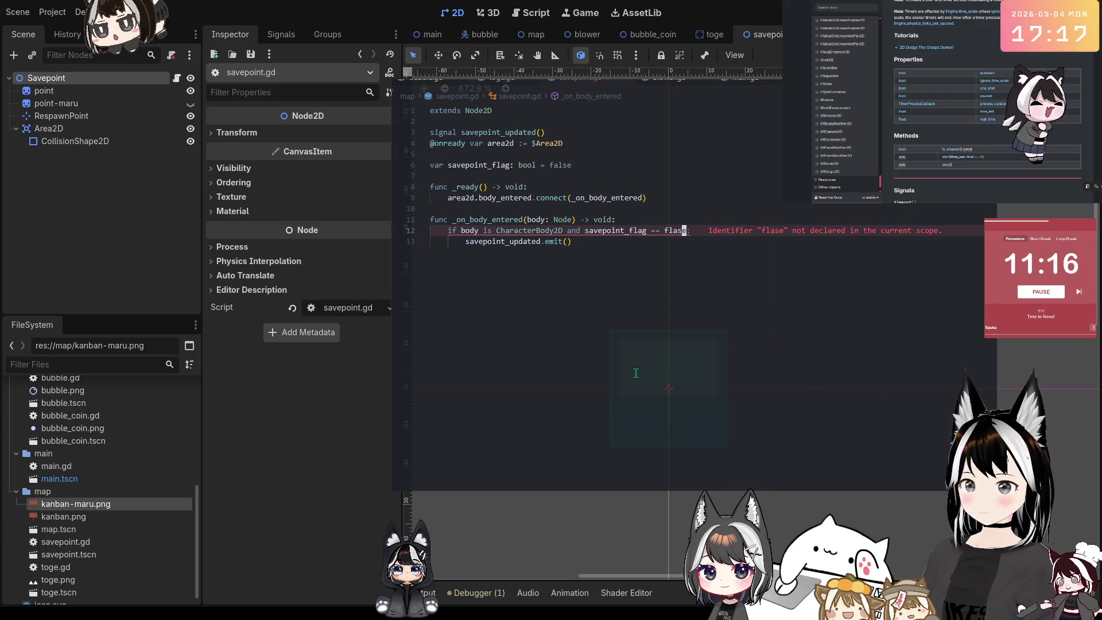
pyautogui.press('BackSpace')
pyautogui.press('BackSpace')
pyautogui.press('BackSpace')
pyautogui.write('als')
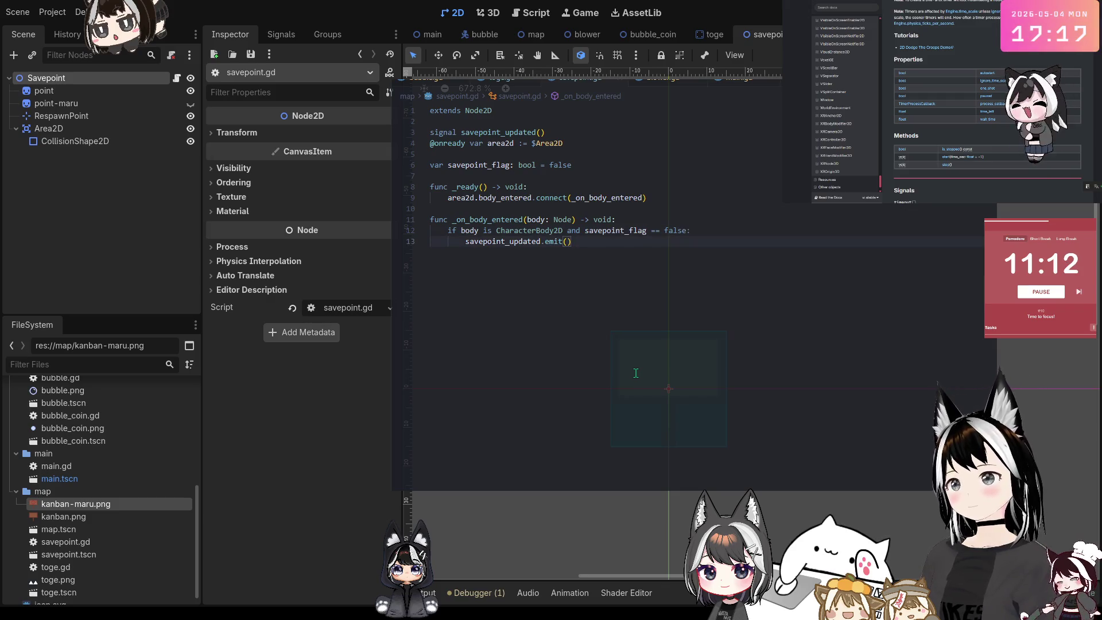
# Add 'savepoint_flag = true' on a new line after the emit call
pyautogui.press('End')
pyautogui.press('Return')
pyautogui.write('savepoint_flag')
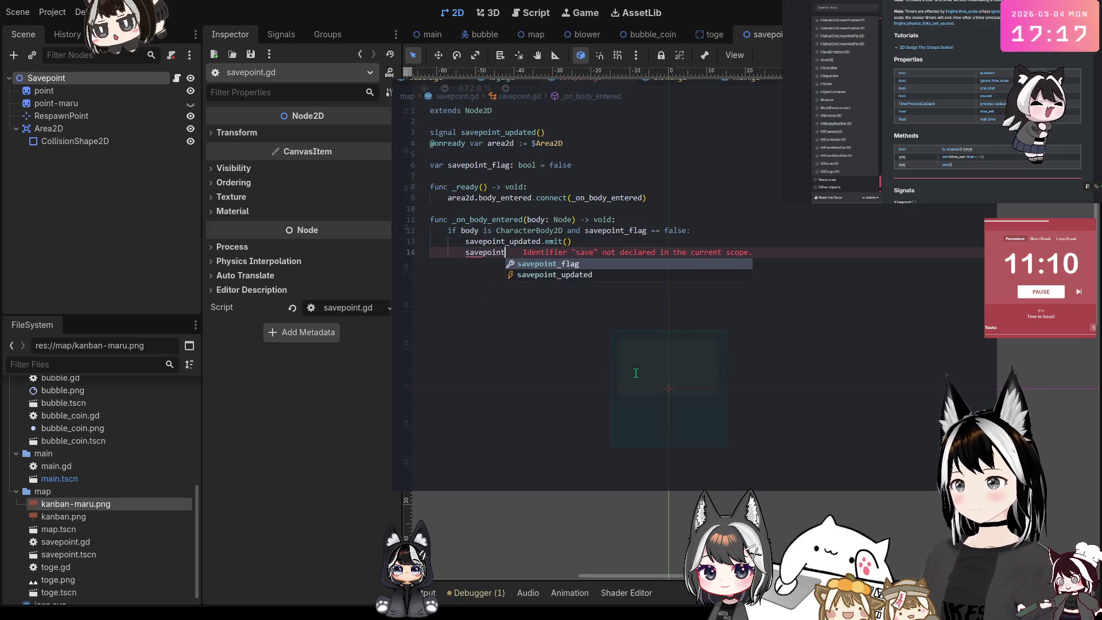
pyautogui.write(' = tr')
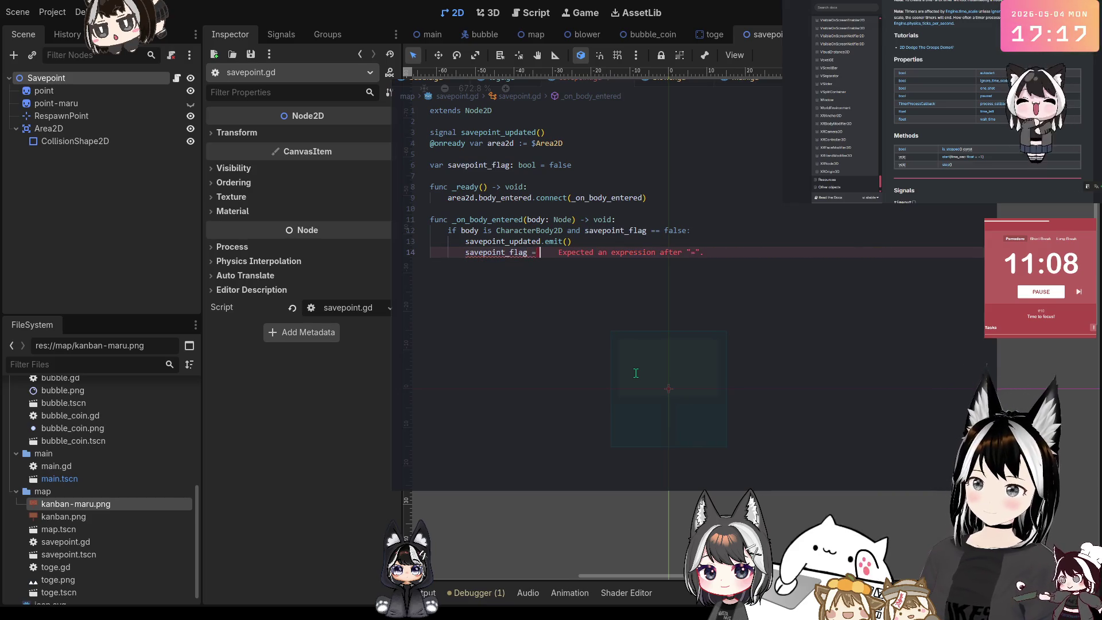
pyautogui.write('ue')
pyautogui.press('Up')
pyautogui.press('Up')
pyautogui.press('Up')
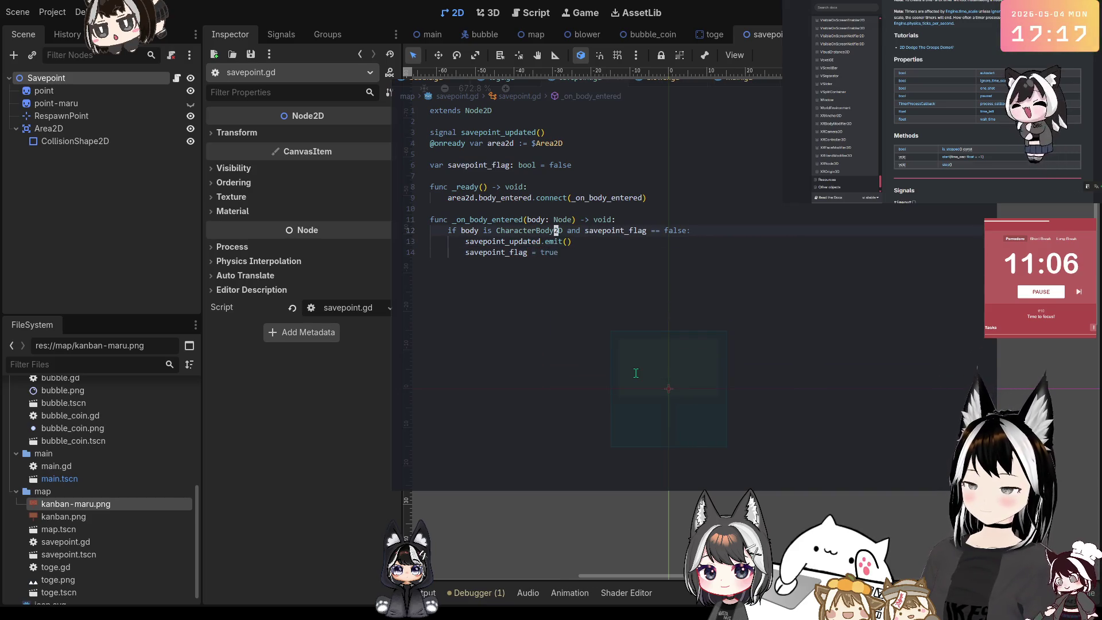
pyautogui.press('Down')
pyautogui.press('Down')
pyautogui.press('Down')
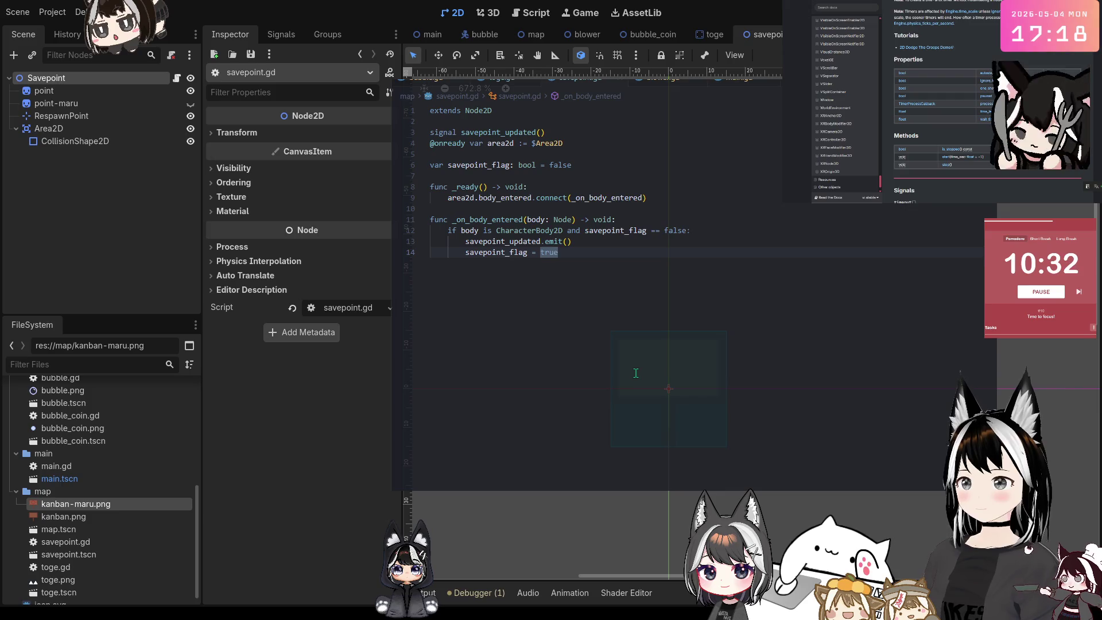
# Start a new var line below area2d, then delete it again
pyautogui.hotkey('ctrl', 'd')
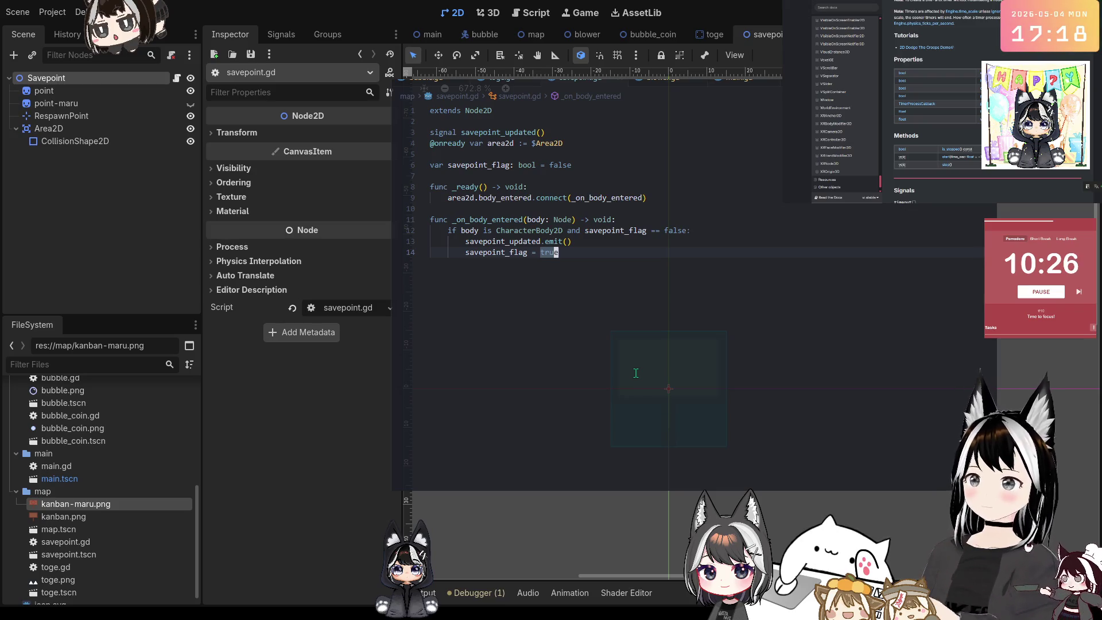
pyautogui.press('Up')
pyautogui.press('Up')
pyautogui.press('Up')
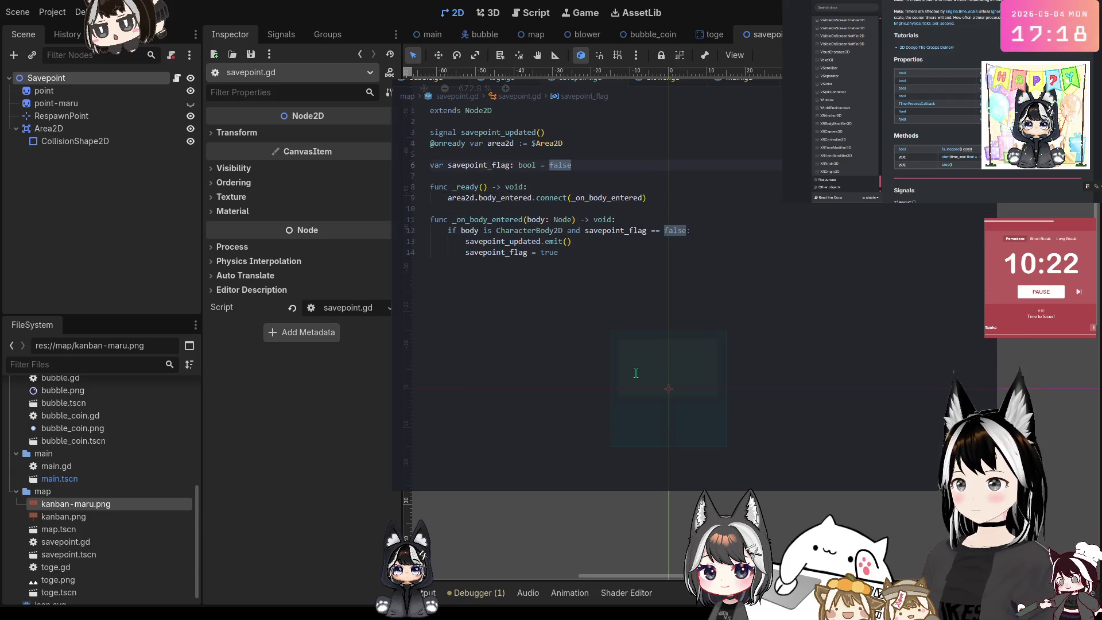
pyautogui.press('Up')
pyautogui.press('Up')
pyautogui.press('End')
pyautogui.press('Return')
pyautogui.write('var')
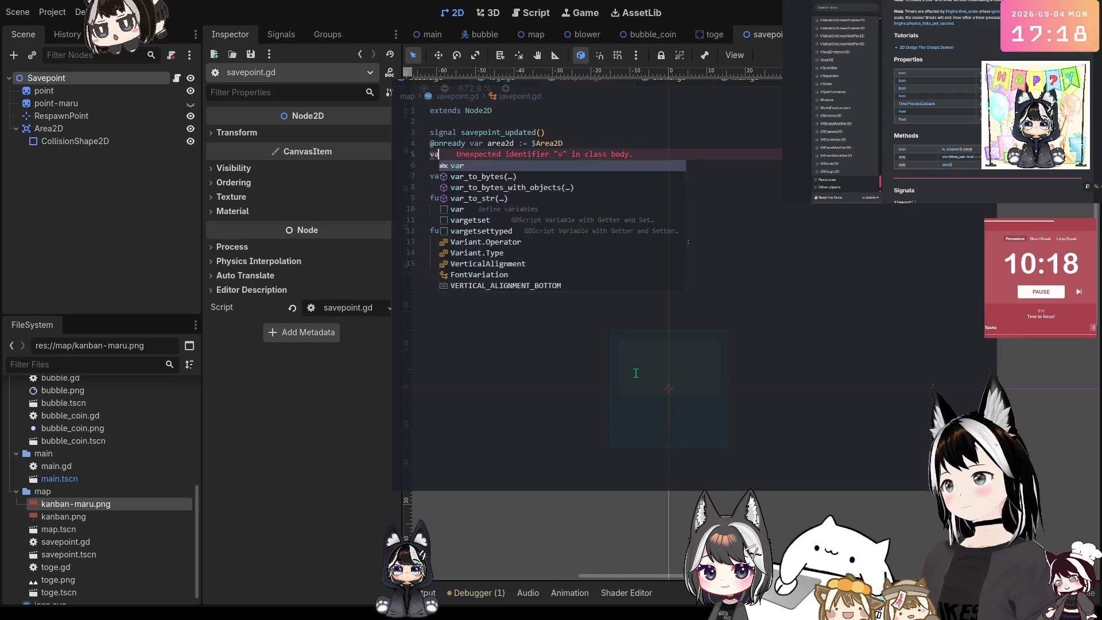
pyautogui.press('BackSpace')
pyautogui.press('BackSpace')
pyautogui.press('BackSpace')
pyautogui.press('Down')
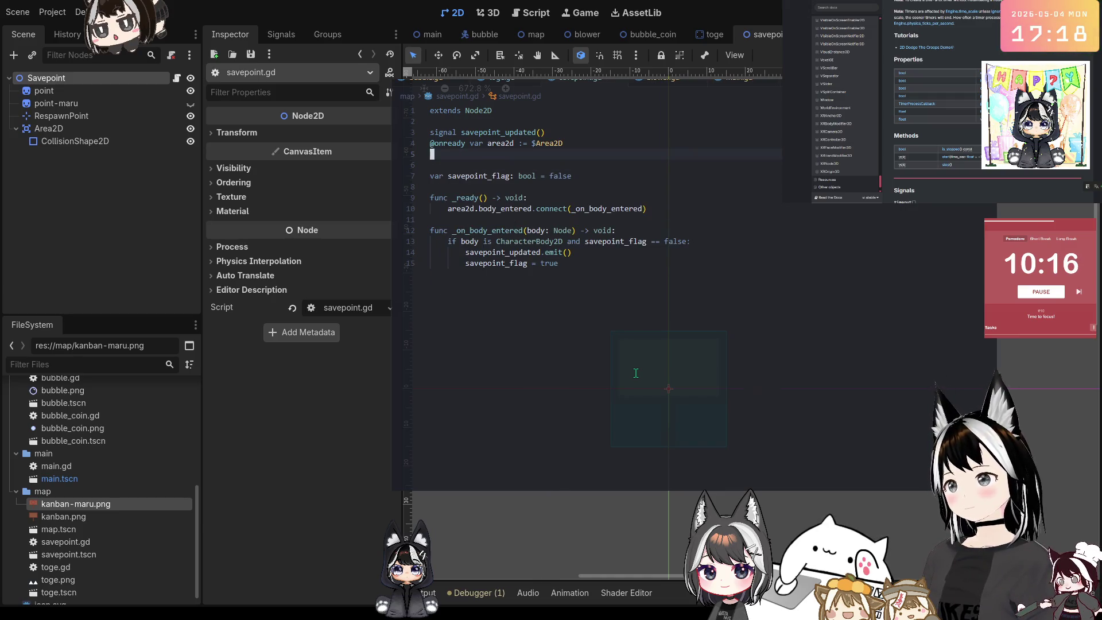
pyautogui.press('Delete')
pyautogui.press('Down')
pyautogui.press('Down')
pyautogui.press('Down')
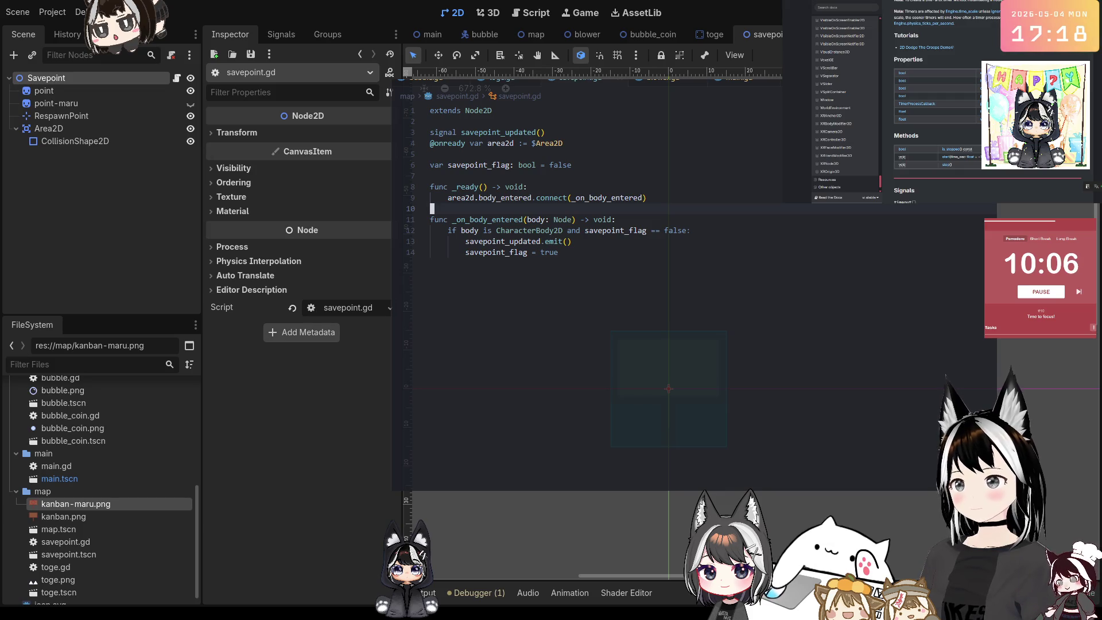
# Open a new indented line 15 below 'savepoint_flag = true' in the handler
pyautogui.click(565, 253)
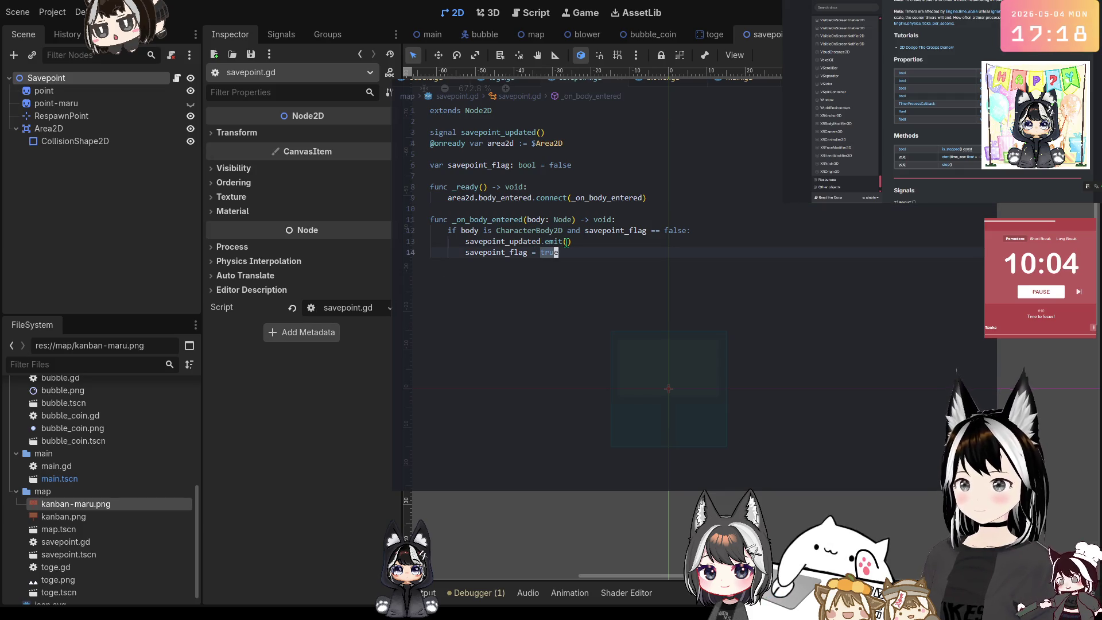
pyautogui.press('Return')
pyautogui.press('BackSpace')
pyautogui.press('BackSpace')
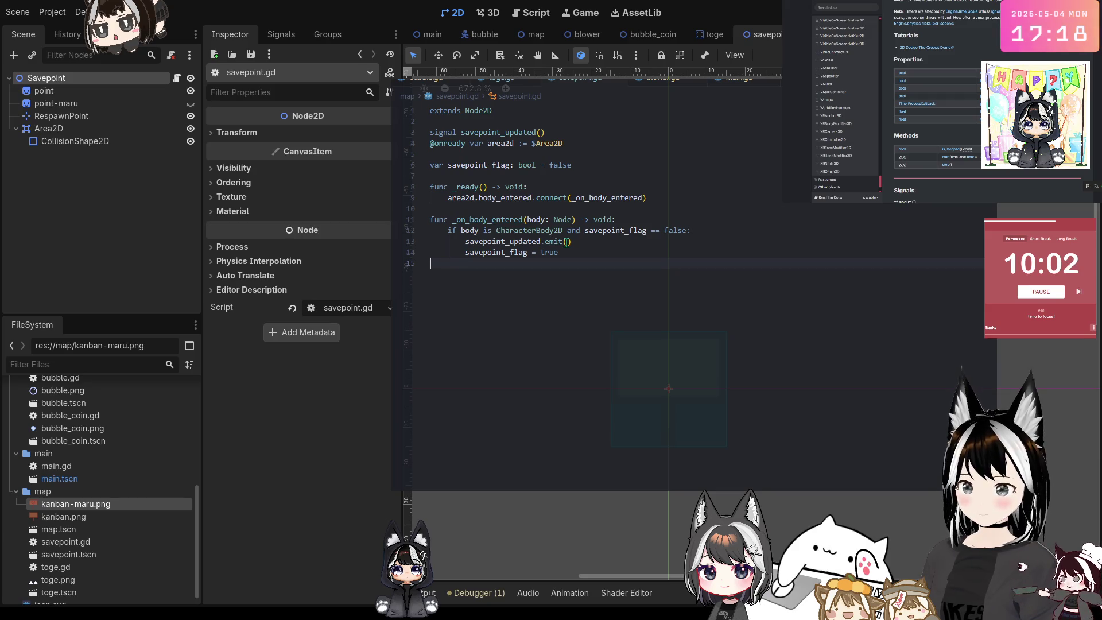
pyautogui.press('Return')
pyautogui.write('v')
pyautogui.press('BackSpace')
pyautogui.press('Up')
pyautogui.press('Up')
pyautogui.press('Up')
pyautogui.press('Up')
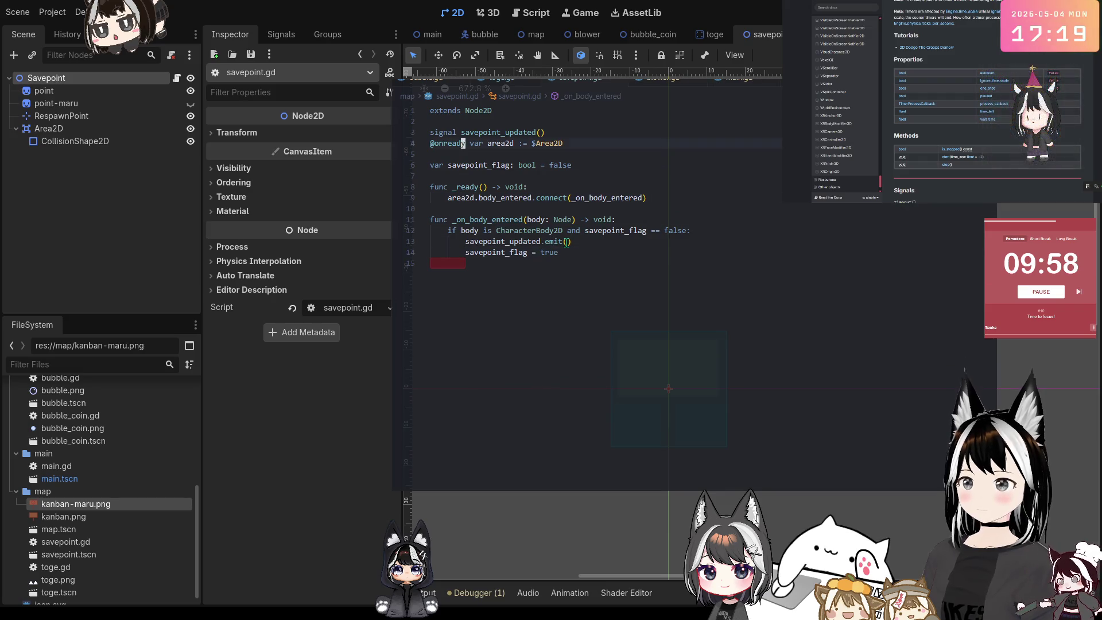
pyautogui.press('End')
pyautogui.press('Return')
pyautogui.write('@or')
pyautogui.press('Return')
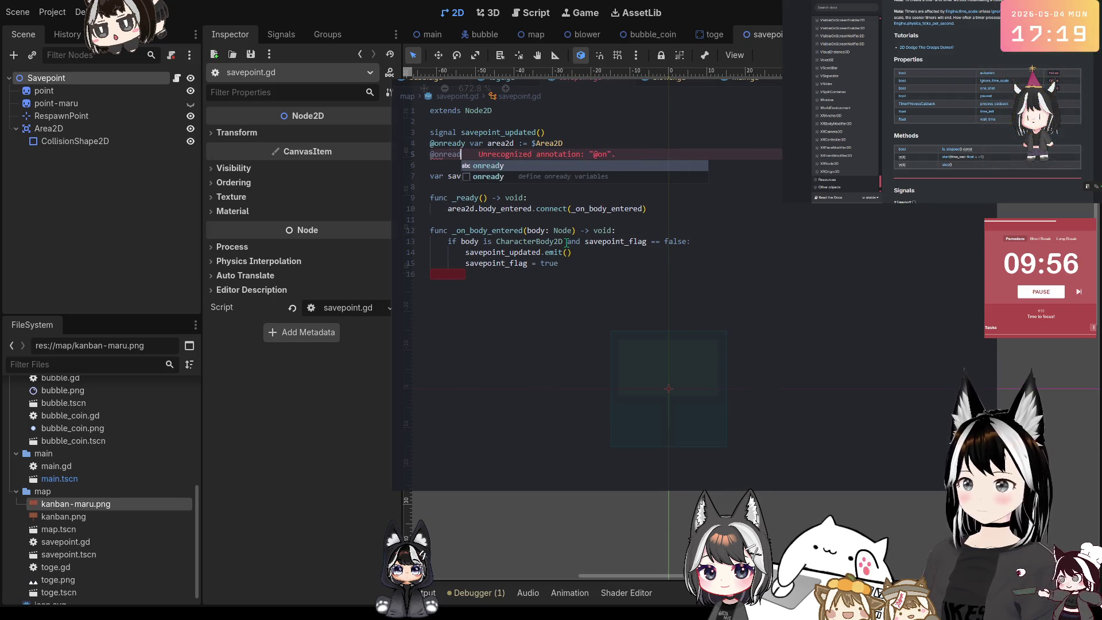
pyautogui.write('var ')
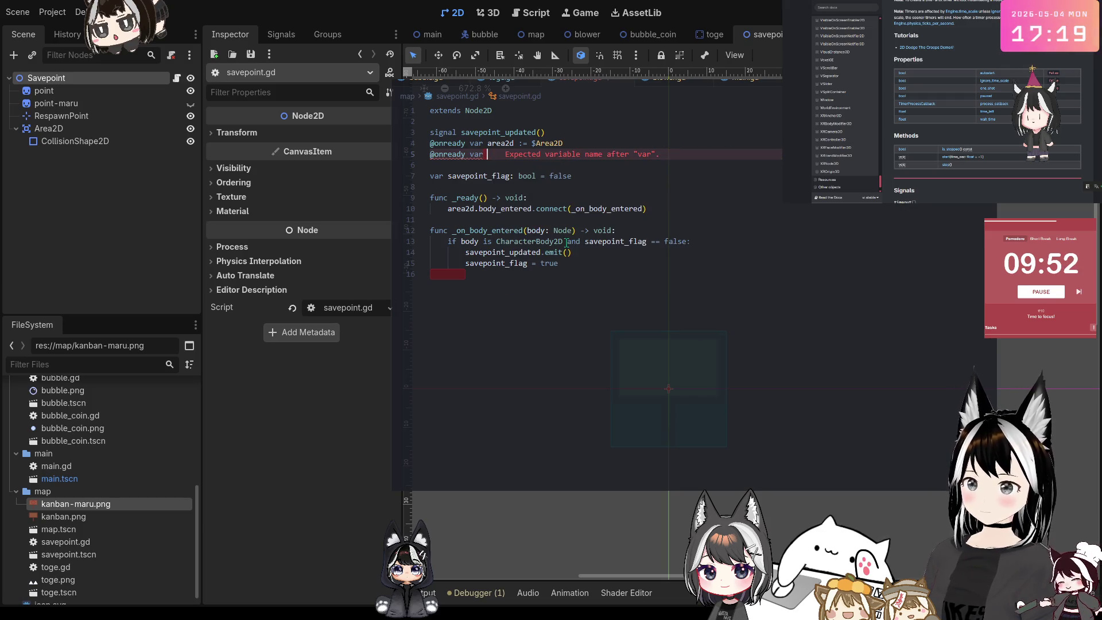
pyautogui.write('point=')
pyautogui.press('BackSpace')
pyautogui.write(':= ')
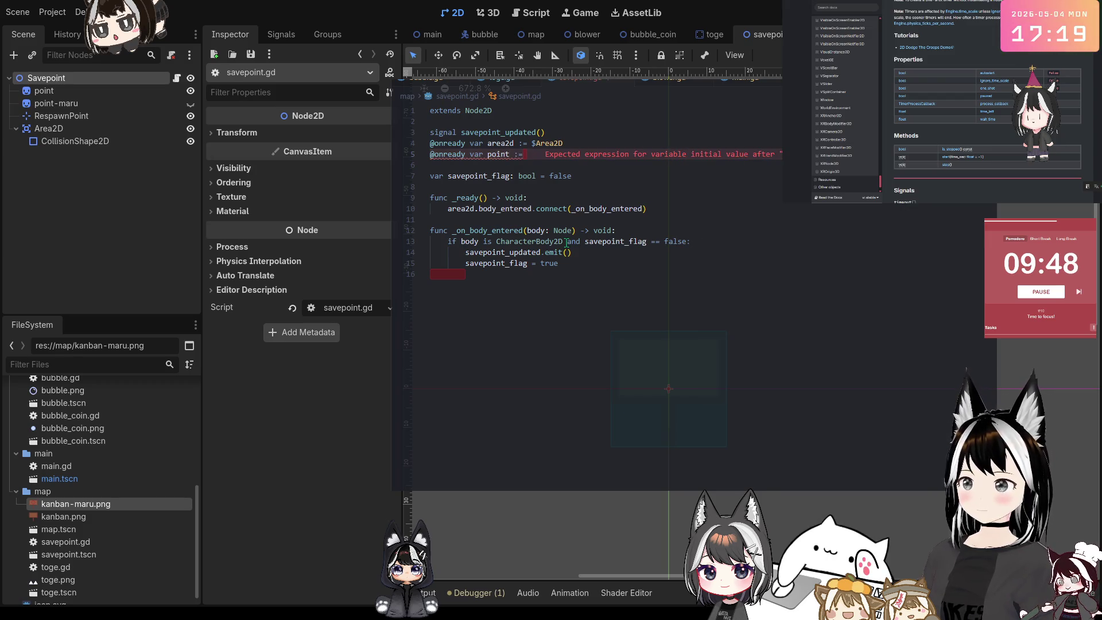
pyautogui.write('$point')
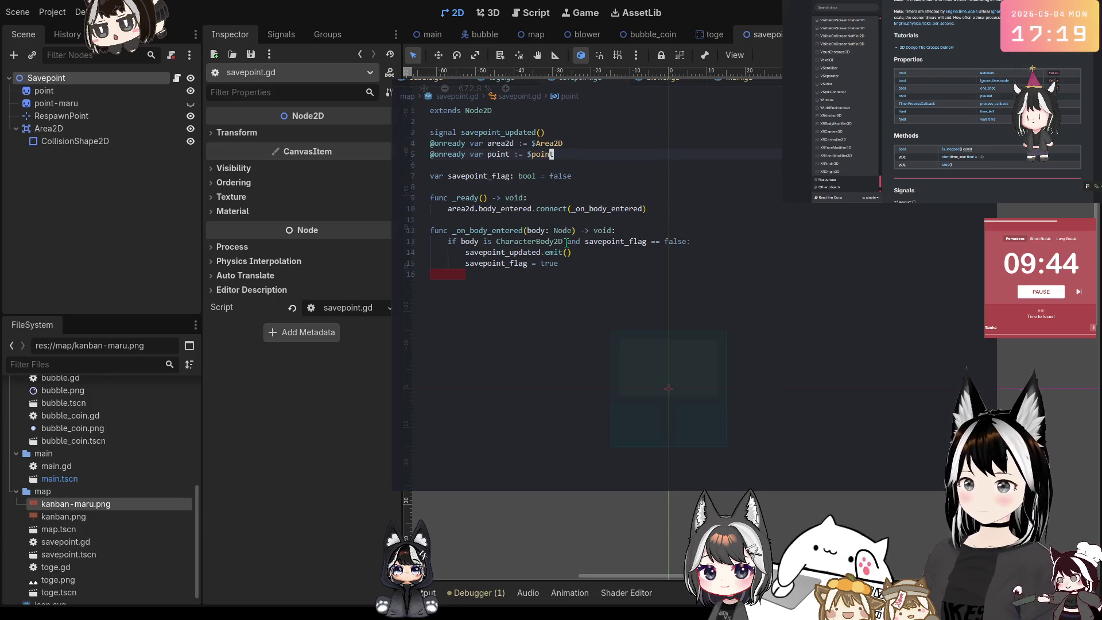
# Duplicate the point line and rename the copied variable to point_maru
pyautogui.hotkey('ctrl', 'd')
pyautogui.press('Home')
pyautogui.hotkey('ctrl', 'Right')
pyautogui.hotkey('ctrl', 'Right')
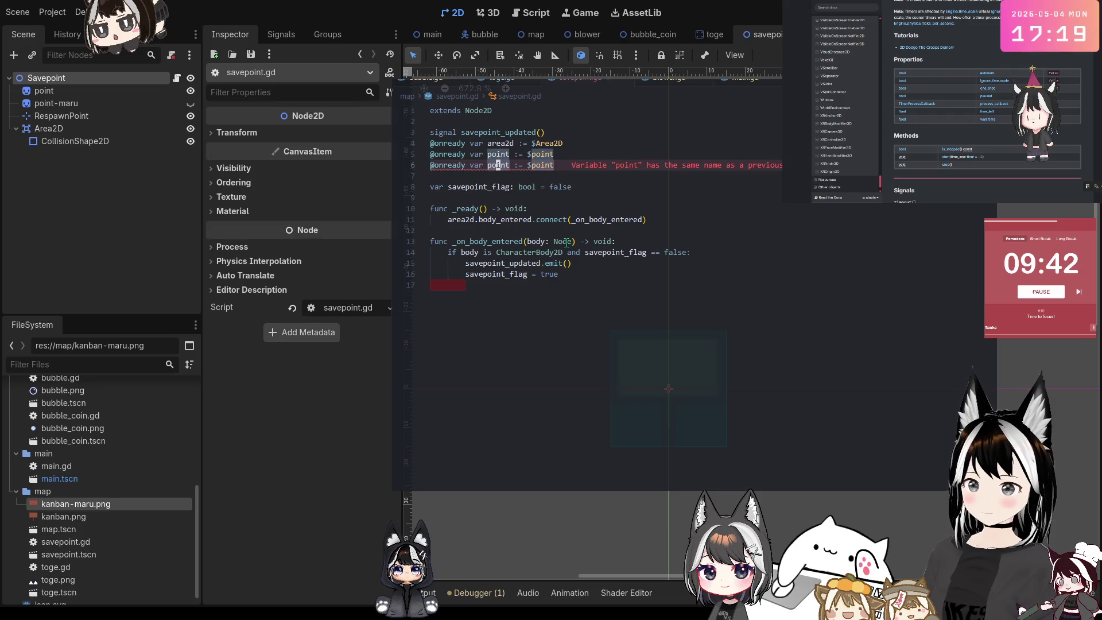
pyautogui.hotkey('ctrl', 'Right')
pyautogui.write('_maru')
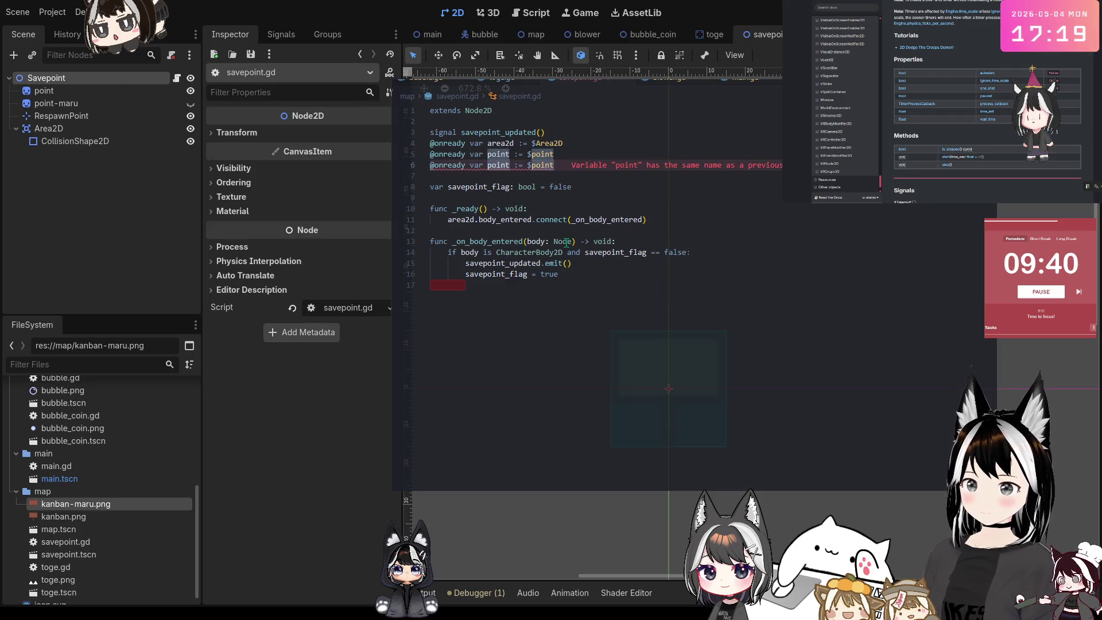
# Change the duplicated line's node path to $point_maru
pyautogui.press('End')
pyautogui.write('_maru')
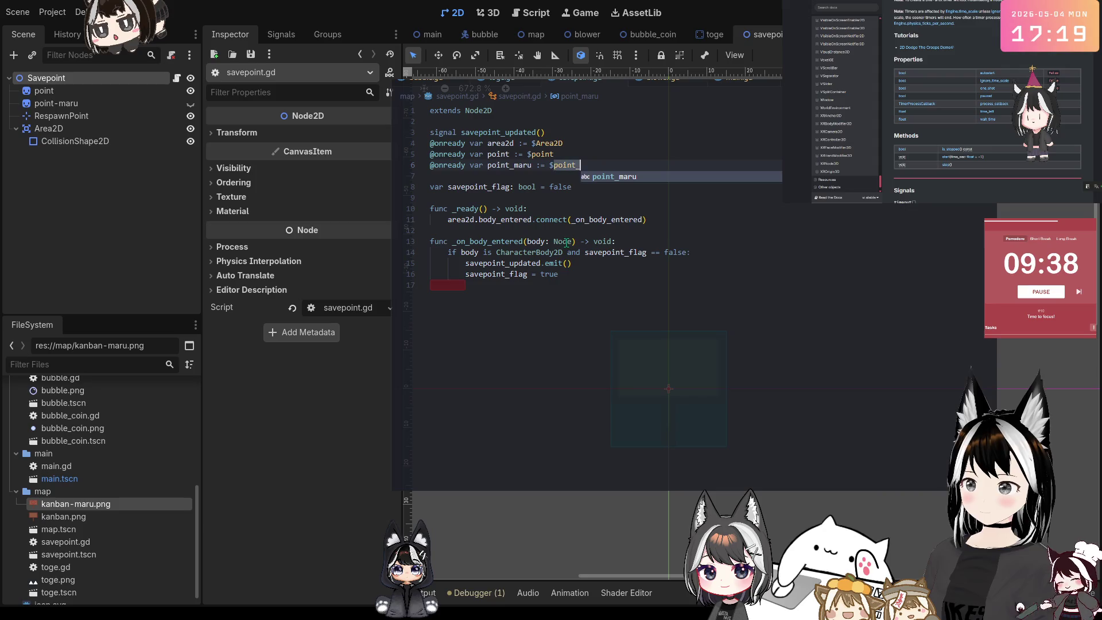
pyautogui.press('BackSpace')
pyautogui.press('BackSpace')
pyautogui.press('BackSpace')
pyautogui.write('-maru')
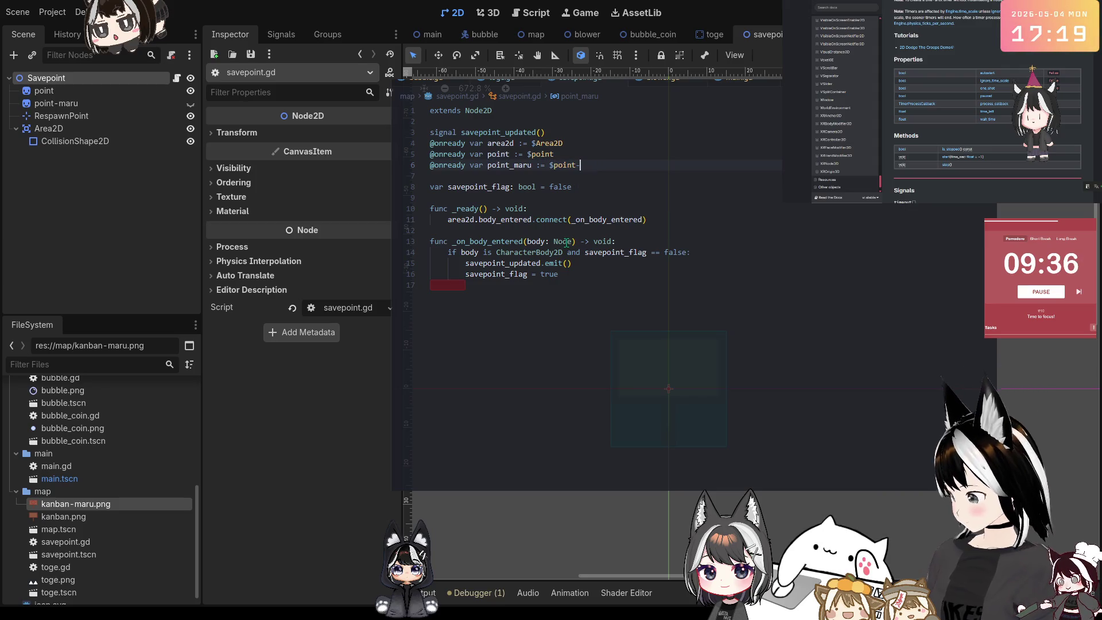
pyautogui.hotkey('ctrl', 'shift', 'Left')
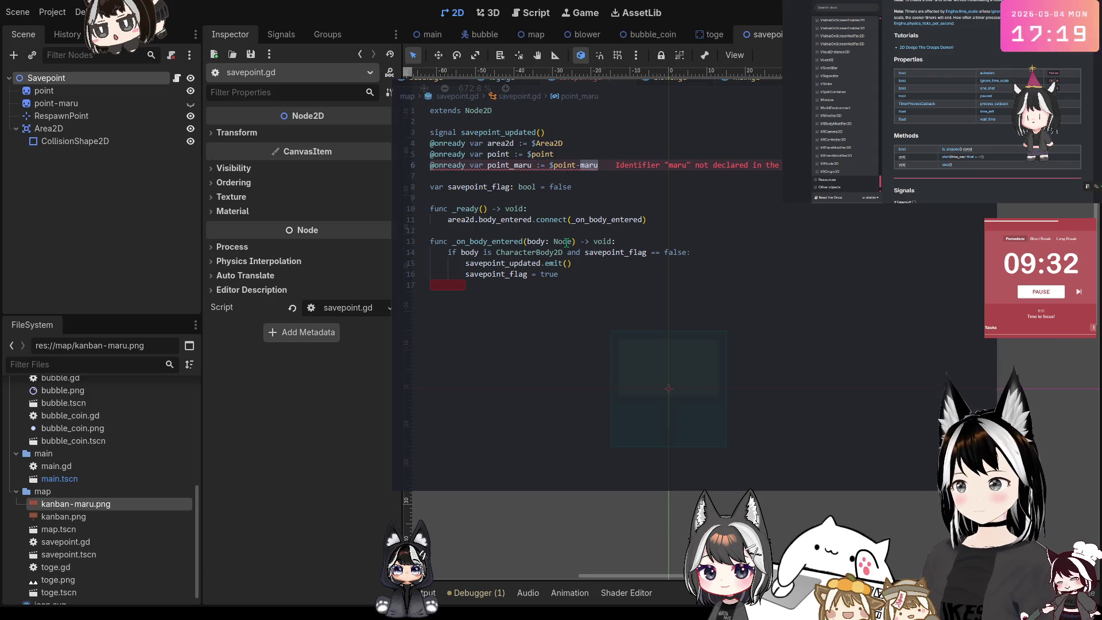
pyautogui.press('Left')
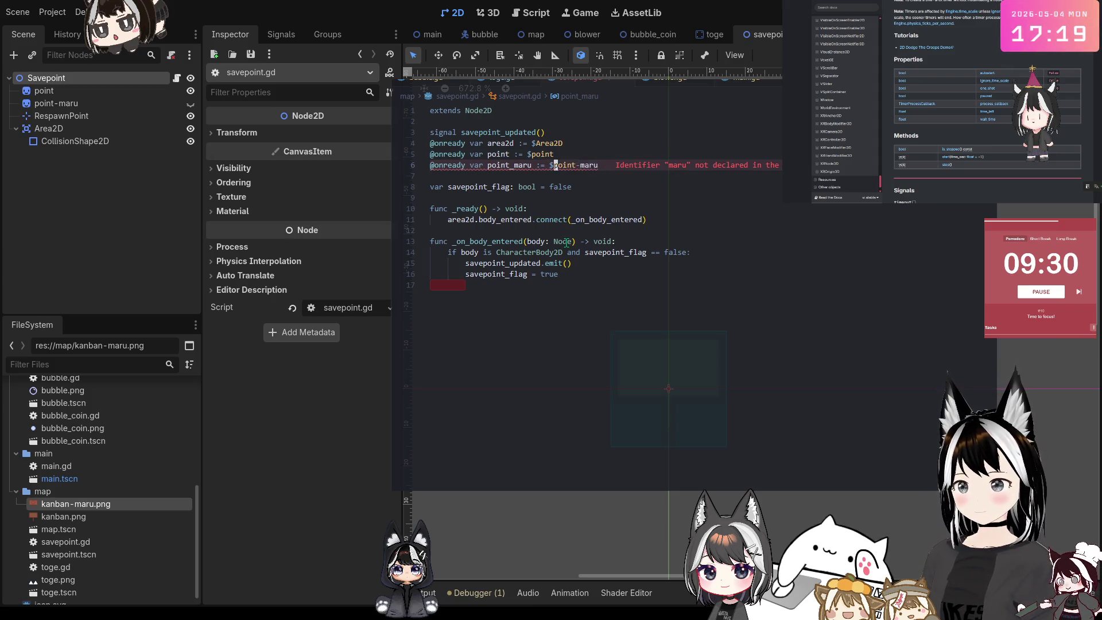
pyautogui.hotkey('ctrl', 'Left')
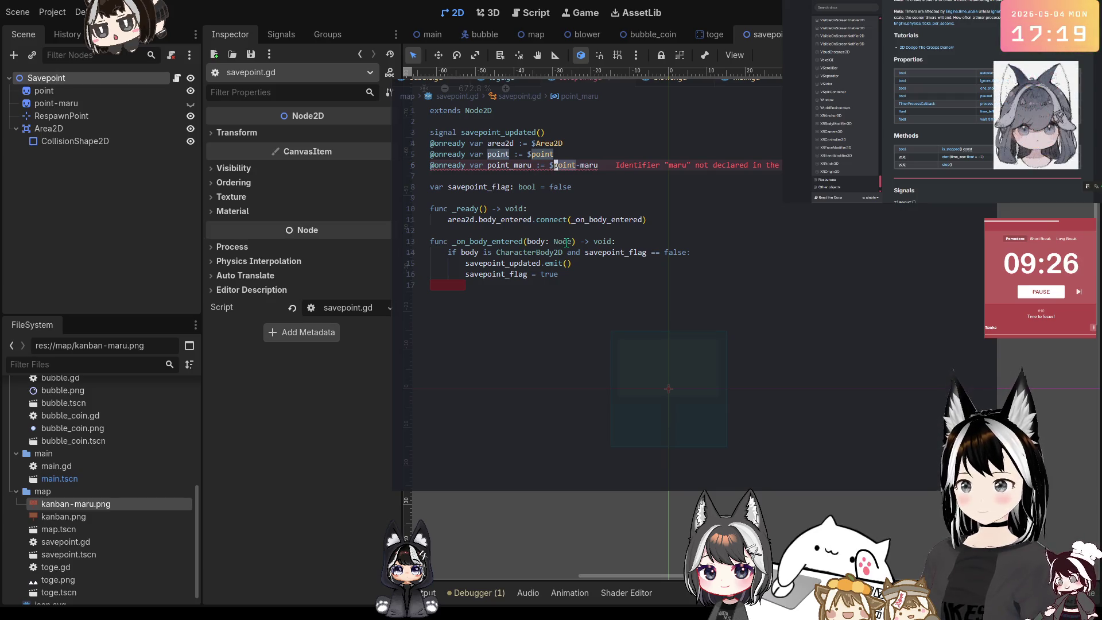
pyautogui.press('Left')
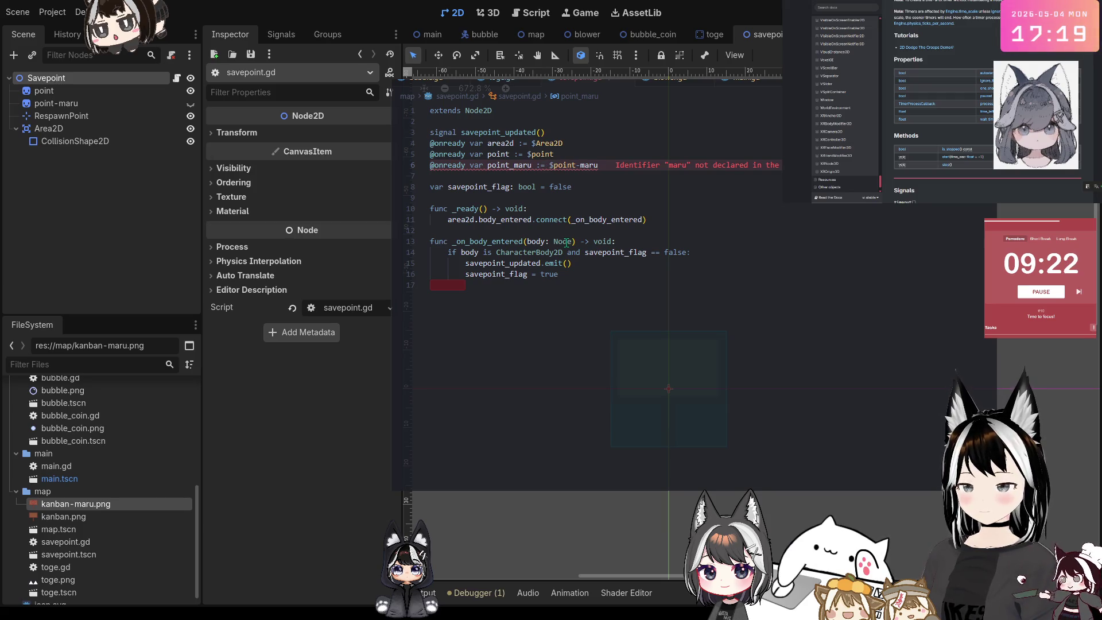
pyautogui.press('End')
pyautogui.press('BackSpace')
pyautogui.press('BackSpace')
pyautogui.press('BackSpace')
pyautogui.write('_maru')
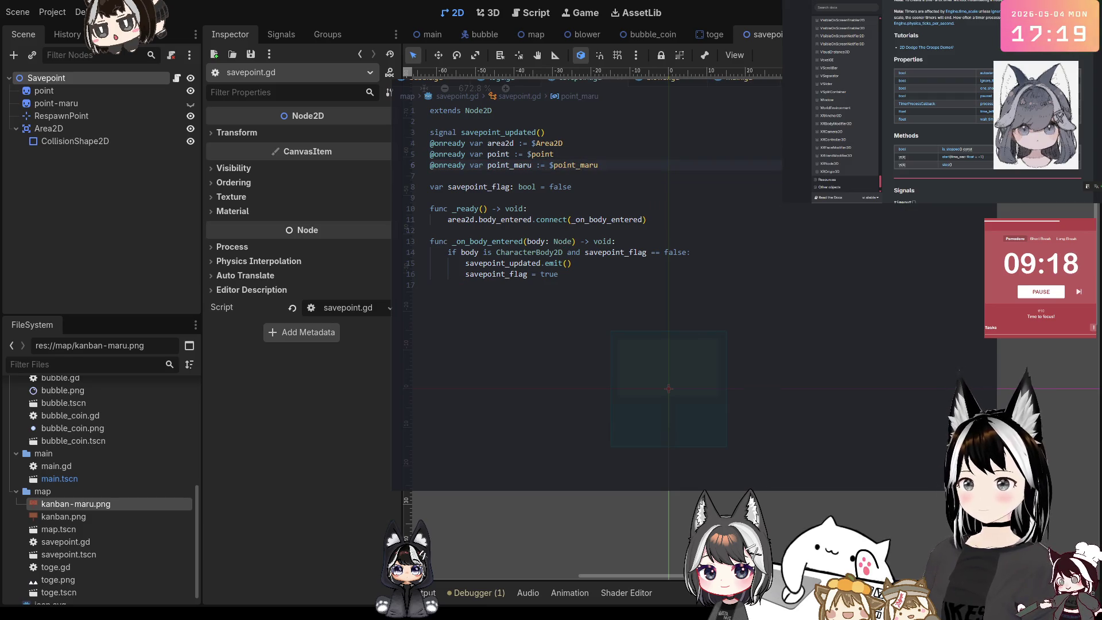
pyautogui.click(85, 100)
# Rename the point-maru node in the Scene dock to point_maru
pyautogui.click(85, 100)
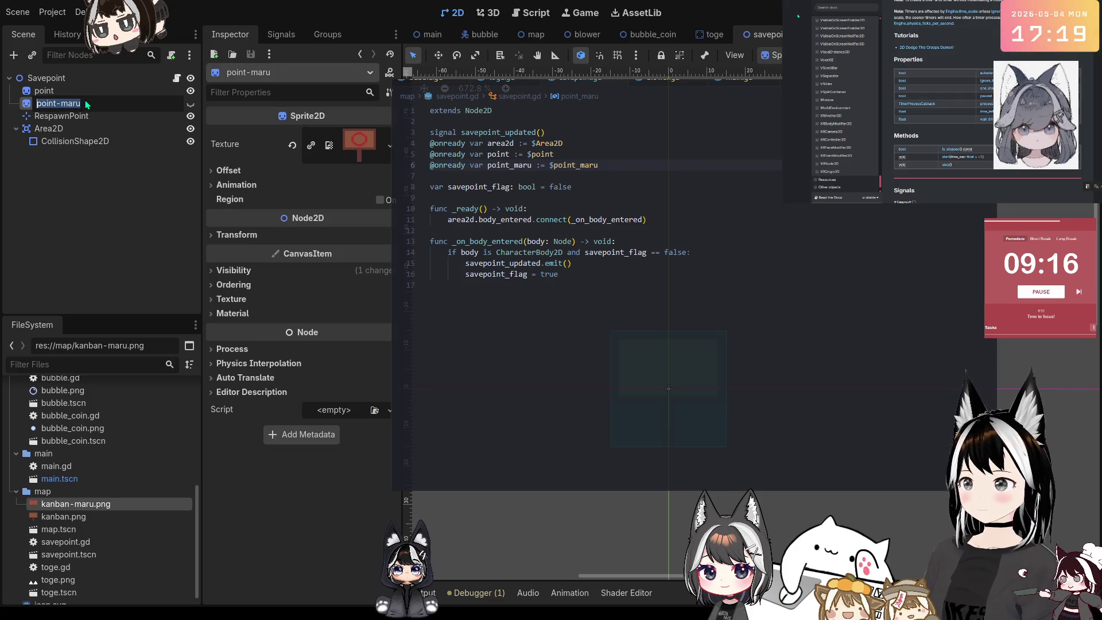
pyautogui.click(84, 100)
pyautogui.press('Right')
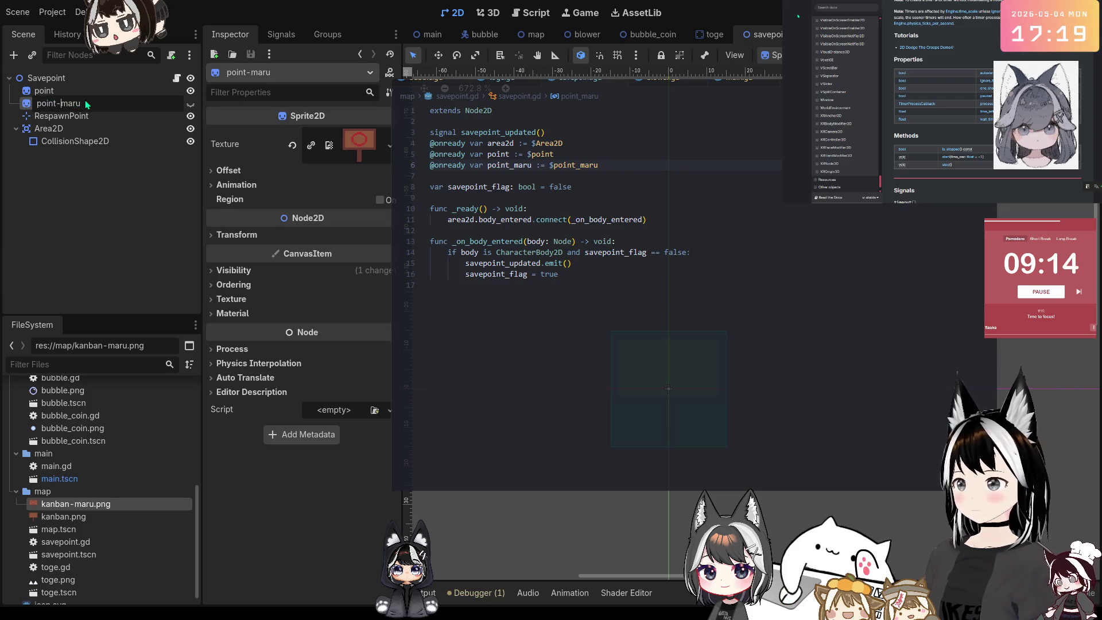
pyautogui.press('Return')
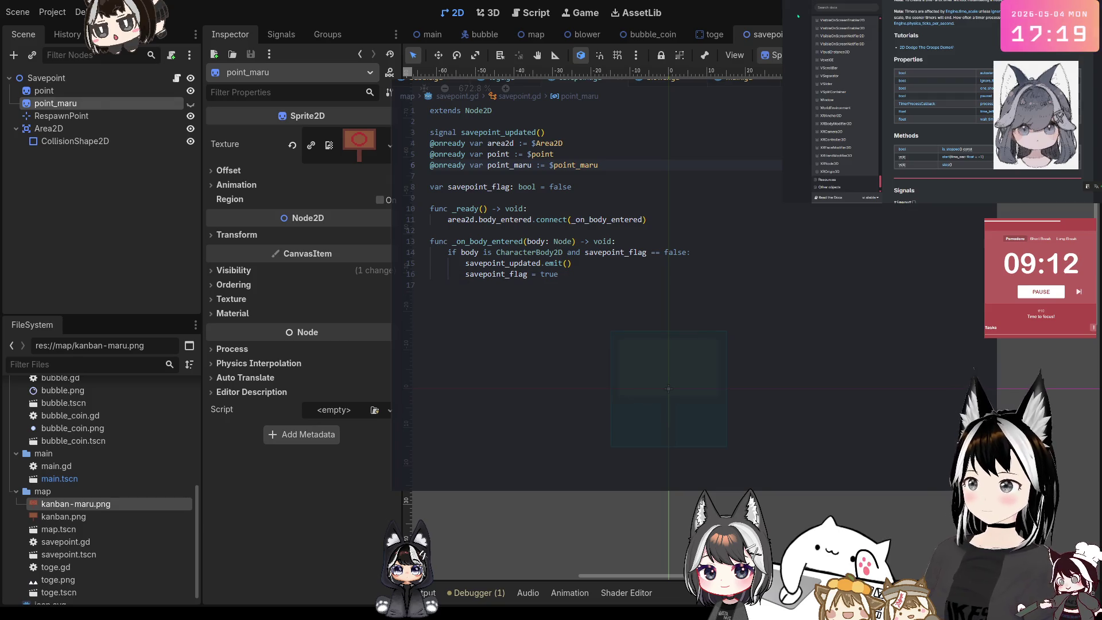
pyautogui.doubleClick(509, 165)
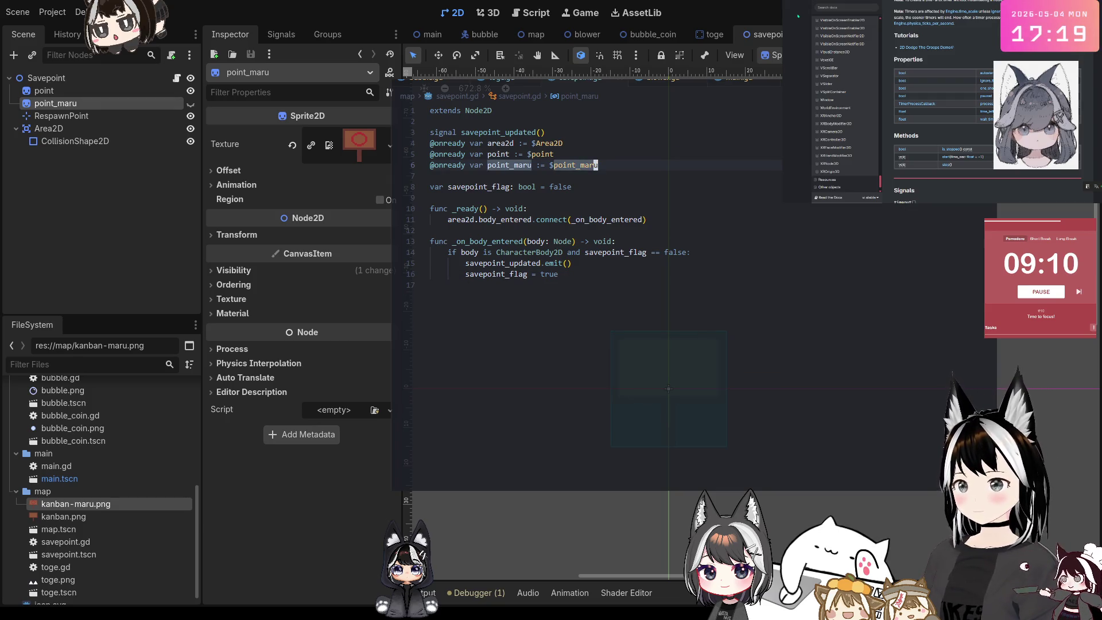
pyautogui.click(432, 176)
pyautogui.click(559, 274)
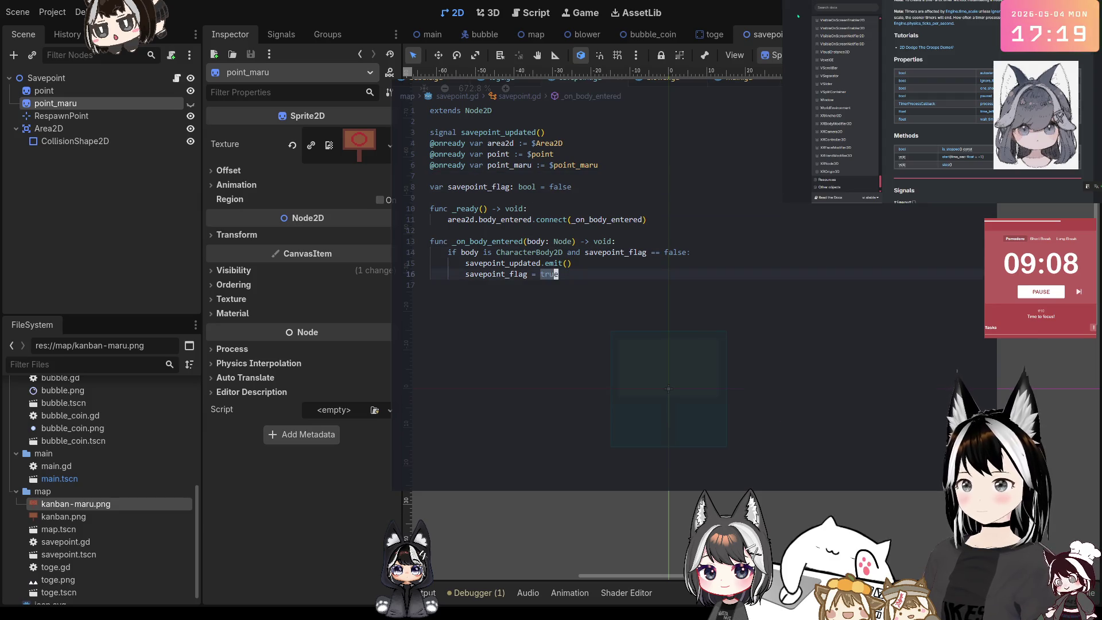